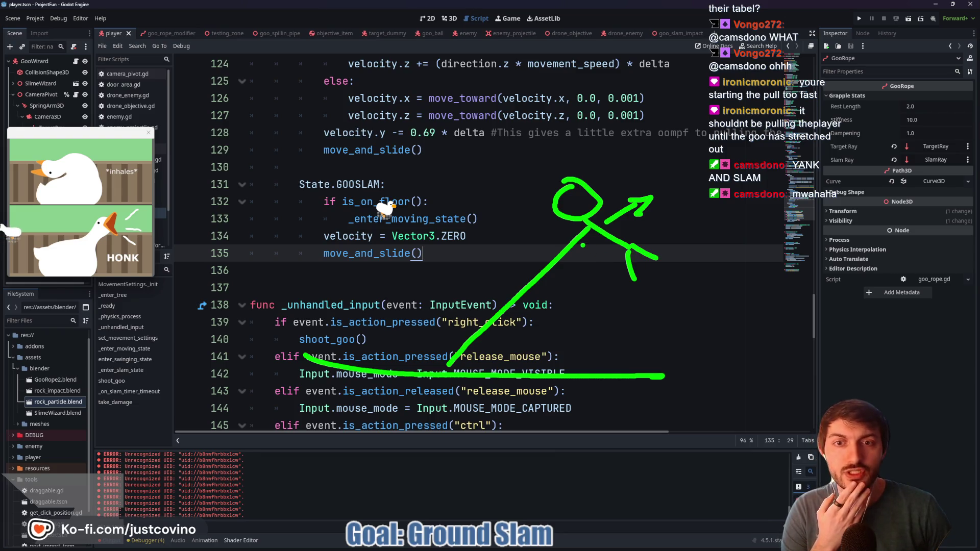
Review the goo_rope_modifier script, then return to the player's State.GOOSLAM branch at line 131
{"action": "key", "text": "Escape"}
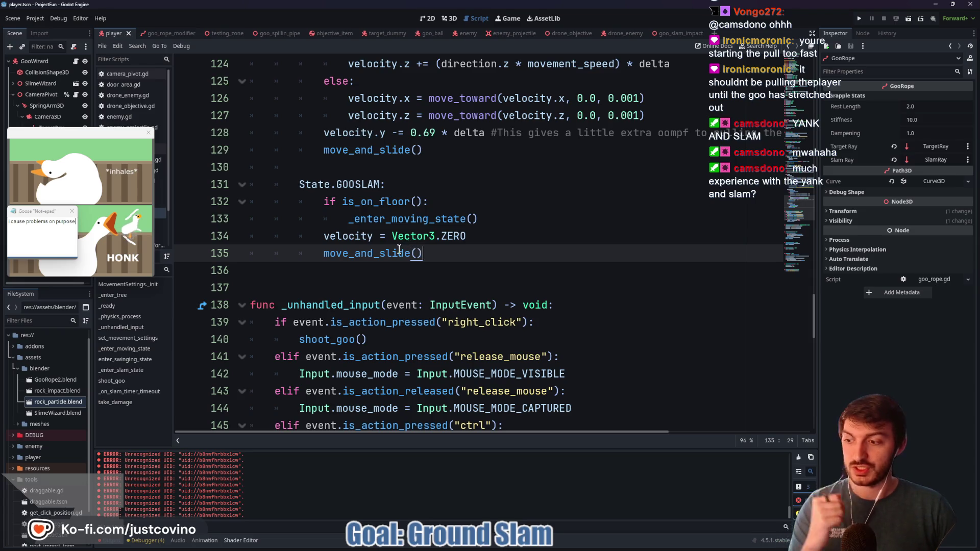
{"action": "mouse_move", "coordinate": [404, 247]}
{"action": "left_click", "coordinate": [482, 221]}
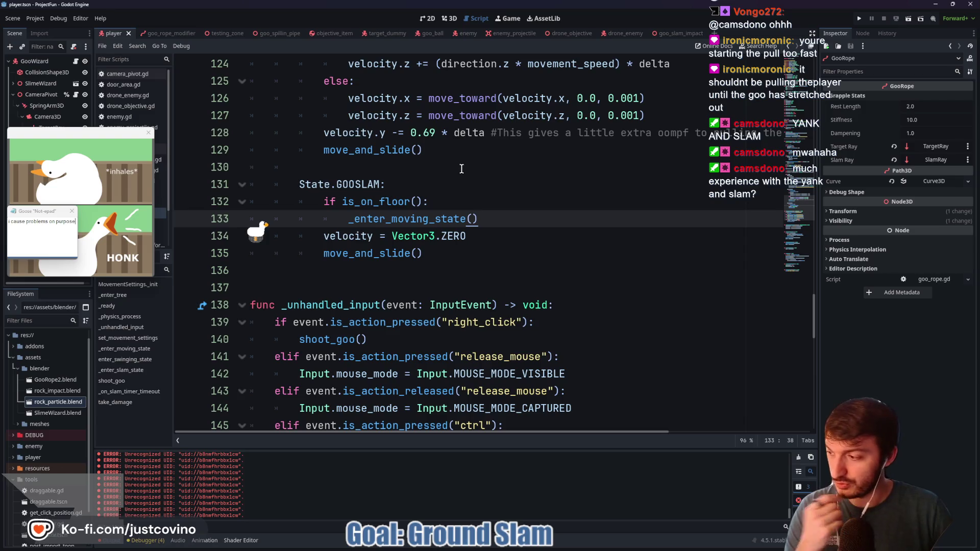
{"action": "left_click", "coordinate": [170, 34]}
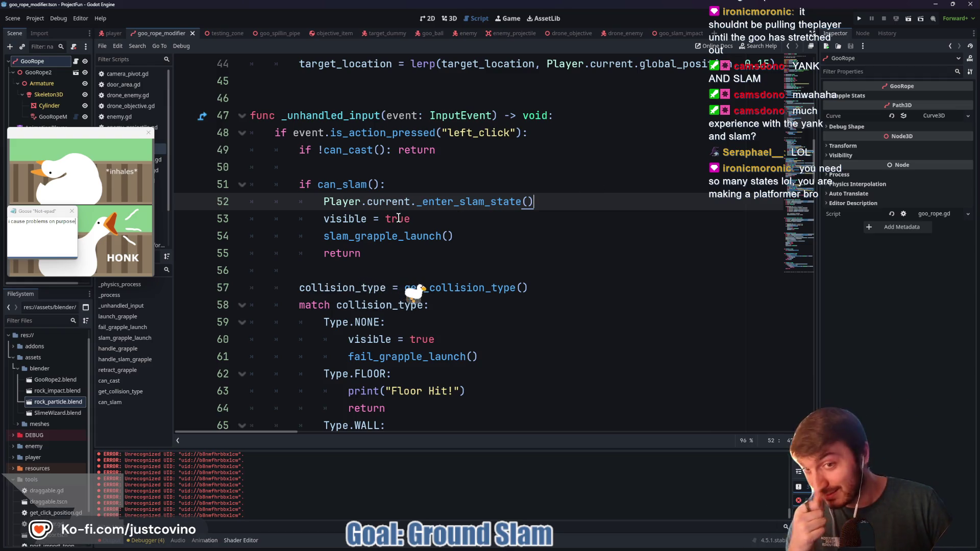
{"action": "key", "text": "alt+Left"}
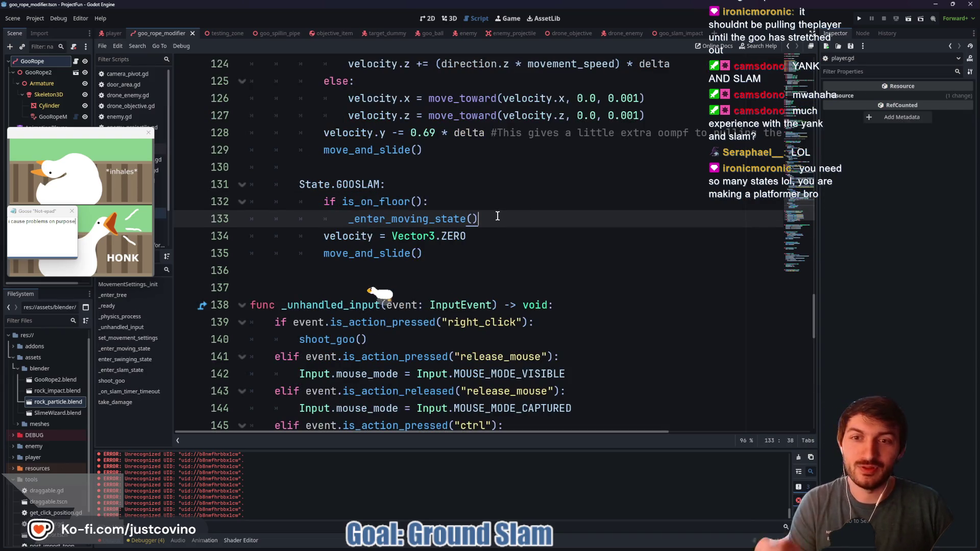
{"action": "left_click", "coordinate": [381, 186]}
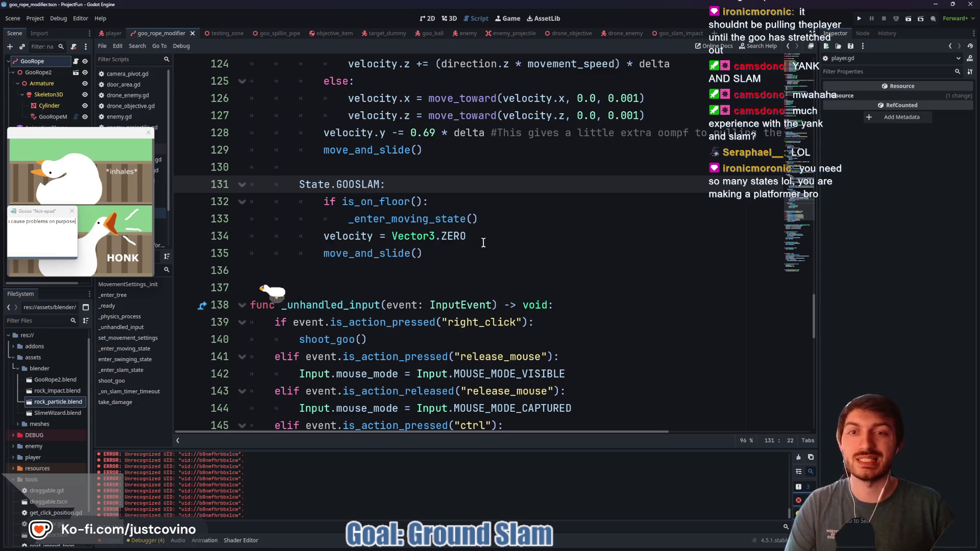
{"action": "scroll", "coordinate": [490, 245], "scroll_direction": "up", "scroll_amount": 6}
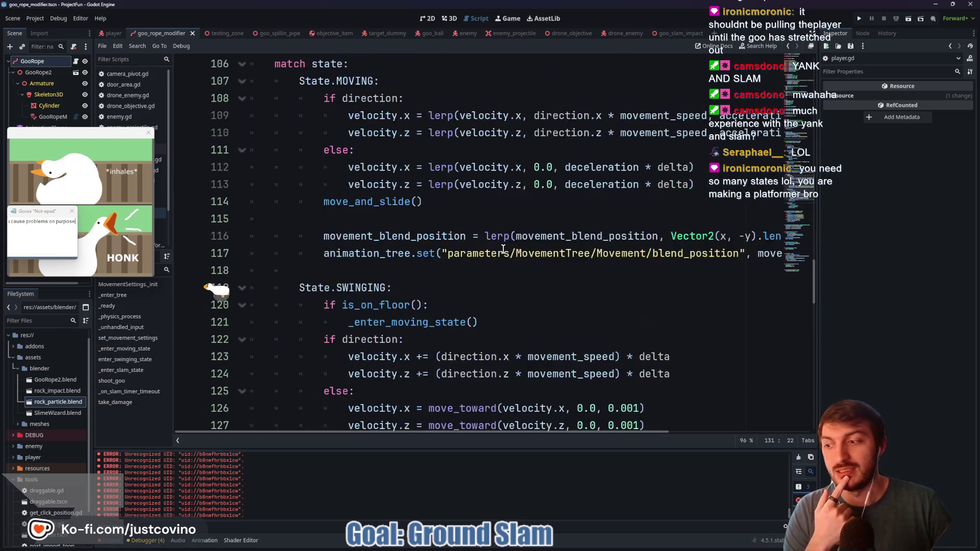
{"action": "scroll", "coordinate": [503, 248], "scroll_direction": "up", "scroll_amount": 20}
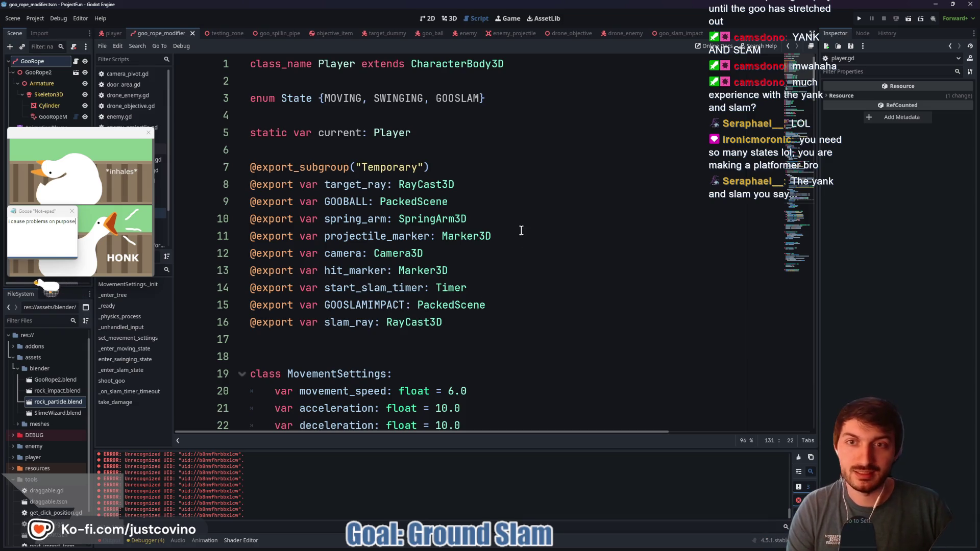
Replace GOOSLAM in the State enum with PRESLAM, SLAMING
{"action": "left_click", "coordinate": [480, 98]}
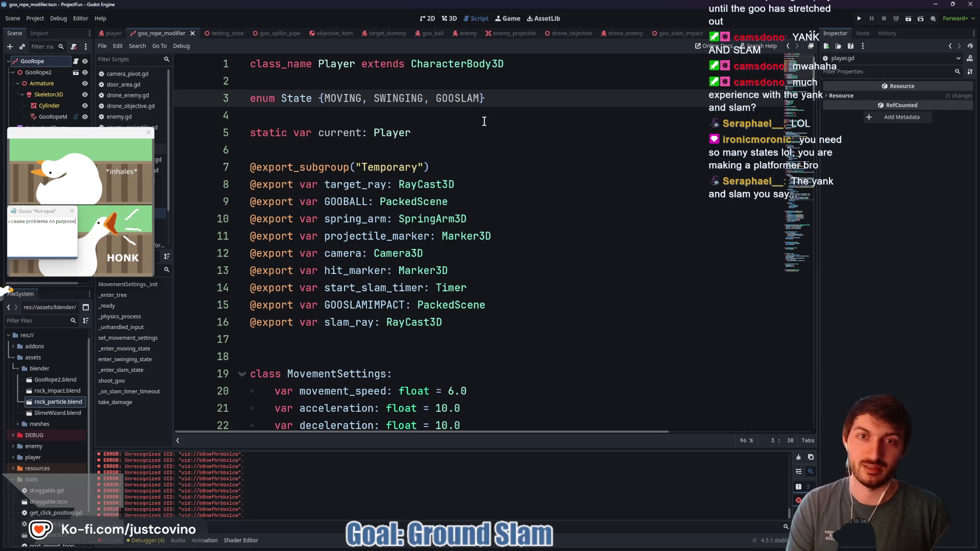
{"action": "key", "text": "BackSpace"}
{"action": "key", "text": "BackSpace"}
{"action": "key", "text": "BackSpace"}
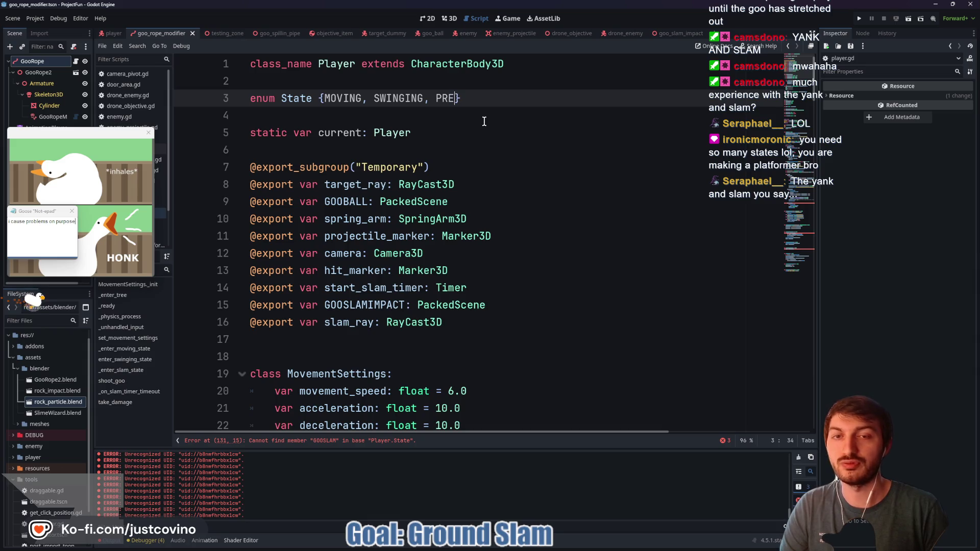
{"action": "type", "text": "AM, SLAM"}
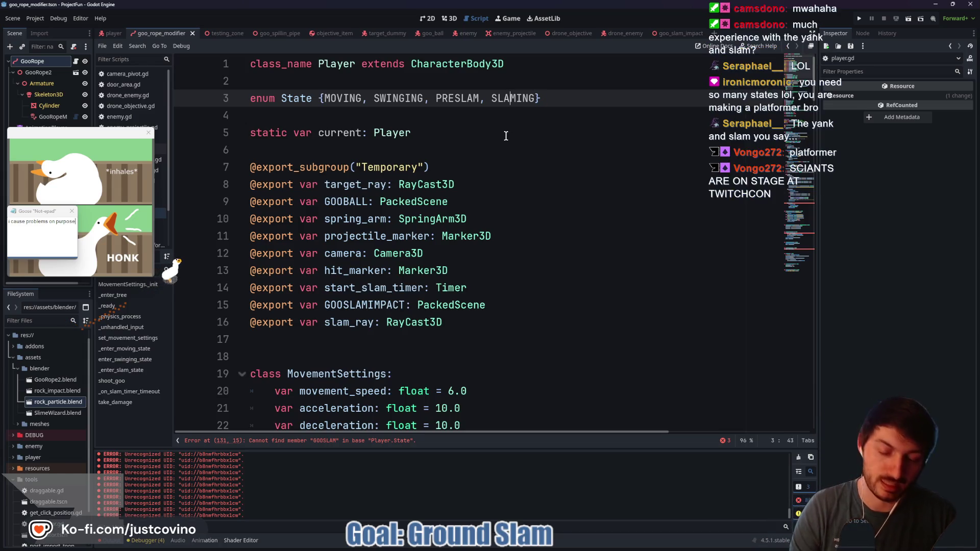
{"action": "type", "text": "m"}
{"action": "key", "text": "BackSpace"}
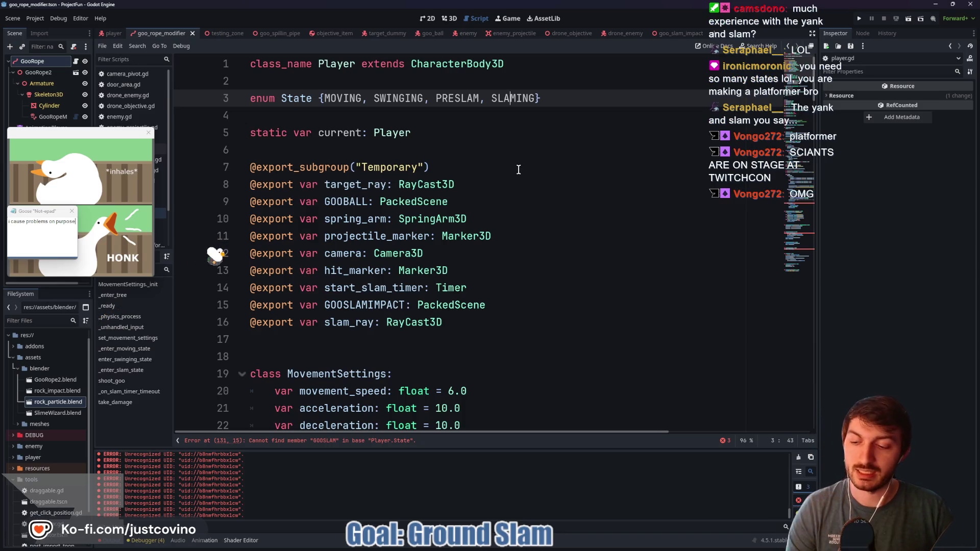
Step through lines 4–6, then move down to the PRESLAM branch at line 132
{"action": "left_click", "coordinate": [444, 122]}
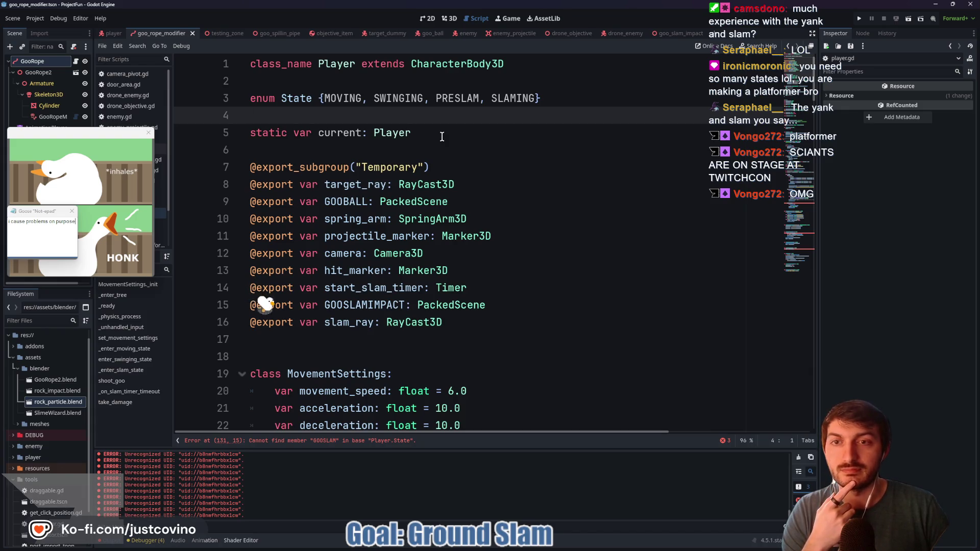
{"action": "left_click", "coordinate": [442, 136]}
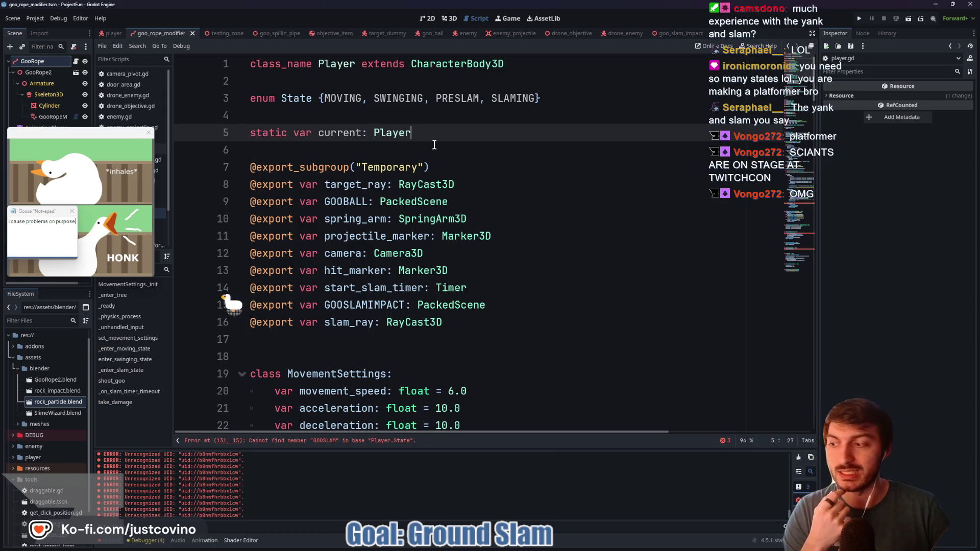
{"action": "left_click", "coordinate": [433, 147]}
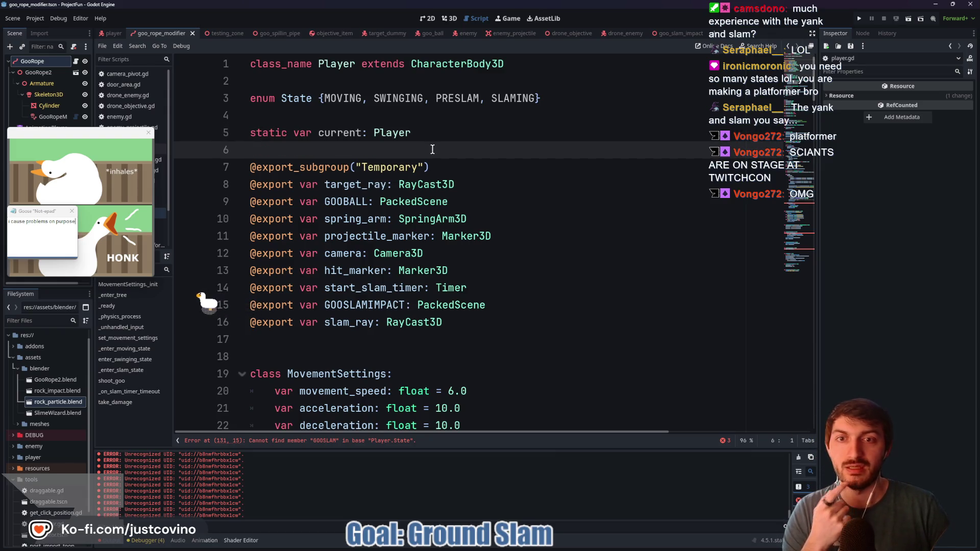
{"action": "scroll", "coordinate": [433, 153], "scroll_direction": "down", "scroll_amount": 3}
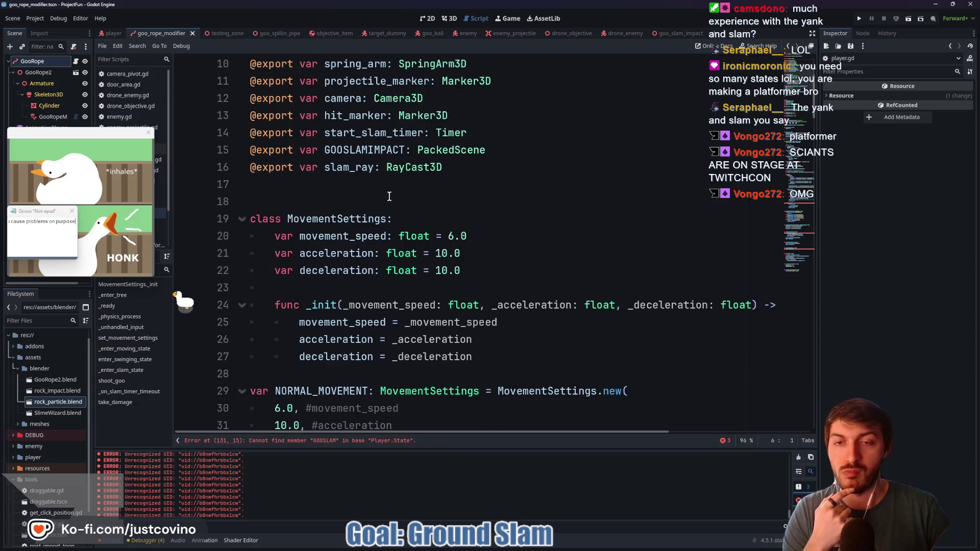
{"action": "scroll", "coordinate": [389, 197], "scroll_direction": "down", "scroll_amount": 3}
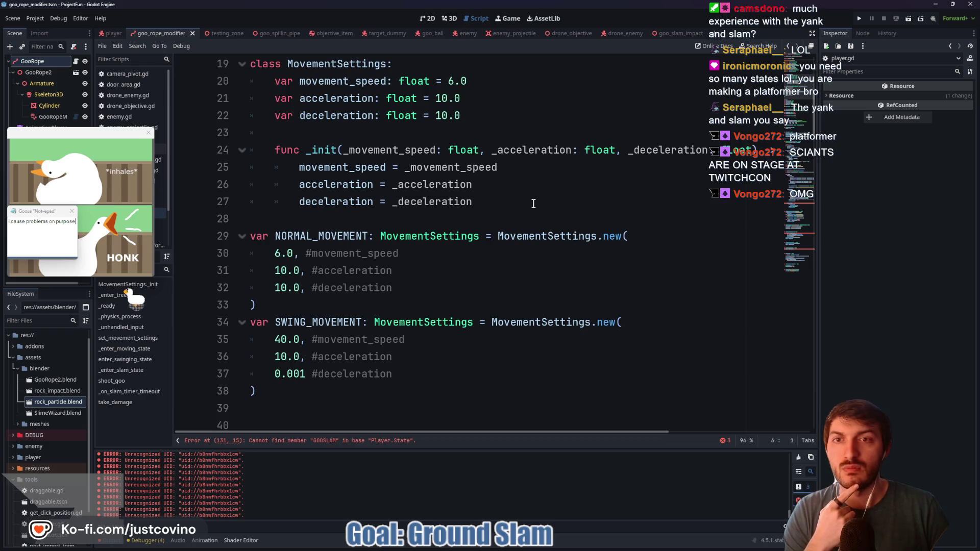
{"action": "scroll", "coordinate": [531, 204], "scroll_direction": "down", "scroll_amount": 5}
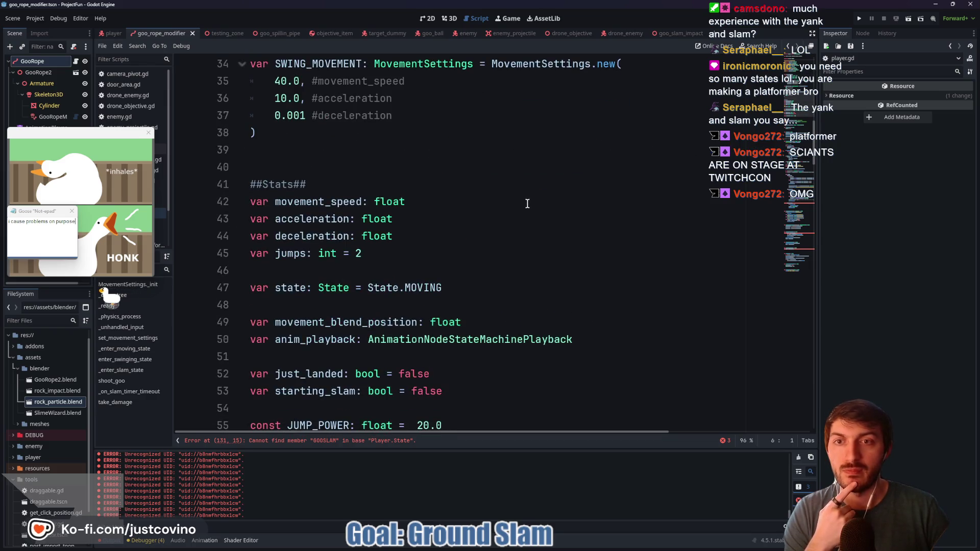
{"action": "scroll", "coordinate": [527, 204], "scroll_direction": "down", "scroll_amount": 6}
{"action": "scroll", "coordinate": [520, 203], "scroll_direction": "down", "scroll_amount": 14}
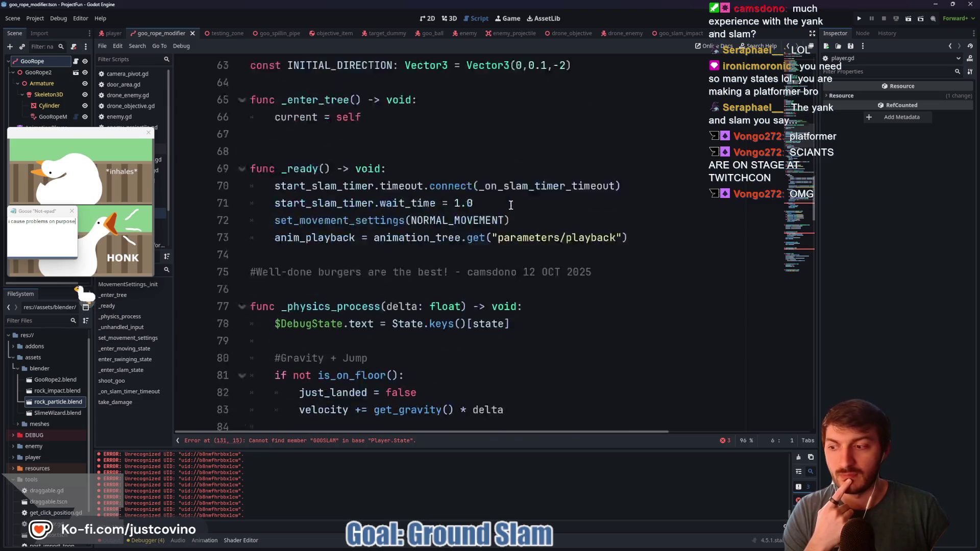
{"action": "key", "text": "ctrl+z"}
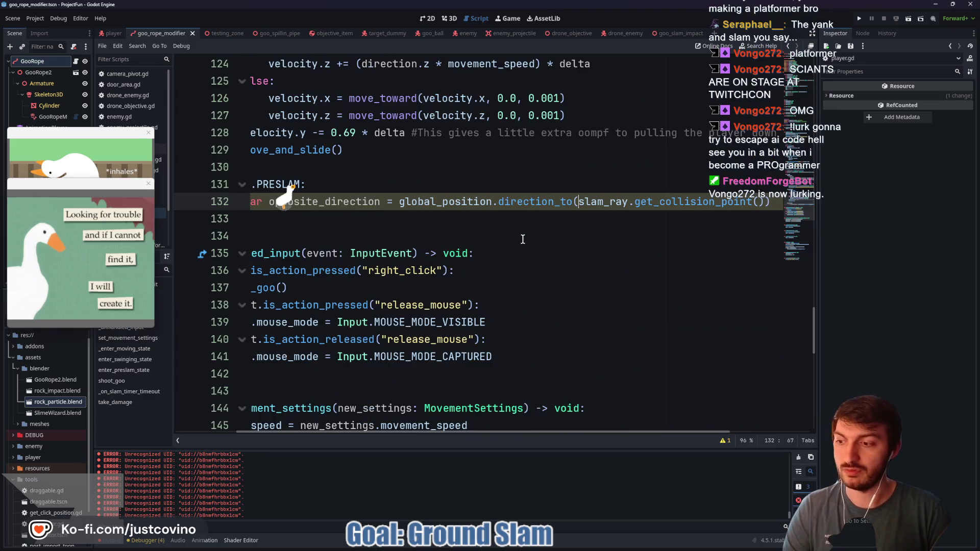
Start an indented PRESLAM line reading velocity = lerp(velocity
{"action": "type", "text": "-"}
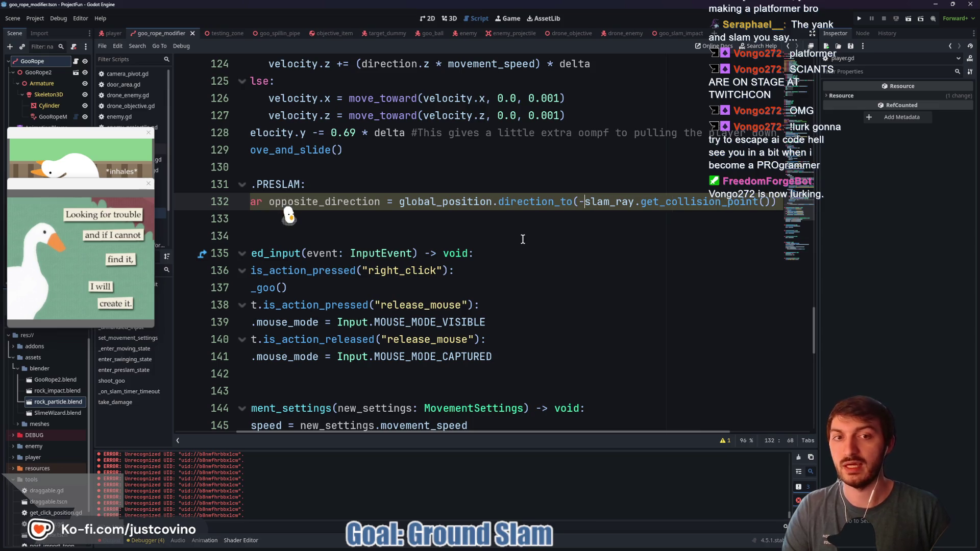
{"action": "left_click", "coordinate": [387, 228]}
{"action": "left_click", "coordinate": [398, 218]}
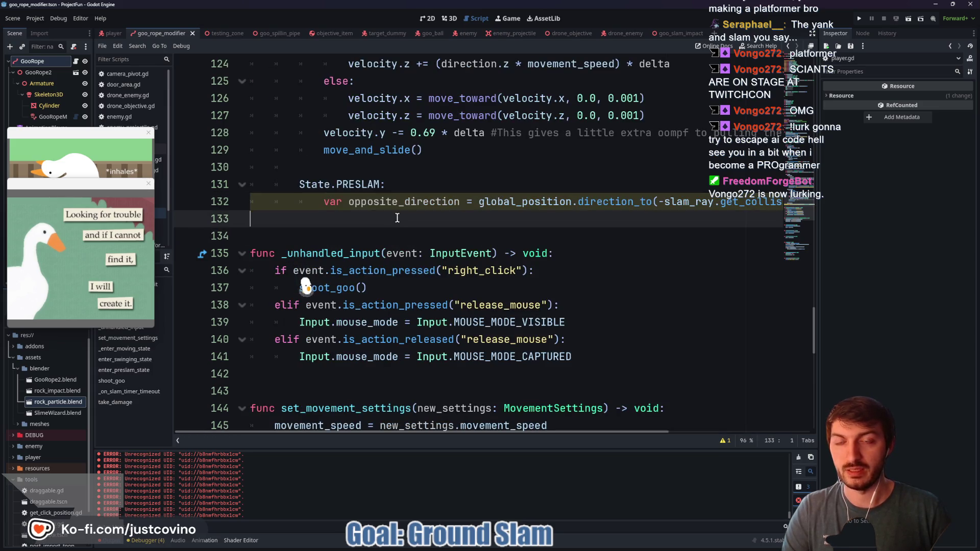
{"action": "key", "text": "Tab"}
{"action": "key", "text": "Tab"}
{"action": "key", "text": "Tab"}
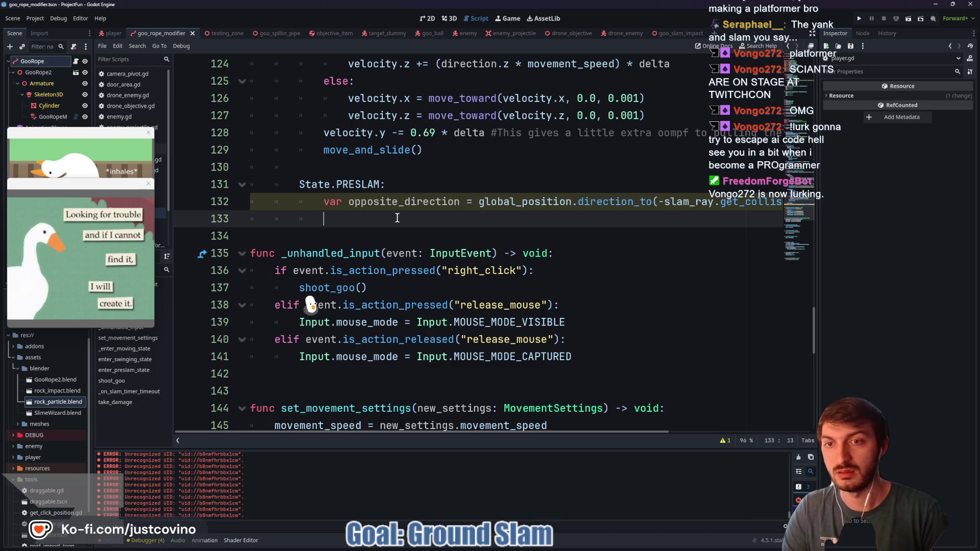
{"action": "type", "text": "veloc"}
{"action": "key", "text": "Escape"}
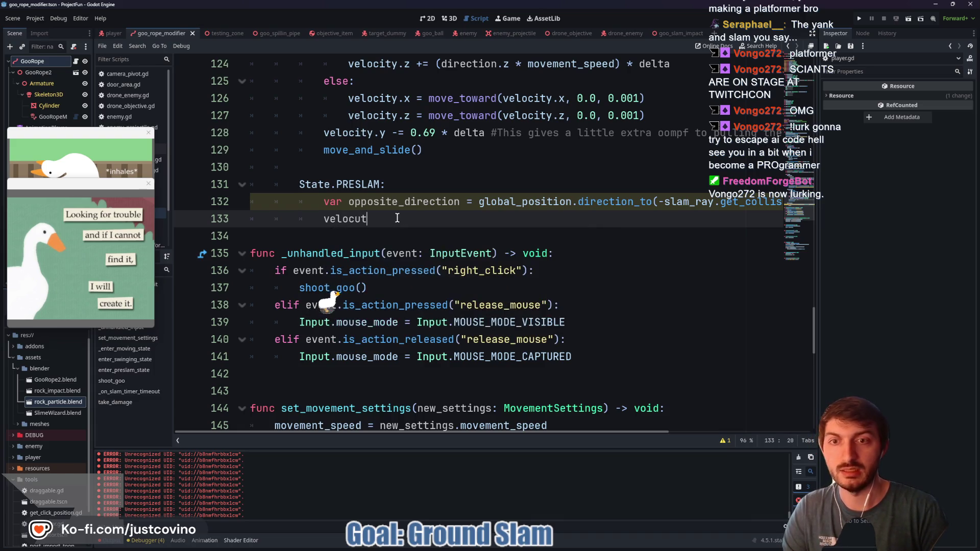
{"action": "type", "text": "ity"}
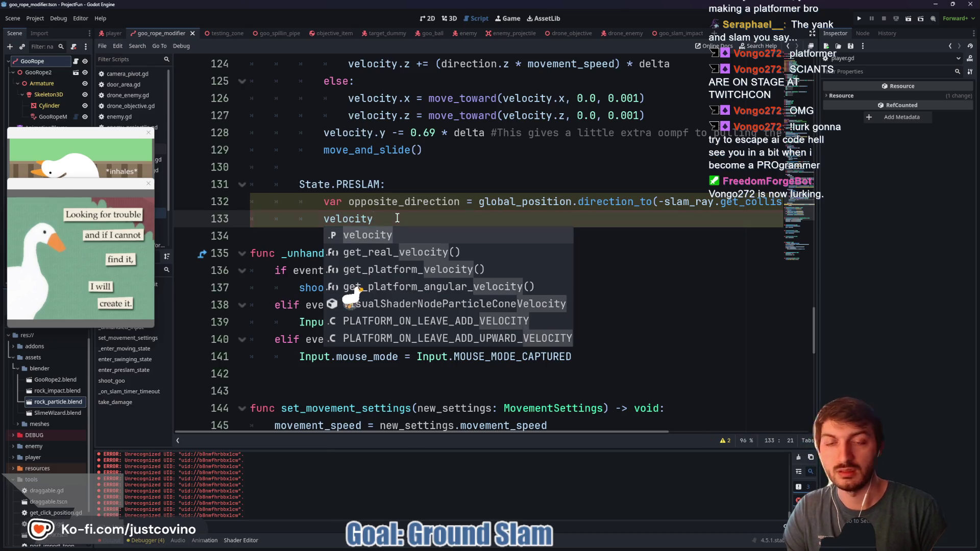
{"action": "type", "text": " = lerp("}
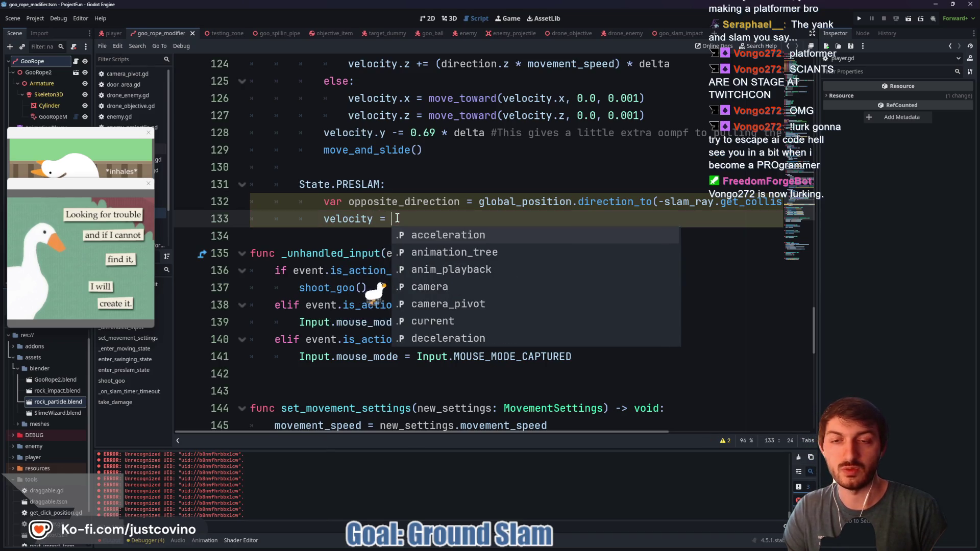
{"action": "type", "text": "veloc"}
{"action": "key", "text": "Return"}
Finish the lerp with opposite_direction * movement_speed and acceleration, removing a stray m
{"action": "type", "text": ", "}
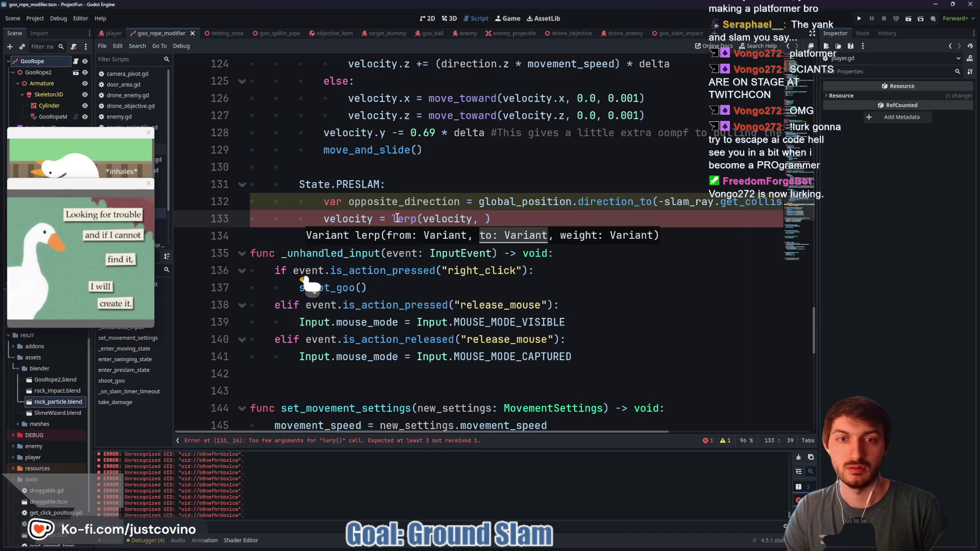
{"action": "type", "text": "oppo"}
{"action": "key", "text": "Return"}
{"action": "type", "text": "*"}
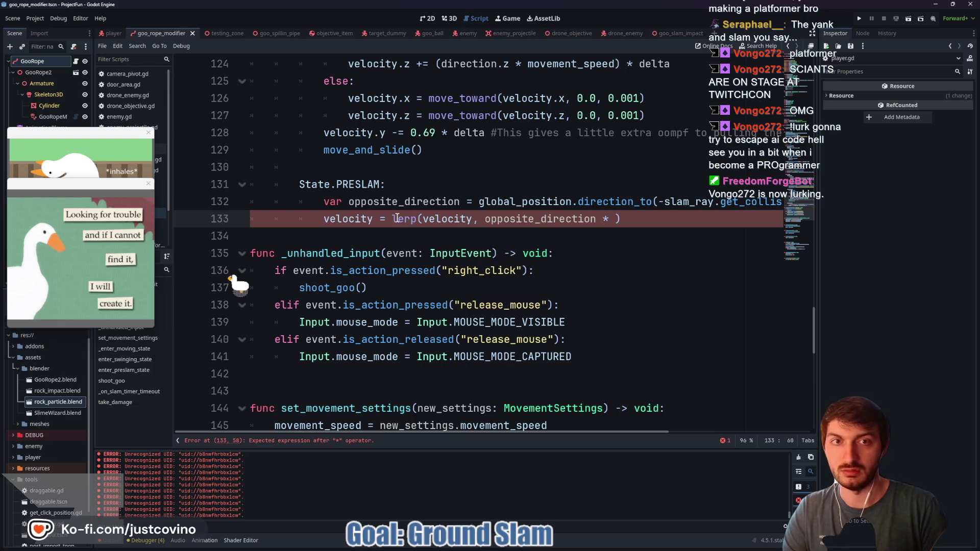
{"action": "type", "text": " moveme"}
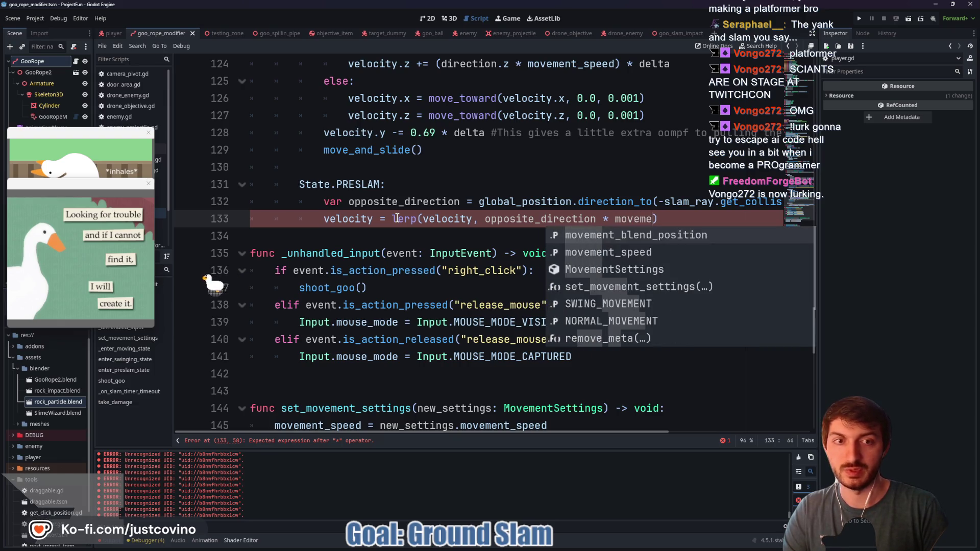
{"action": "key", "text": "Down"}
{"action": "key", "text": "Return"}
{"action": "type", "text": "m"}
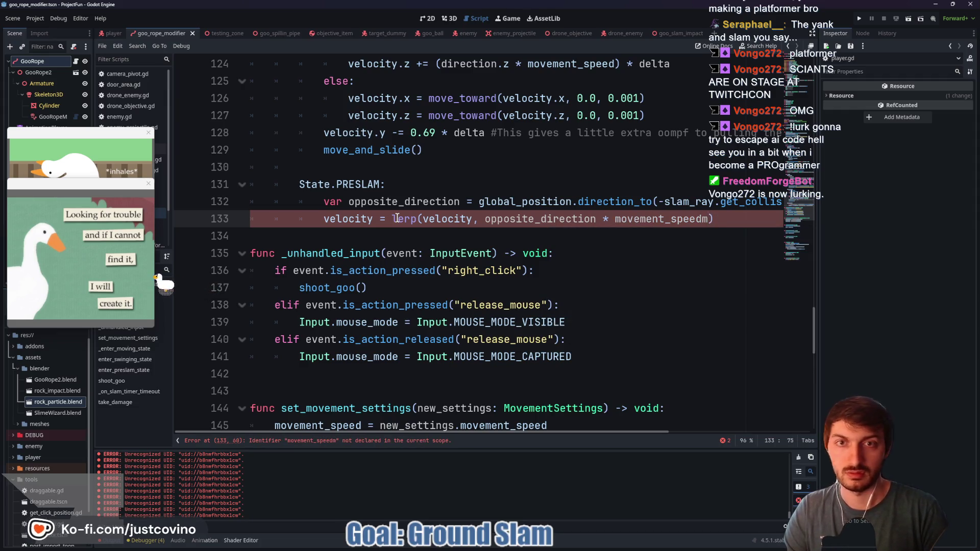
{"action": "type", "text": ", acc"}
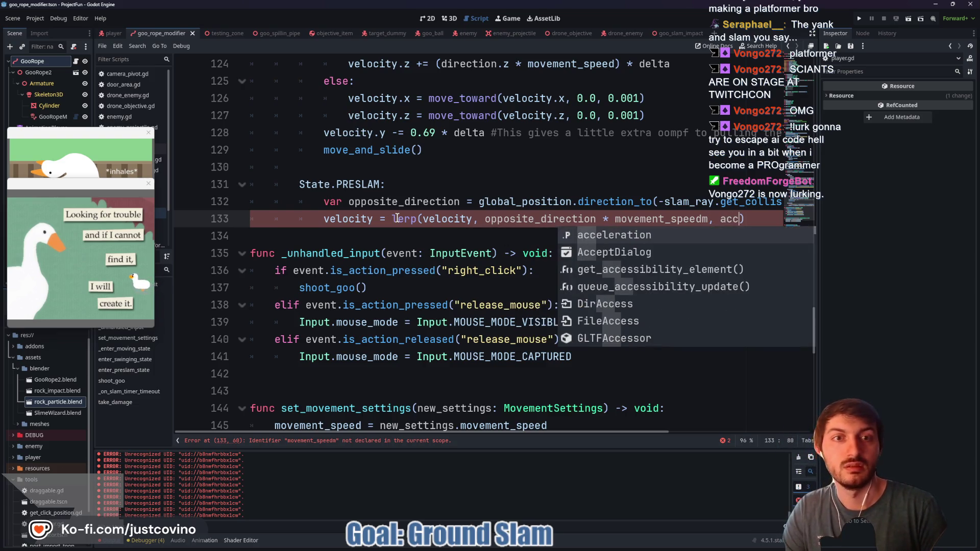
{"action": "key", "text": "Return"}
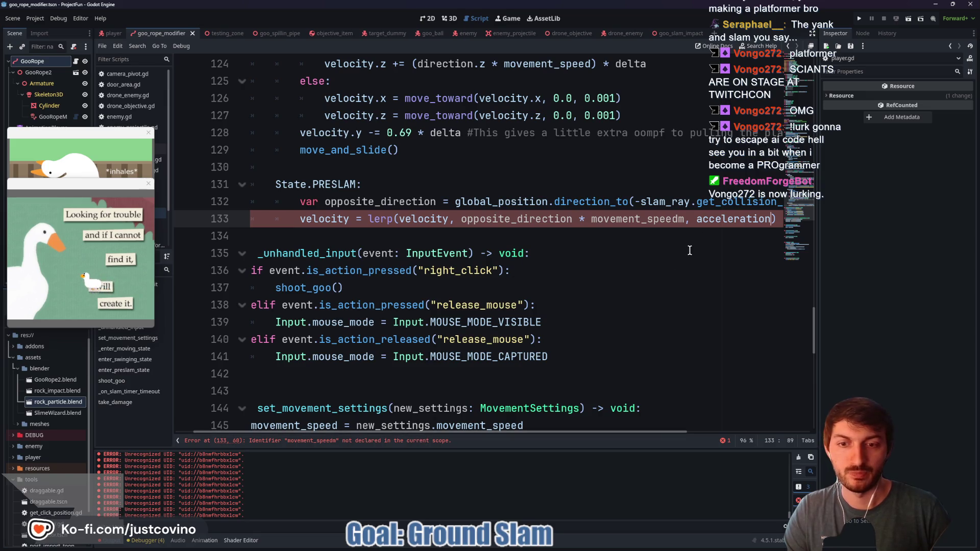
{"action": "left_click", "coordinate": [687, 220]}
{"action": "key", "text": "BackSpace"}
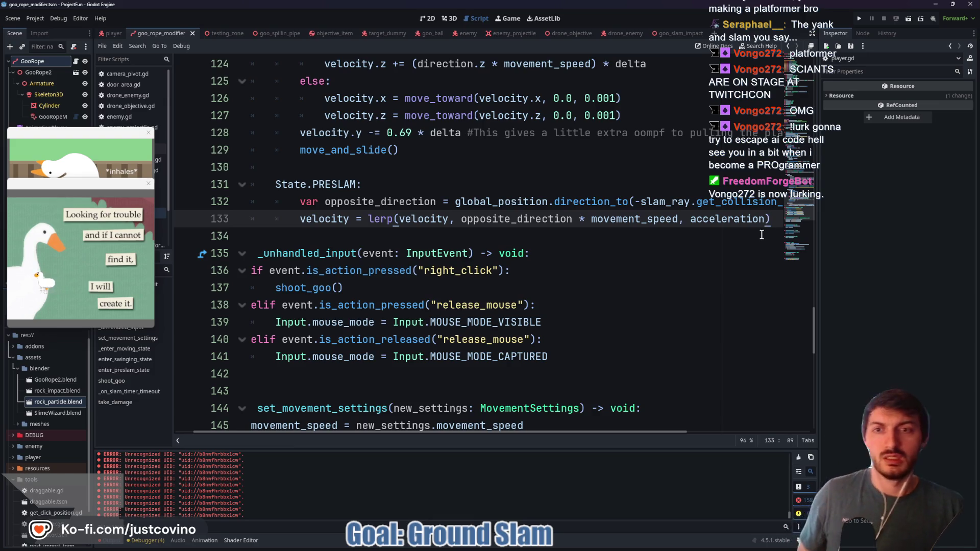
Insert a blank line after the PRESLAM velocity line
{"action": "left_click", "coordinate": [451, 245]}
{"action": "key", "text": "Return"}
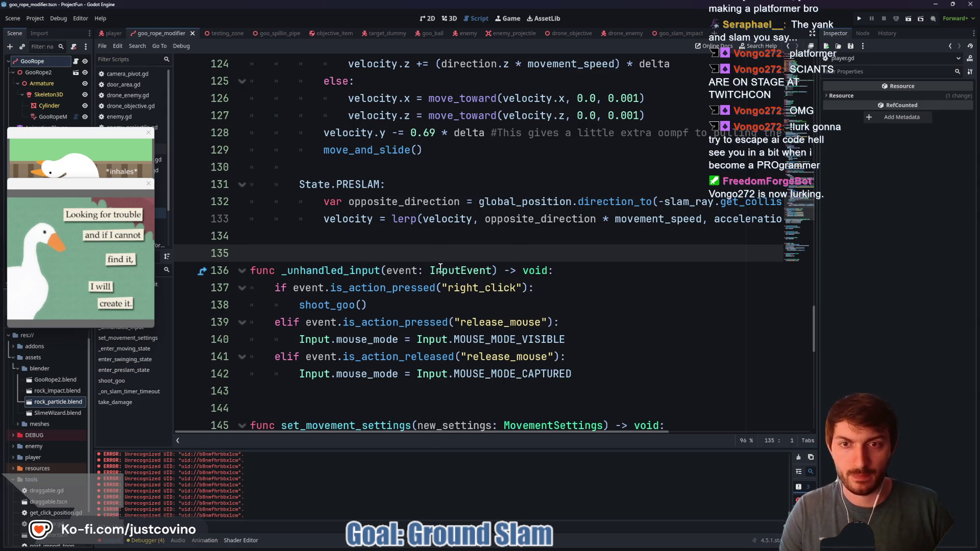
{"action": "mouse_move", "coordinate": [421, 432]}
{"action": "left_mouse_down"}
{"action": "mouse_move", "coordinate": [592, 436]}
{"action": "mouse_move", "coordinate": [416, 437]}
{"action": "left_mouse_up"}
{"action": "left_click", "coordinate": [371, 235]}
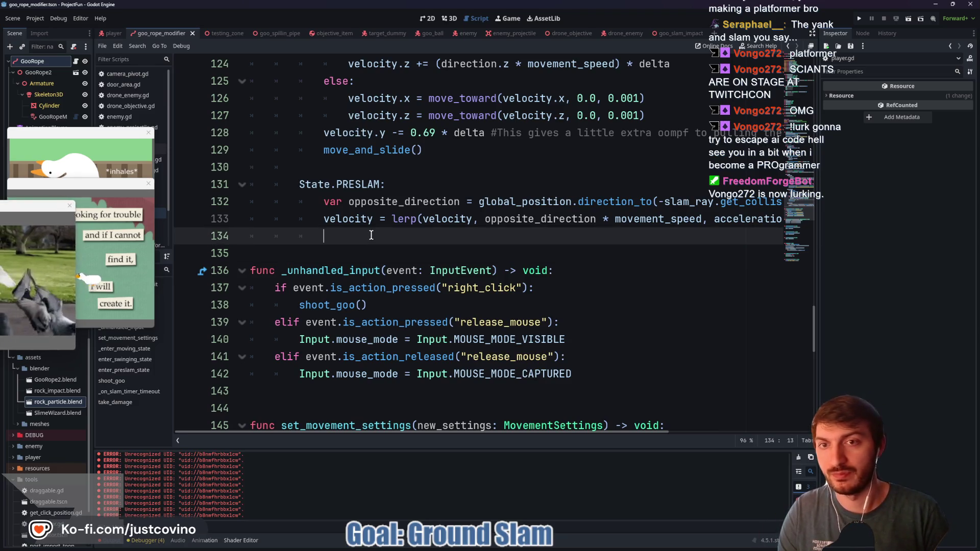
Add a move_and_slide() call under the PRESLAM velocity line
{"action": "type", "text": "ove"}
{"action": "key", "text": "Down"}
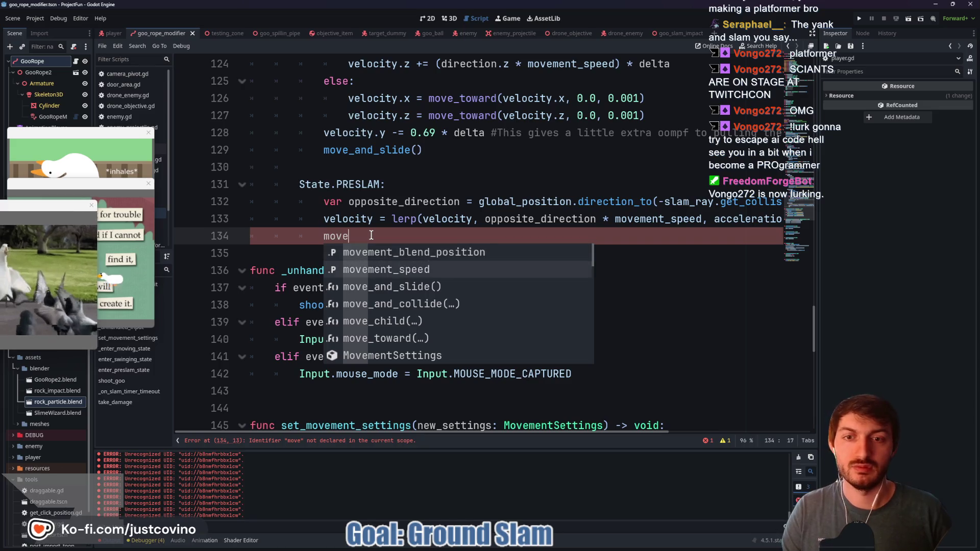
{"action": "key", "text": "Down"}
{"action": "key", "text": "Return"}
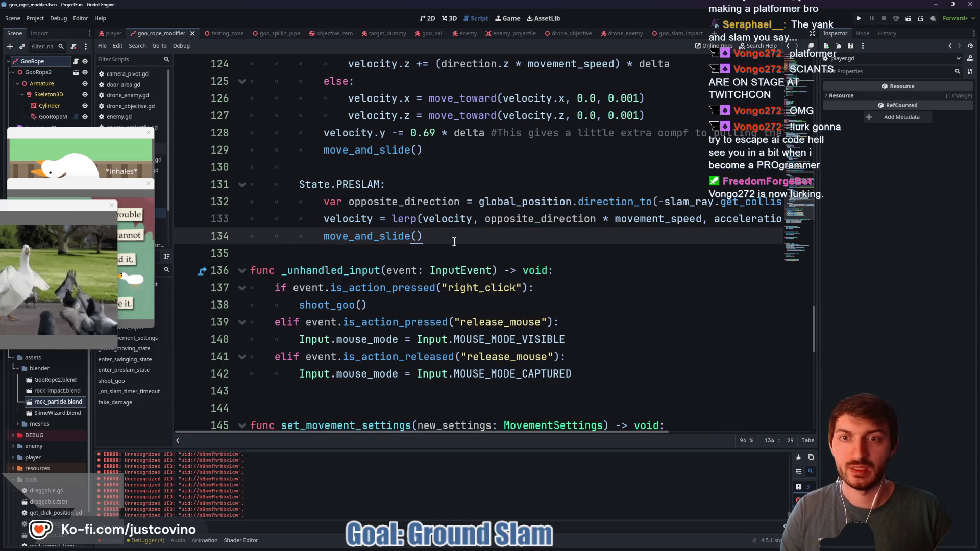
{"action": "key", "text": "Return"}
{"action": "key", "text": "Return"}
{"action": "key", "text": "Return"}
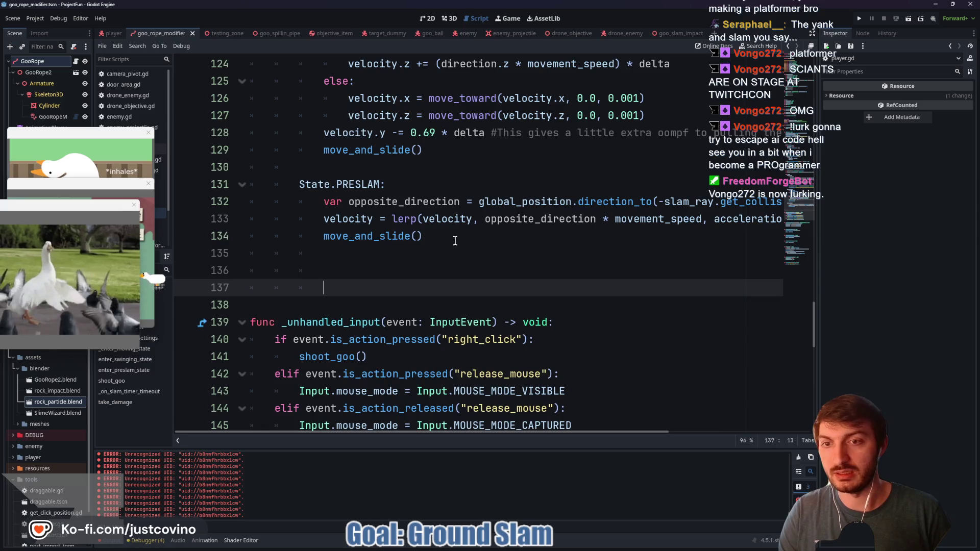
Add a State.SLAMING branch containing pass, then save player.gd
{"action": "left_click", "coordinate": [319, 271]}
{"action": "left_click", "coordinate": [322, 254]}
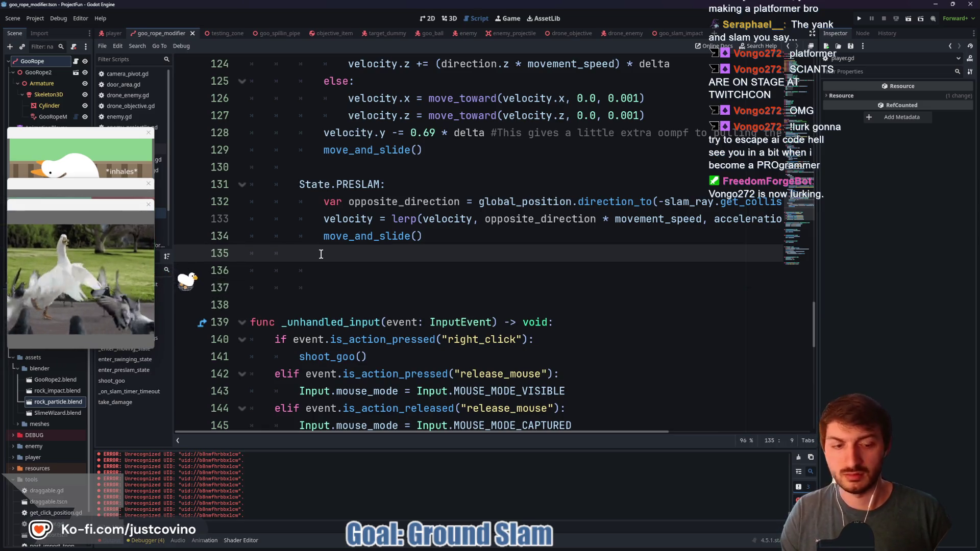
{"action": "key", "text": "Down"}
{"action": "type", "text": "State."}
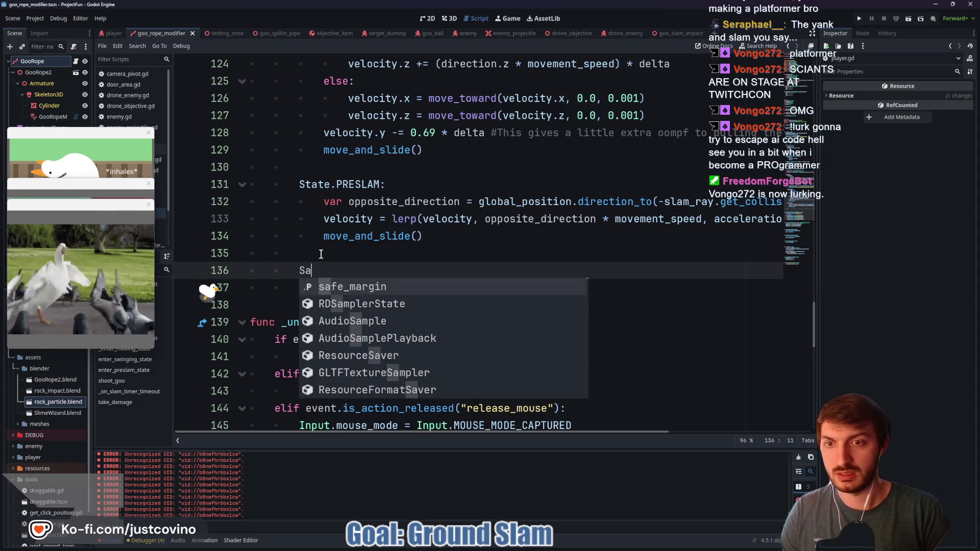
{"action": "type", "text": "SLAMING:"}
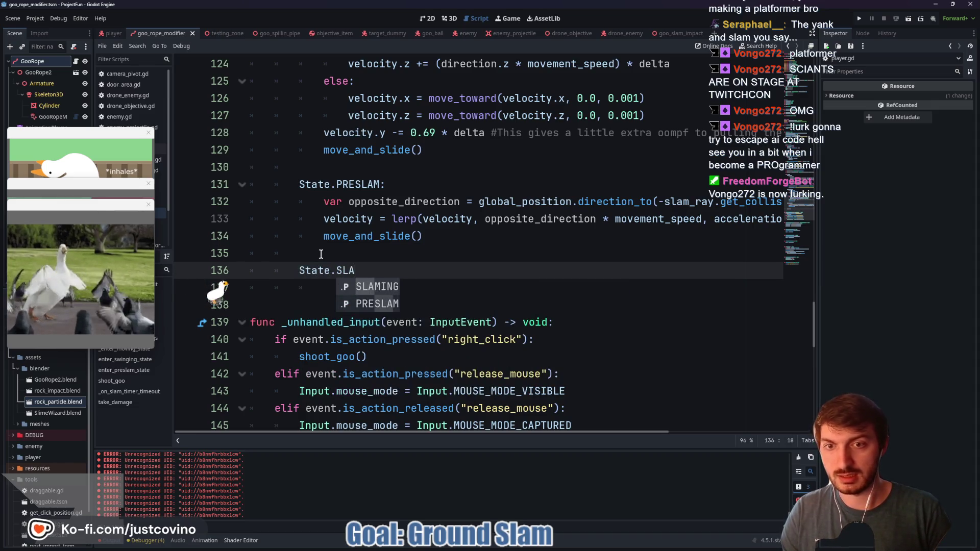
{"action": "key", "text": "Return"}
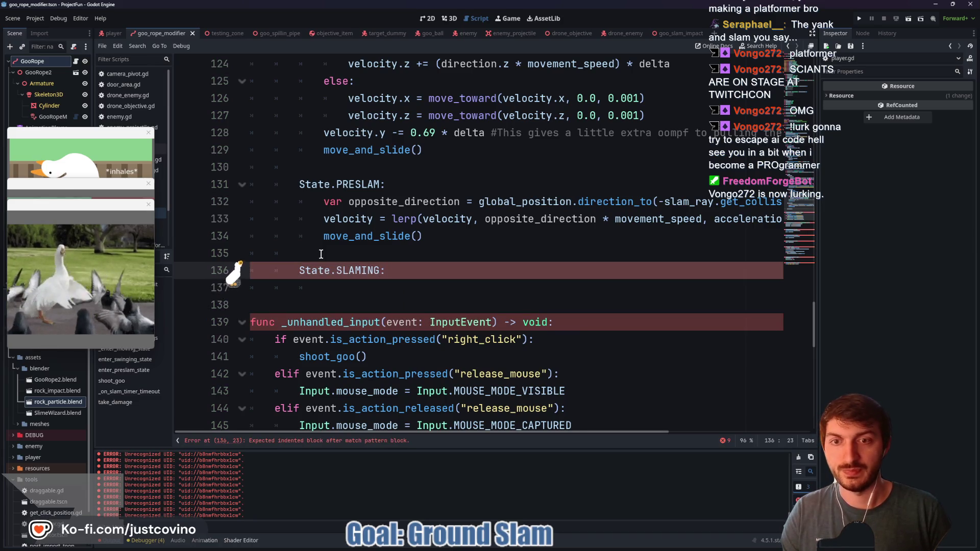
{"action": "key", "text": "Return"}
{"action": "type", "text": "pass"}
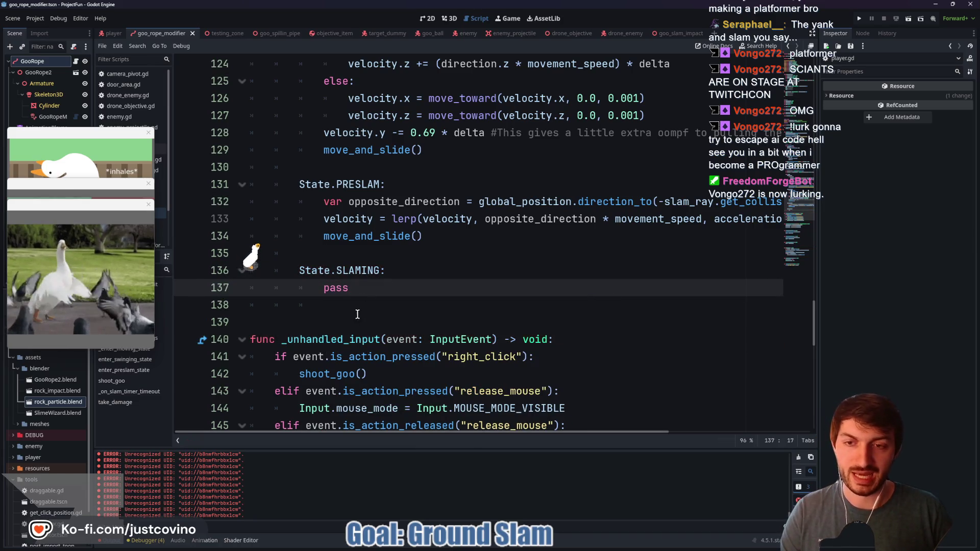
{"action": "key", "text": "Escape"}
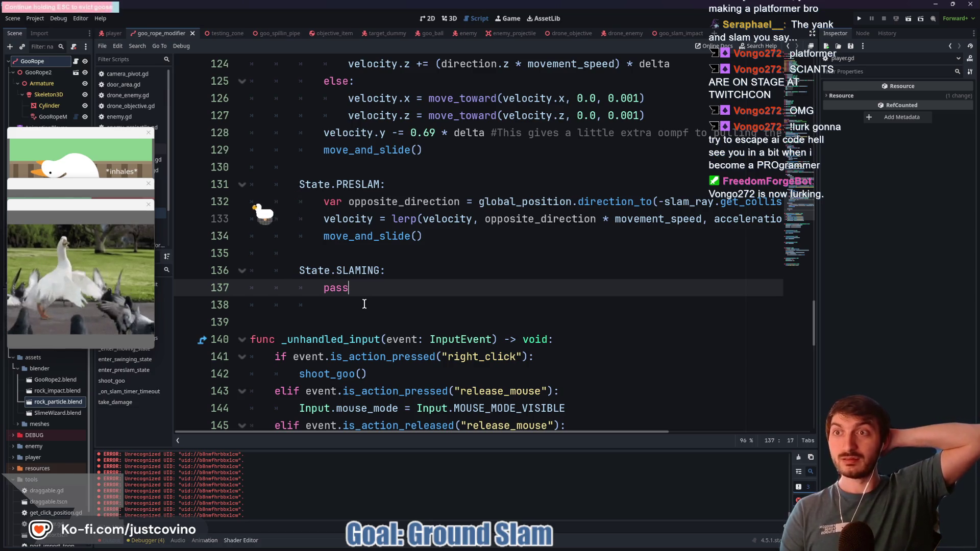
{"action": "key", "text": "Escape"}
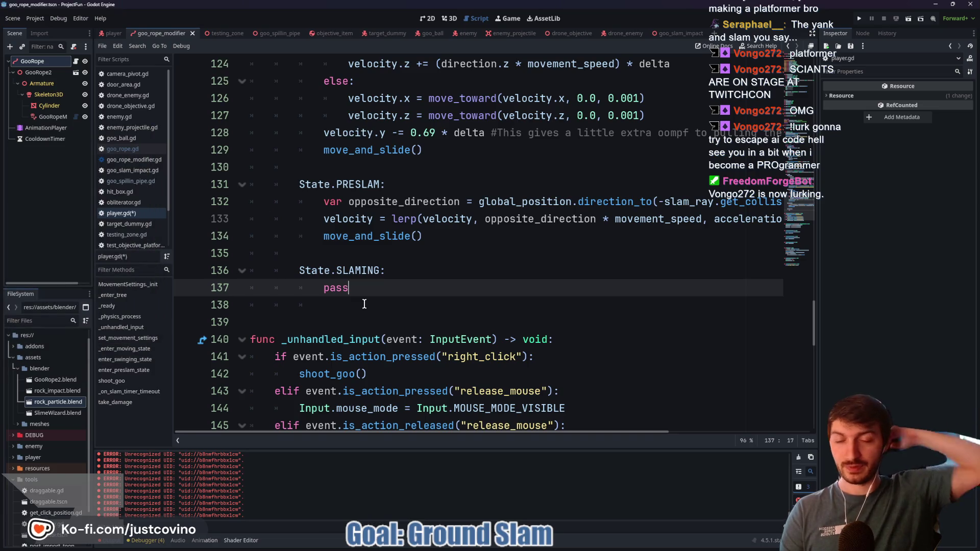
{"action": "key", "text": "ctrl+s"}
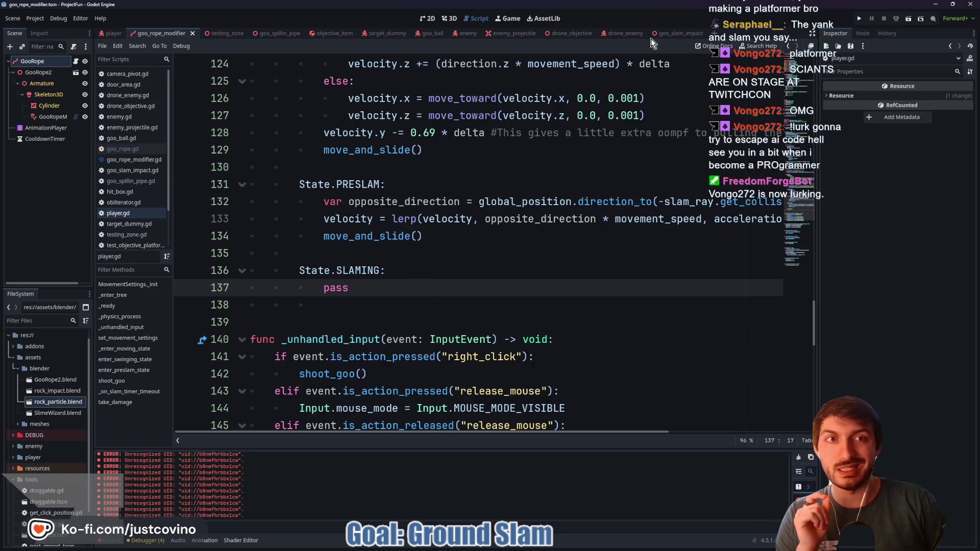
In goo_rope.gd, change line 52's slam call to enter_preslam_state() and save
{"action": "left_click", "coordinate": [276, 33]}
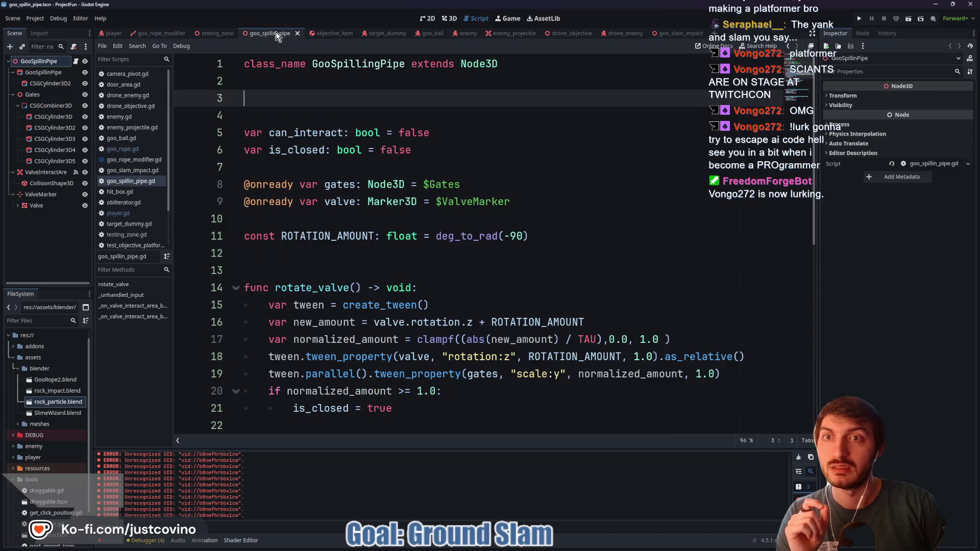
{"action": "left_click", "coordinate": [217, 34]}
{"action": "left_click", "coordinate": [156, 33]}
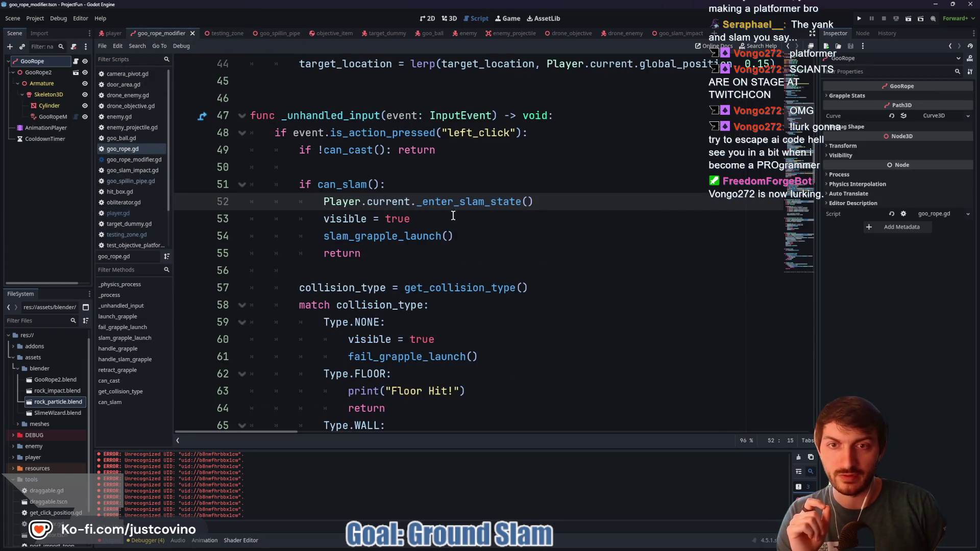
{"action": "mouse_move", "coordinate": [536, 203]}
{"action": "left_mouse_down"}
{"action": "mouse_move", "coordinate": [301, 203]}
{"action": "mouse_move", "coordinate": [419, 205]}
{"action": "left_mouse_up"}
{"action": "type", "text": "enter"}
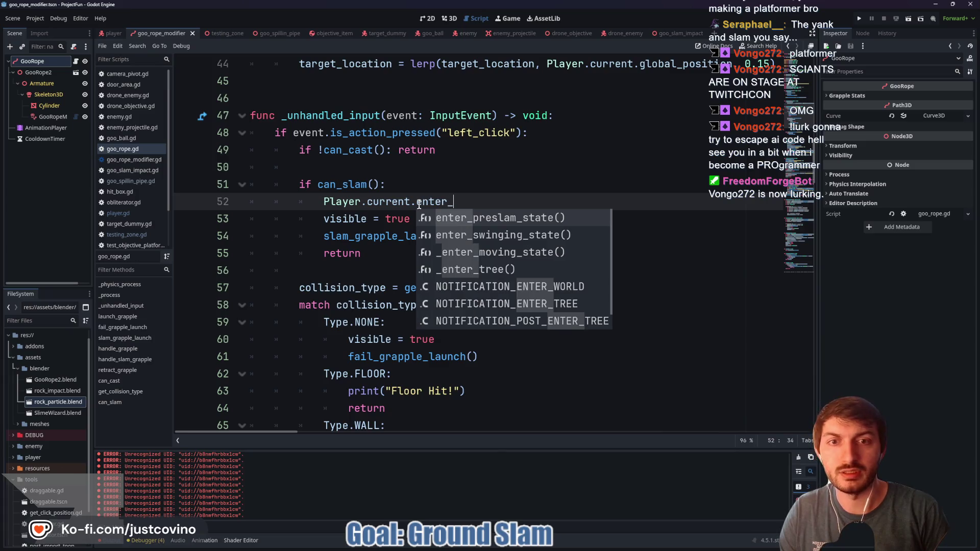
{"action": "key", "text": "Return"}
{"action": "key", "text": "ctrl+s"}
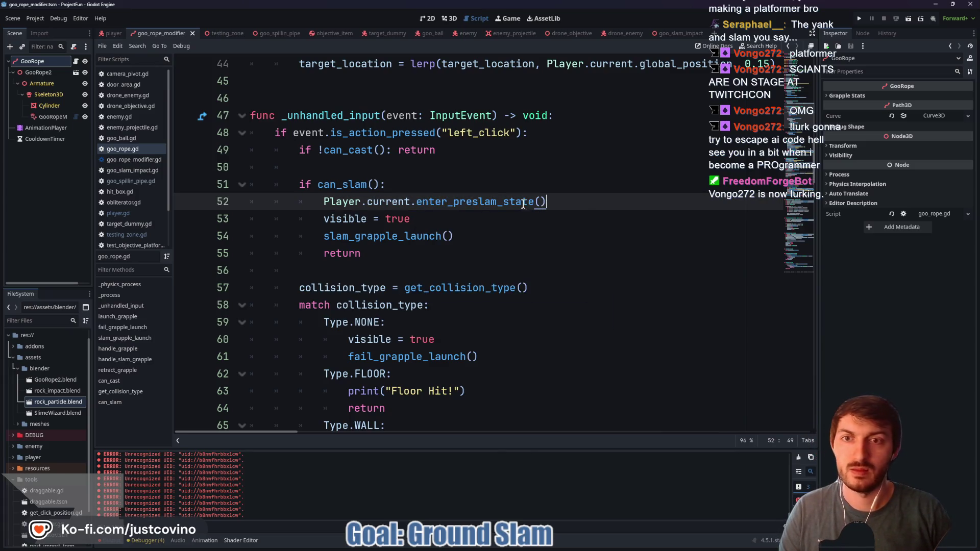
Replace the time-scale and timer lines with Player.current.enter_slam_state()
{"action": "scroll", "coordinate": [517, 206], "scroll_direction": "down", "scroll_amount": 12}
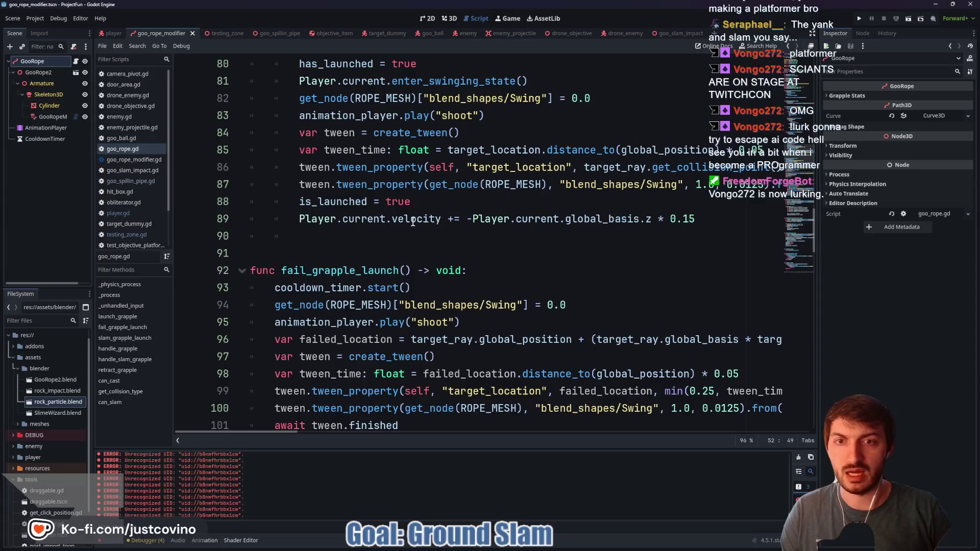
{"action": "scroll", "coordinate": [409, 225], "scroll_direction": "up", "scroll_amount": 4}
{"action": "scroll", "coordinate": [322, 219], "scroll_direction": "down", "scroll_amount": 11}
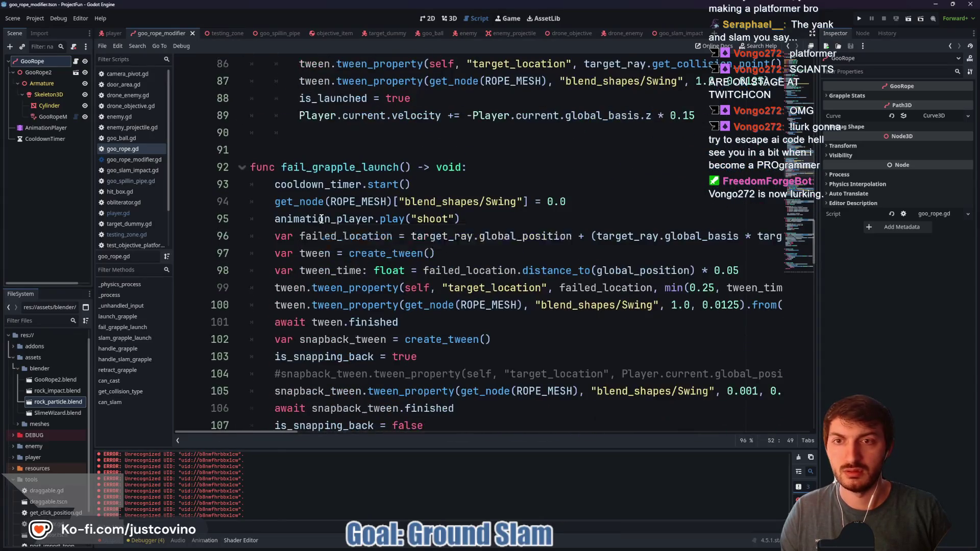
{"action": "scroll", "coordinate": [321, 220], "scroll_direction": "down", "scroll_amount": 1}
{"action": "scroll", "coordinate": [388, 286], "scroll_direction": "down", "scroll_amount": 1}
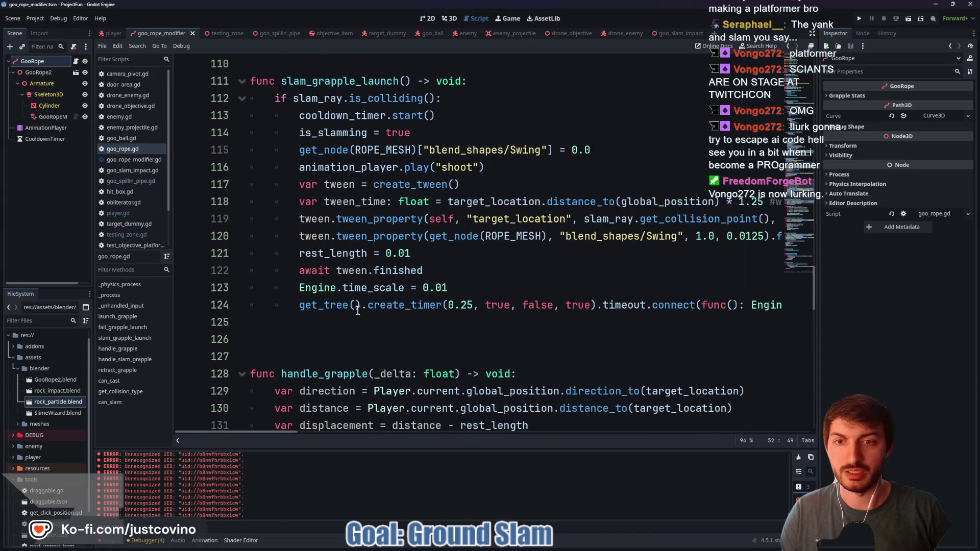
{"action": "left_click_drag", "start_coordinate": [330, 319], "coordinate": [280, 289]}
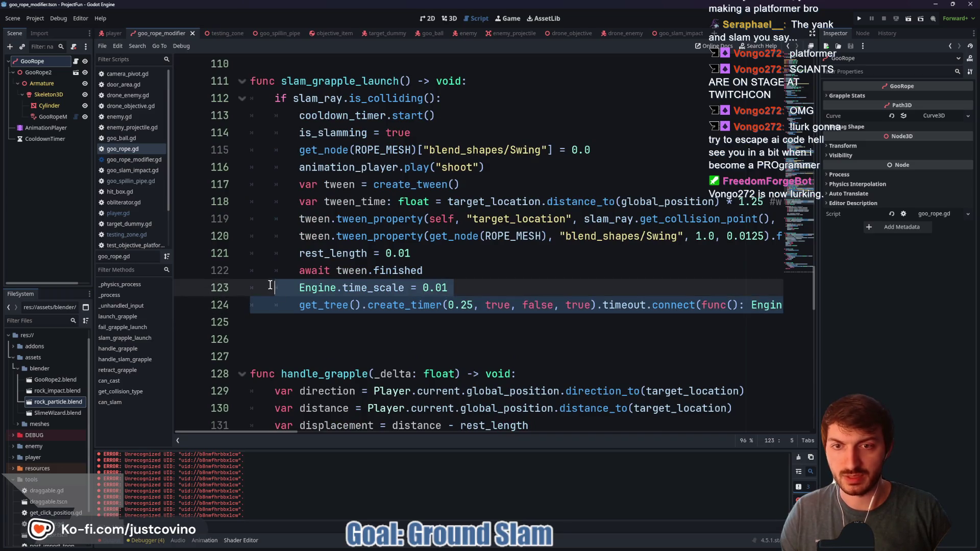
{"action": "key", "text": "BackSpace"}
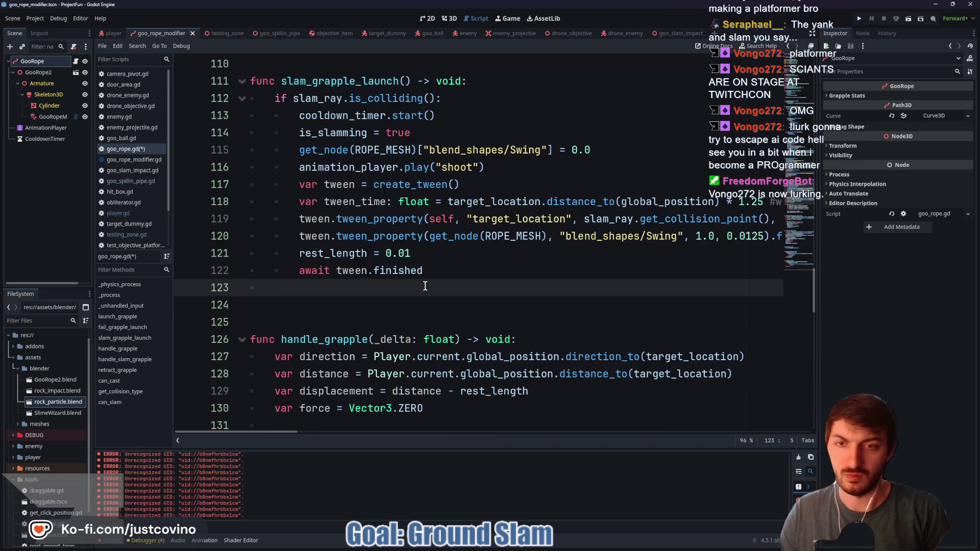
{"action": "key", "text": "Tab"}
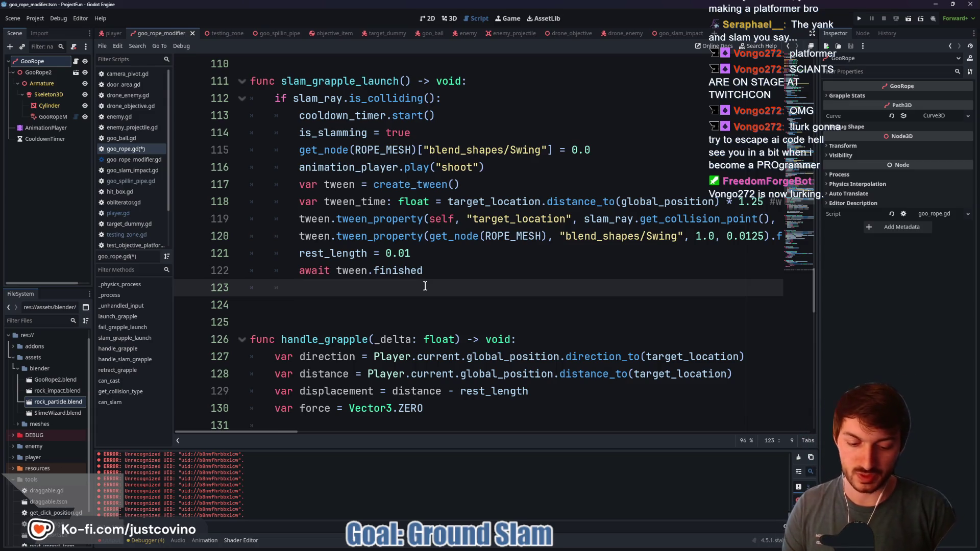
{"action": "type", "text": "Player.current"}
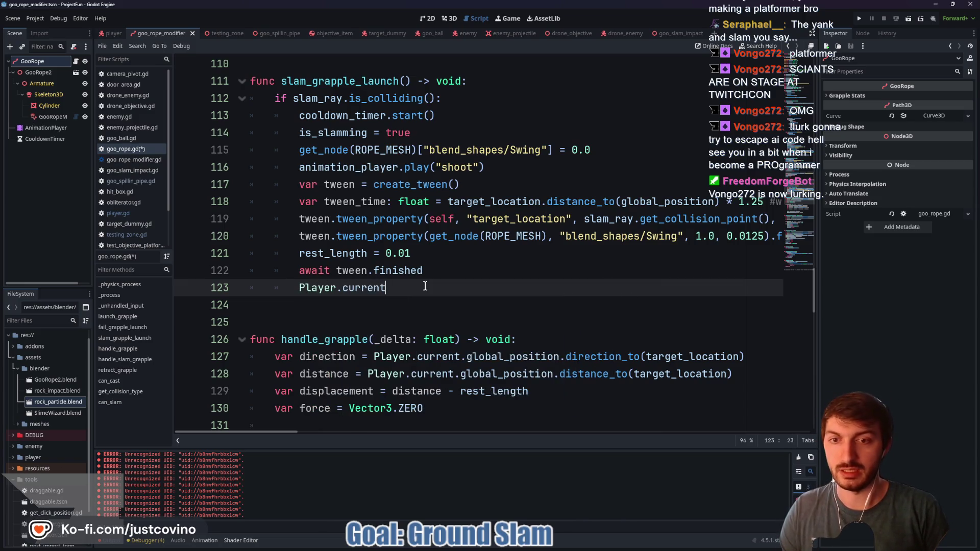
{"action": "type", "text": "."}
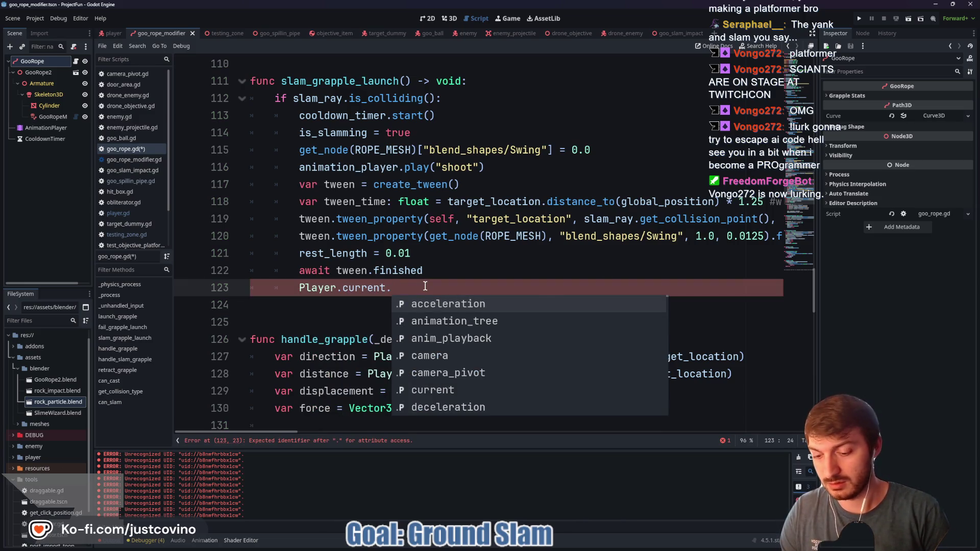
{"action": "type", "text": "state ="}
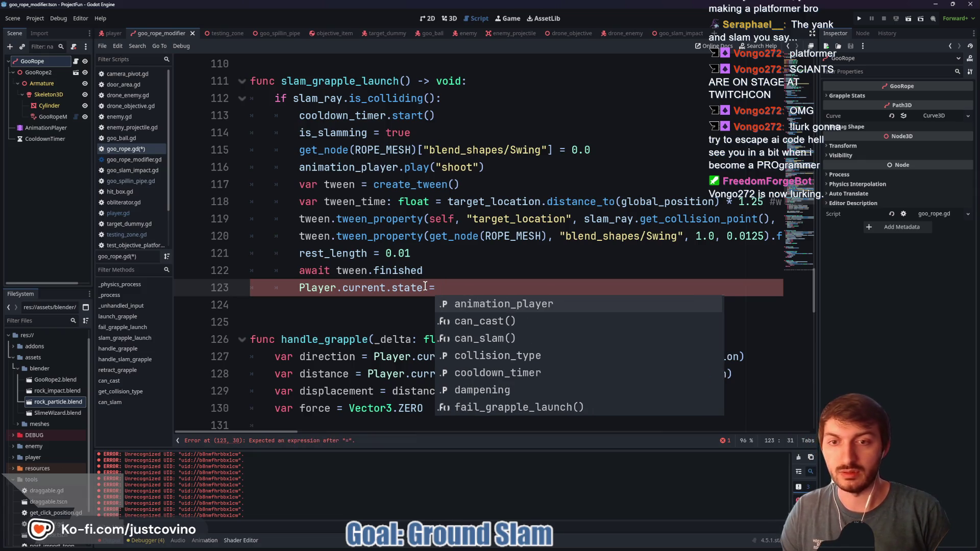
{"action": "key", "text": "BackSpace"}
{"action": "key", "text": "BackSpace"}
{"action": "key", "text": "BackSpace"}
{"action": "type", "text": ".enter_slam_st"}
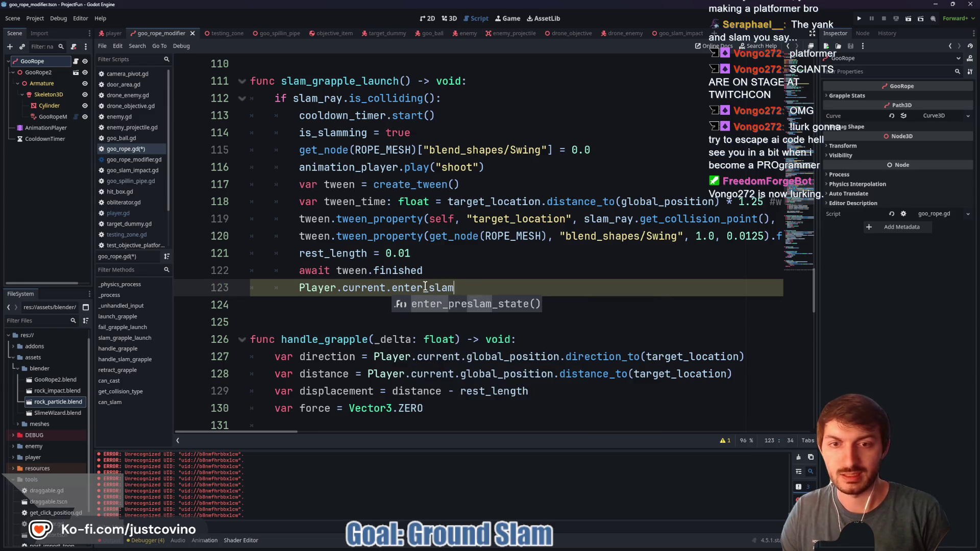
{"action": "key", "text": "BackSpace"}
{"action": "type", "text": "ate()"}
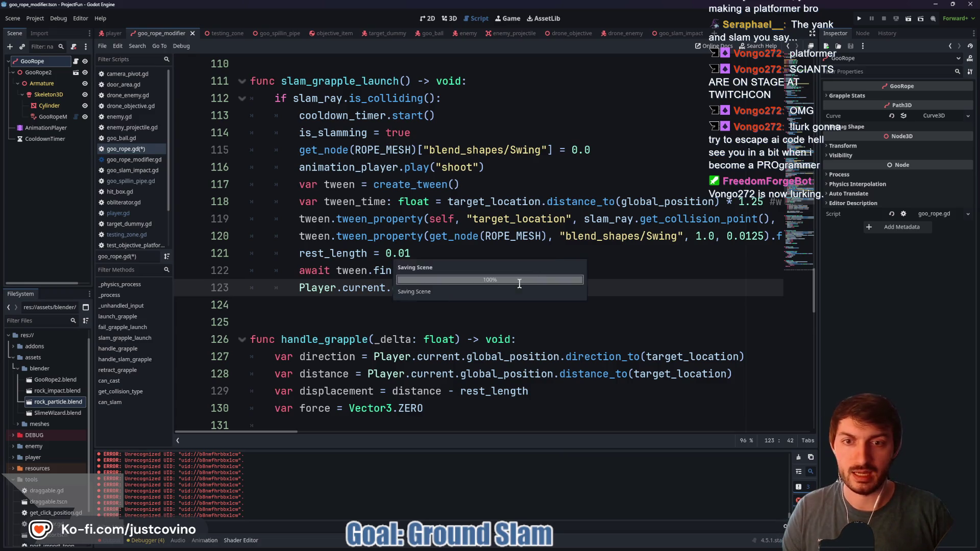
{"action": "left_click", "coordinate": [337, 289], "text": "ctrl"}
Write func enter_slam_state() -> void: with body state = State.SLAMMING on line 168
{"action": "scroll", "coordinate": [381, 289], "scroll_direction": "down", "scroll_amount": 14}
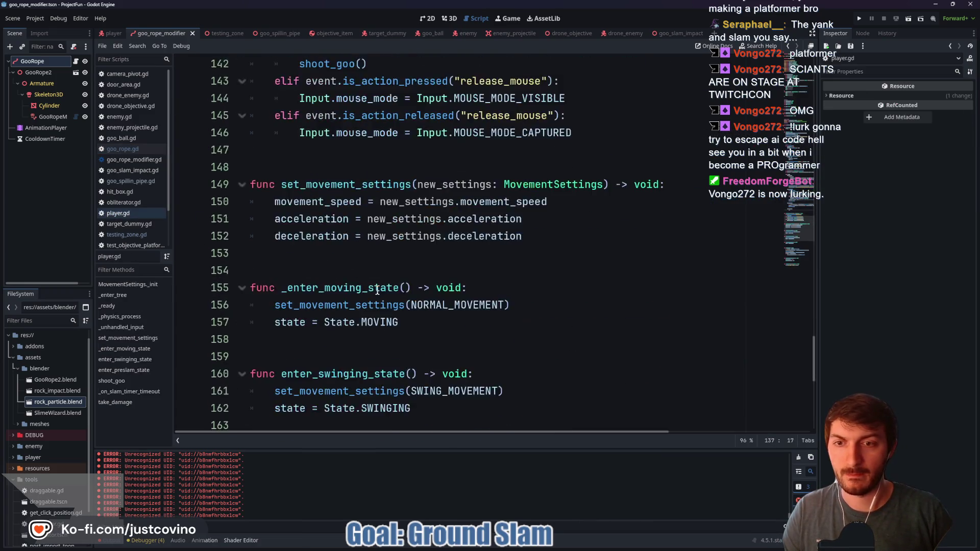
{"action": "scroll", "coordinate": [306, 339], "scroll_direction": "up", "scroll_amount": 5}
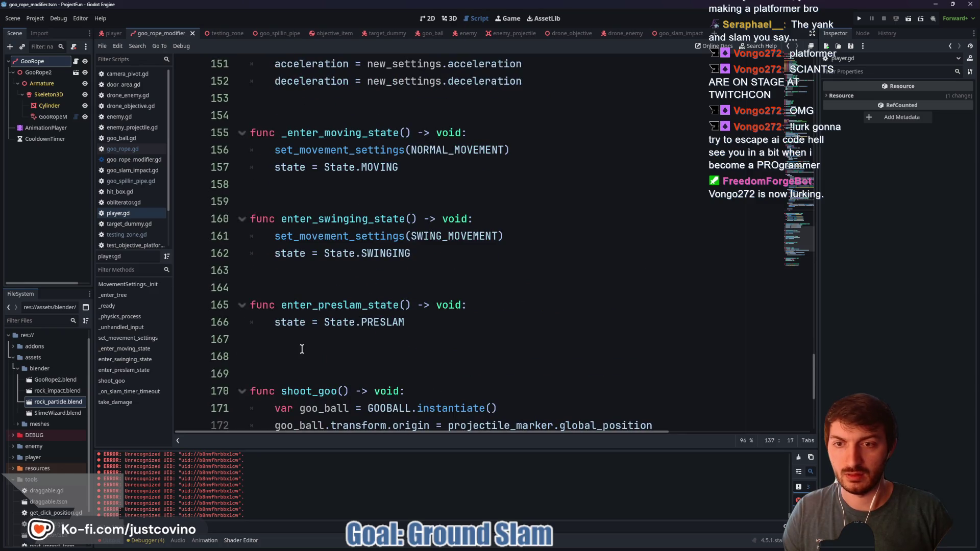
{"action": "left_click", "coordinate": [341, 345]}
{"action": "type", "text": "enter)"}
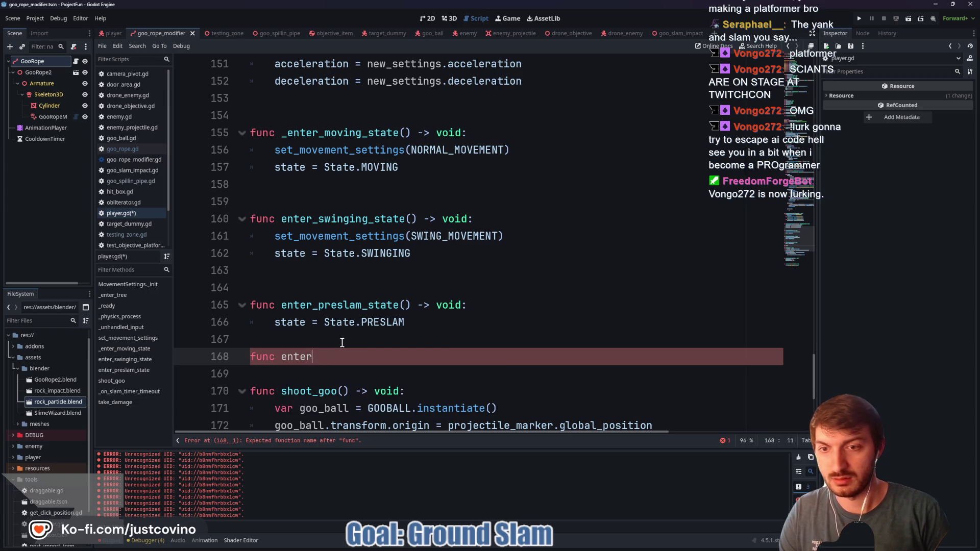
{"action": "type", "text": "slam"}
{"action": "key", "text": "BackSpace"}
{"action": "type", "text": "m)"}
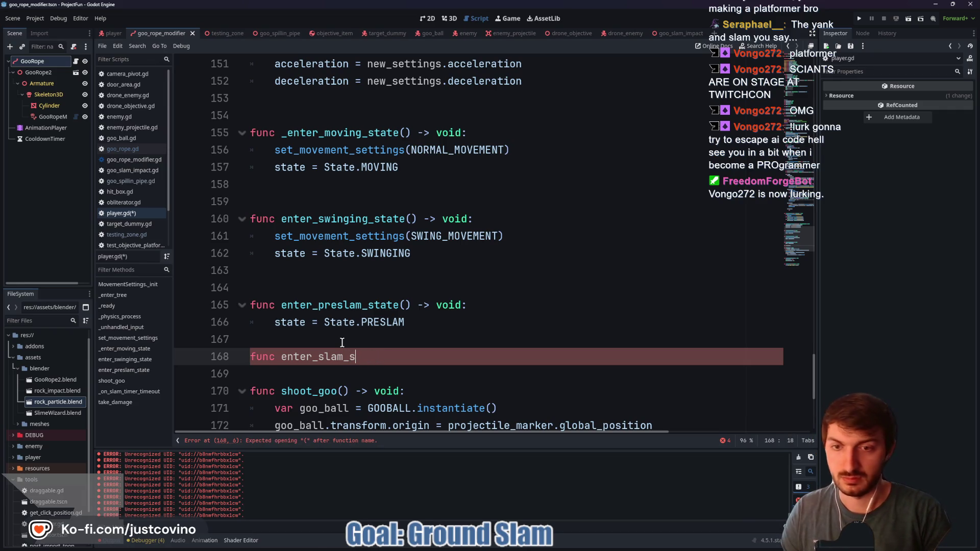
{"action": "type", "text": "tate"}
{"action": "type", "text": " ->"}
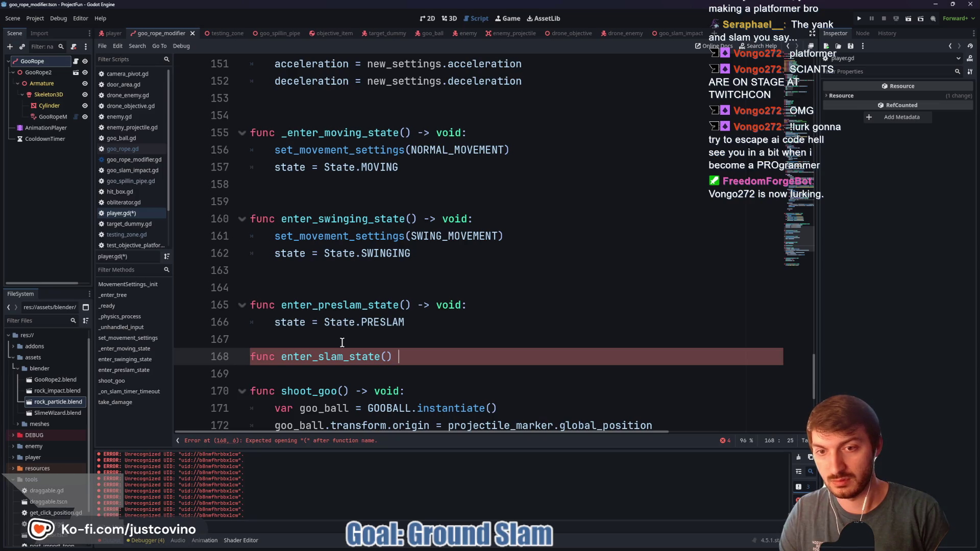
{"action": "type", "text": "void:"}
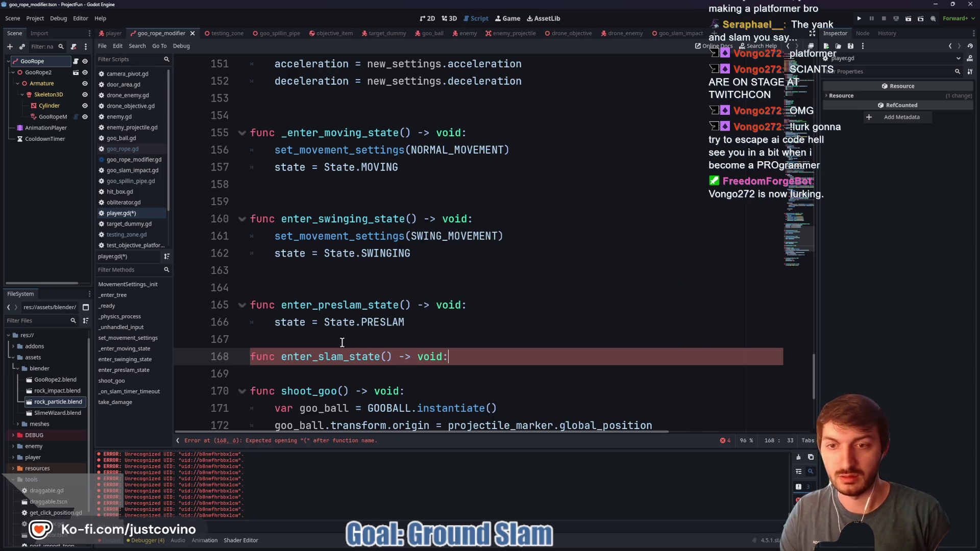
{"action": "key", "text": "Return"}
{"action": "type", "text": "state = State.SL"}
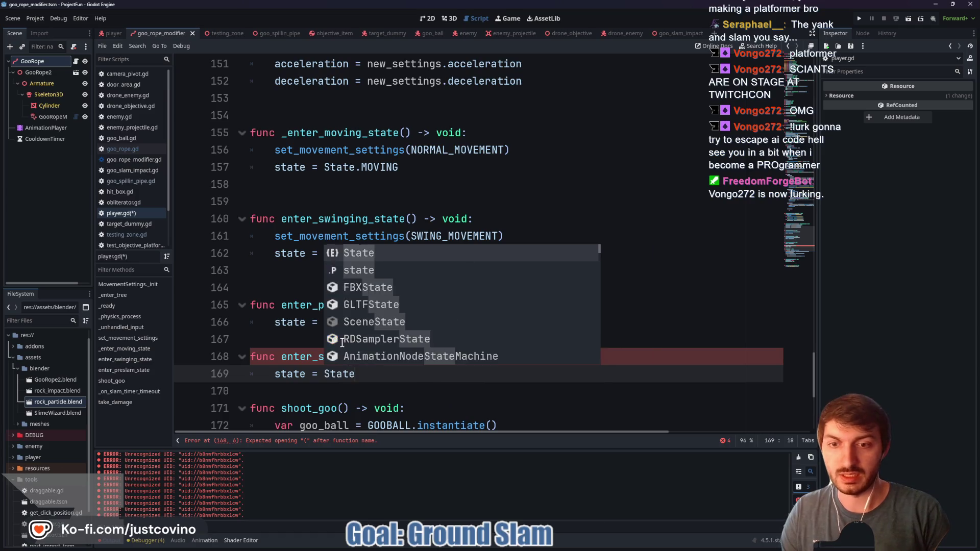
{"action": "key", "text": "Return"}
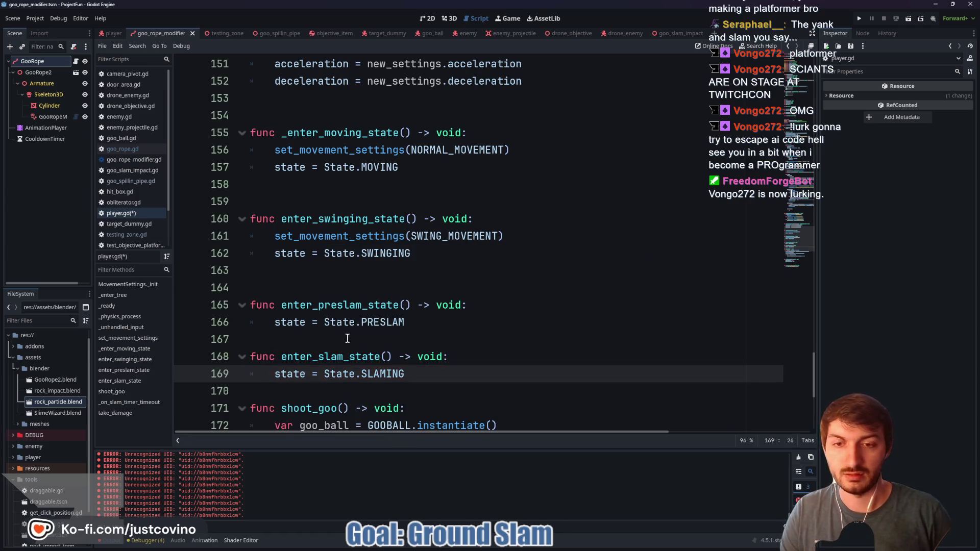
{"action": "type", "text": "M"}
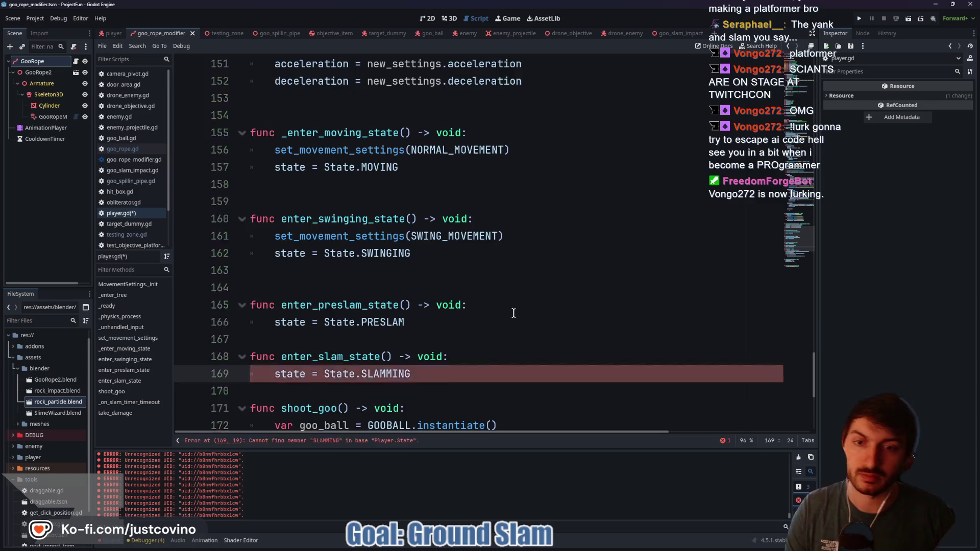
{"action": "scroll", "coordinate": [511, 319], "scroll_direction": "up", "scroll_amount": 12}
{"action": "scroll", "coordinate": [378, 345], "scroll_direction": "down", "scroll_amount": 2}
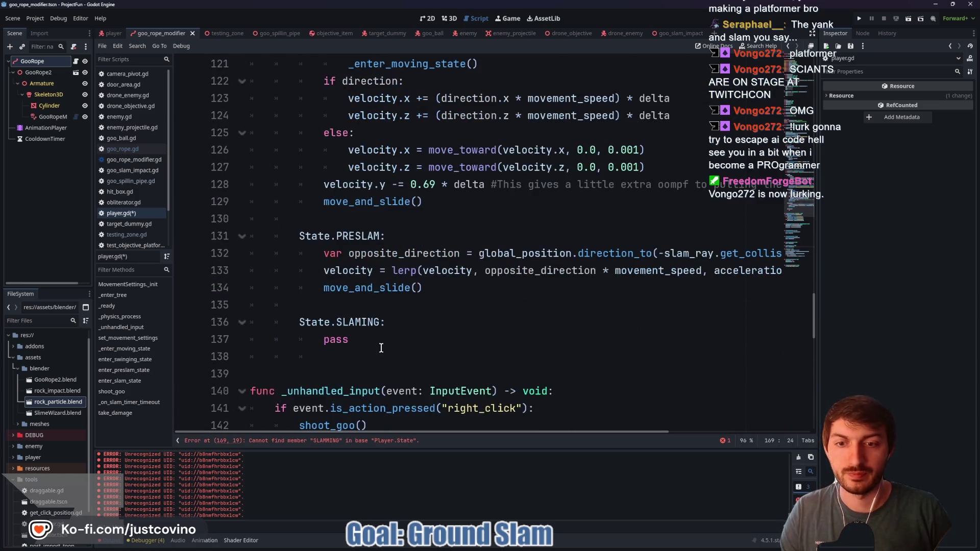
Fix SLAMING to SLAMMING in the match case and the enum, then save
{"action": "left_click", "coordinate": [359, 325]}
{"action": "type", "text": "M"}
{"action": "scroll", "coordinate": [452, 317], "scroll_direction": "up", "scroll_amount": 13}
{"action": "scroll", "coordinate": [451, 317], "scroll_direction": "up", "scroll_amount": 20}
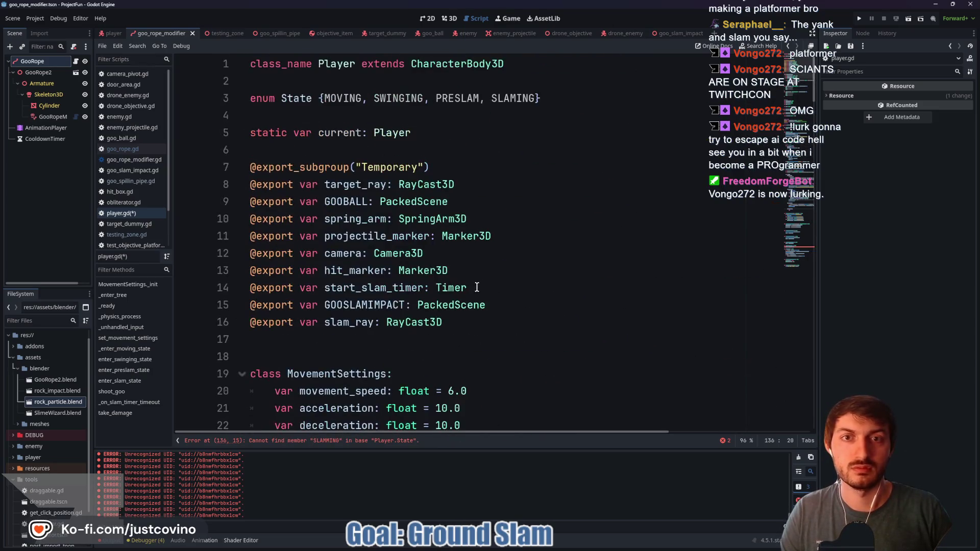
{"action": "left_click", "coordinate": [518, 98]}
{"action": "type", "text": "M"}
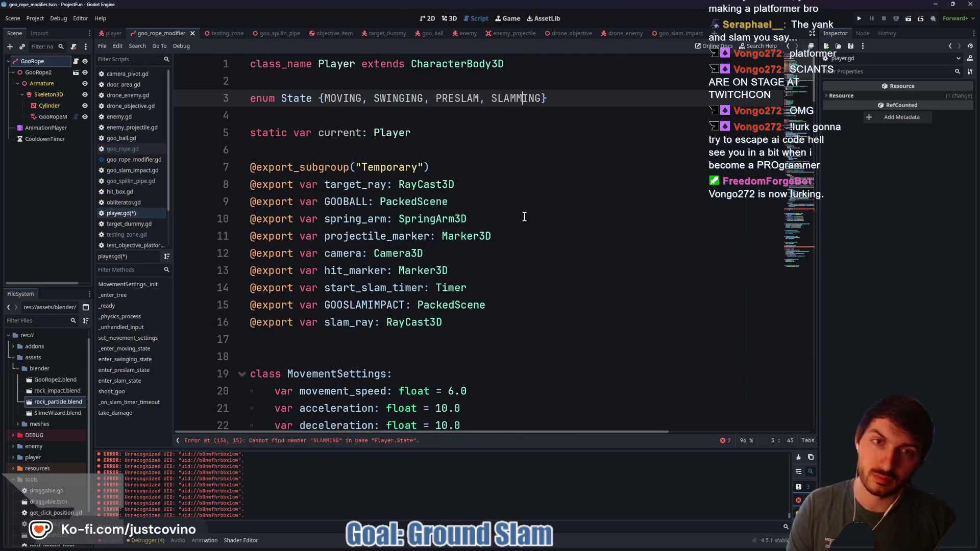
{"action": "scroll", "coordinate": [528, 212], "scroll_direction": "down", "scroll_amount": 20}
{"action": "scroll", "coordinate": [435, 268], "scroll_direction": "down", "scroll_amount": 2}
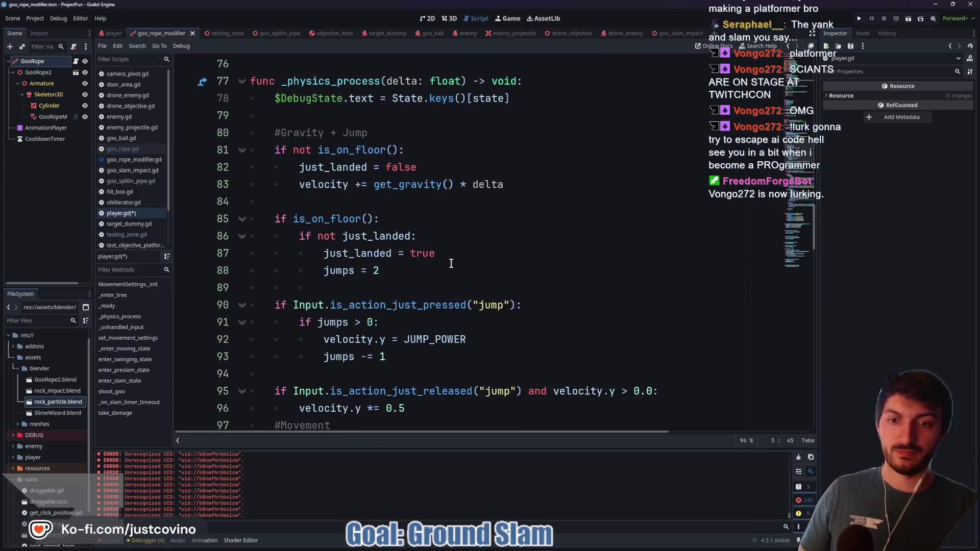
{"action": "scroll", "coordinate": [460, 312], "scroll_direction": "down", "scroll_amount": 6}
{"action": "scroll", "coordinate": [459, 313], "scroll_direction": "down", "scroll_amount": 9}
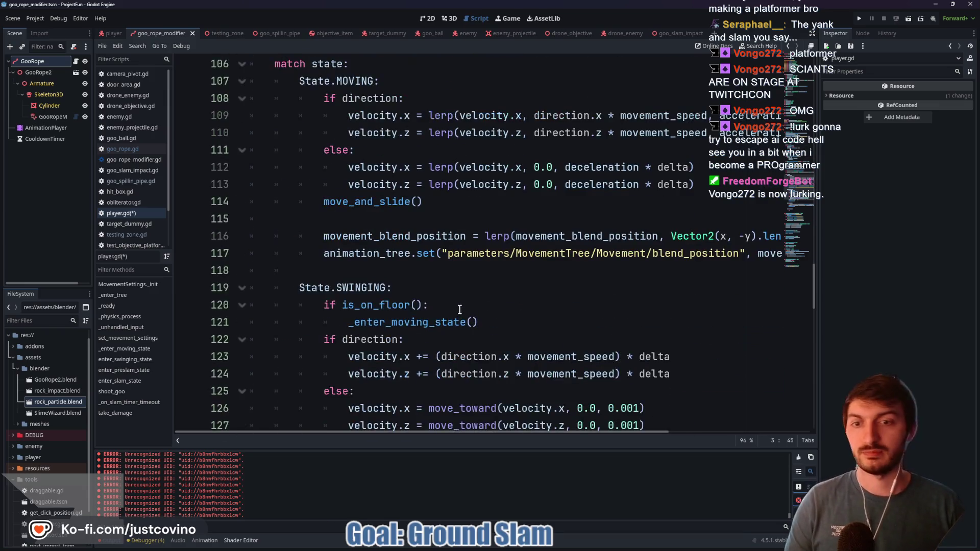
{"action": "left_click", "coordinate": [458, 312]}
{"action": "key", "text": "ctrl+s"}
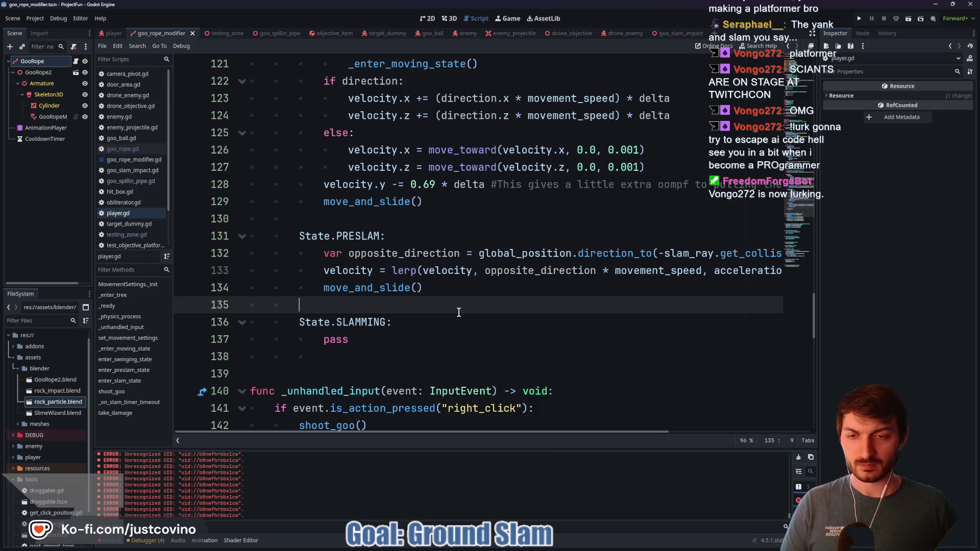
Replace pass in the SLAMMING branch with move_and_slide()
{"action": "left_click", "coordinate": [377, 343]}
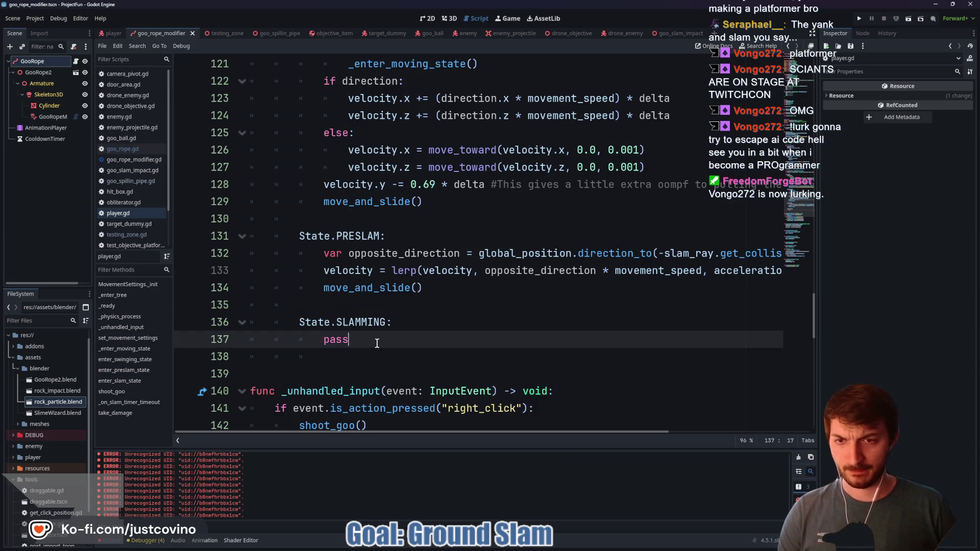
{"action": "key", "text": "BackSpace"}
{"action": "key", "text": "BackSpace"}
{"action": "key", "text": "BackSpace"}
{"action": "type", "text": "move"}
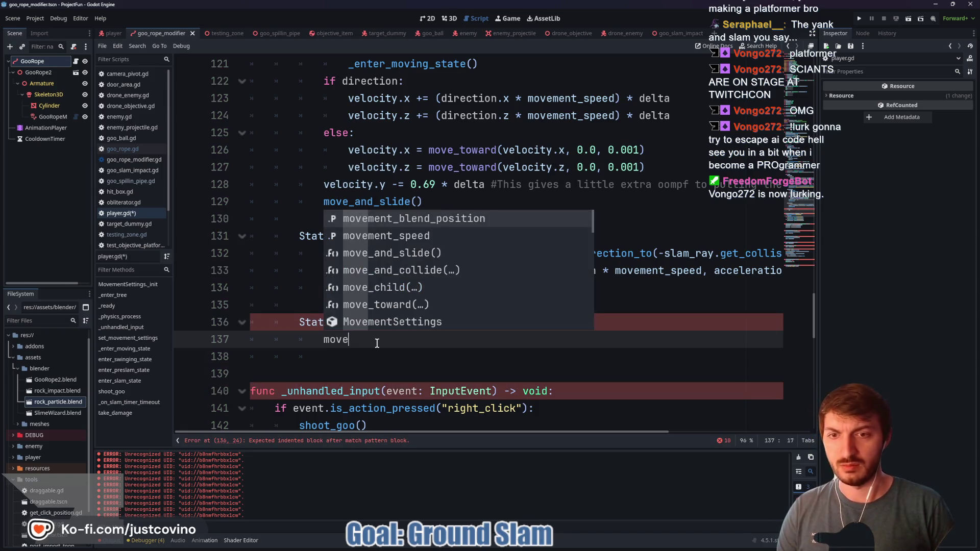
{"action": "key", "text": "Down"}
{"action": "key", "text": "Down"}
{"action": "key", "text": "Return"}
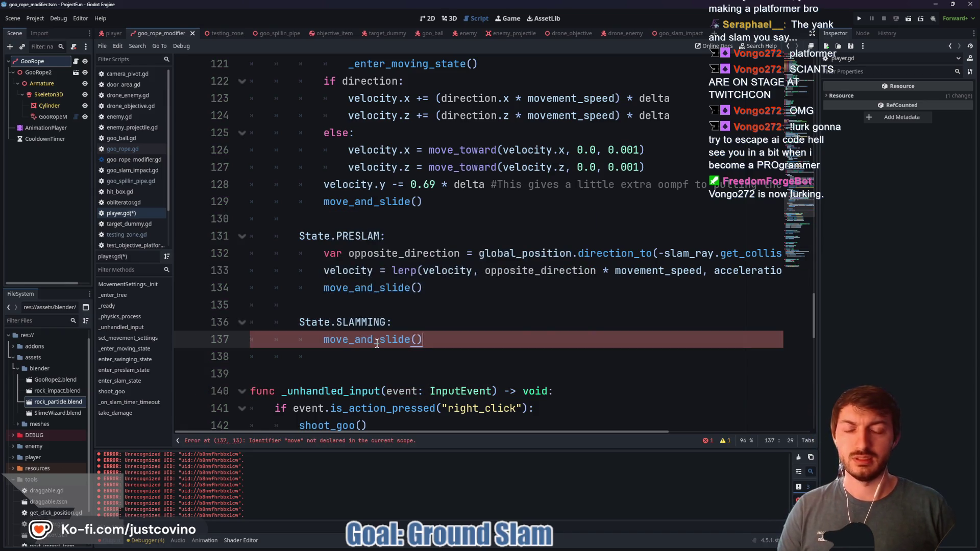
Begin a velocity = line above move_and_slide(), then select it
{"action": "left_click", "coordinate": [426, 323]}
{"action": "key", "text": "Return"}
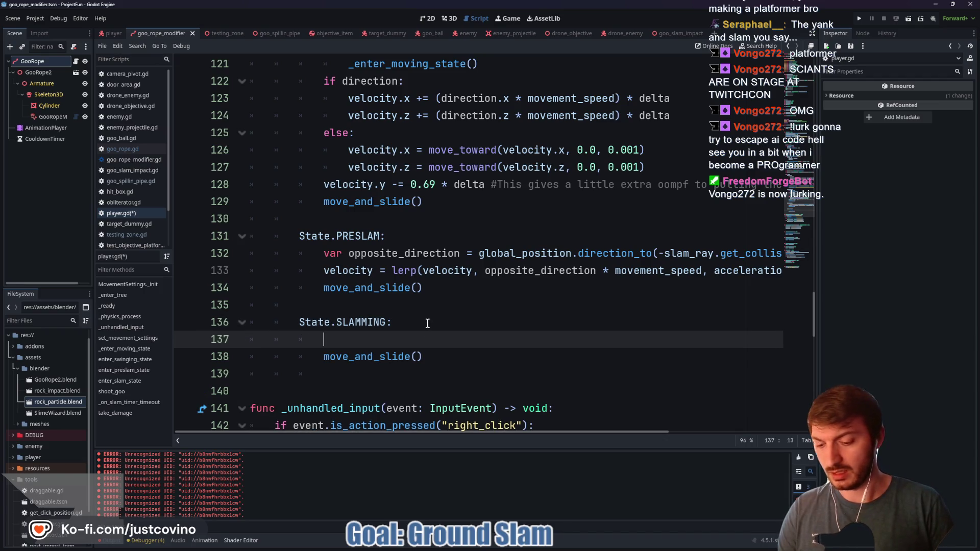
{"action": "type", "text": "velc"}
{"action": "key", "text": "Escape"}
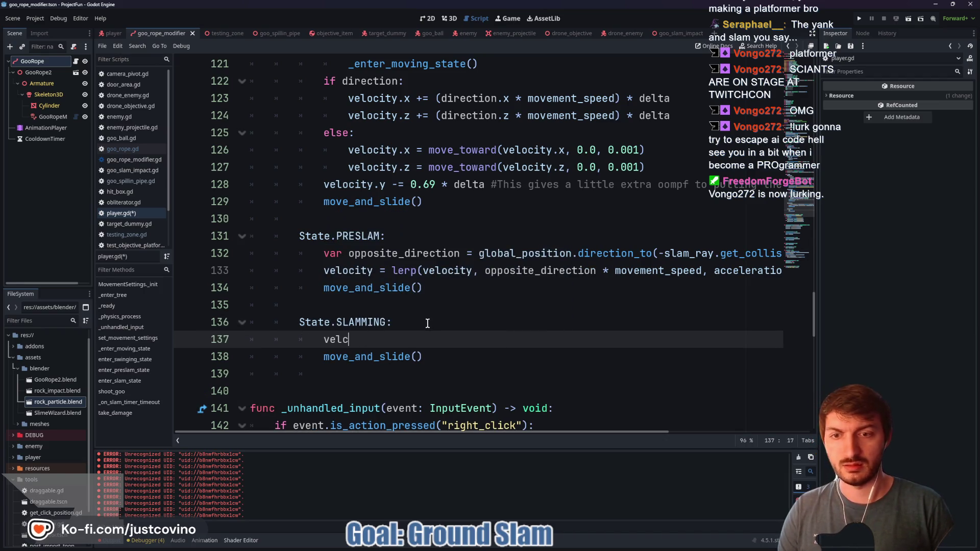
{"action": "type", "text": "ity"}
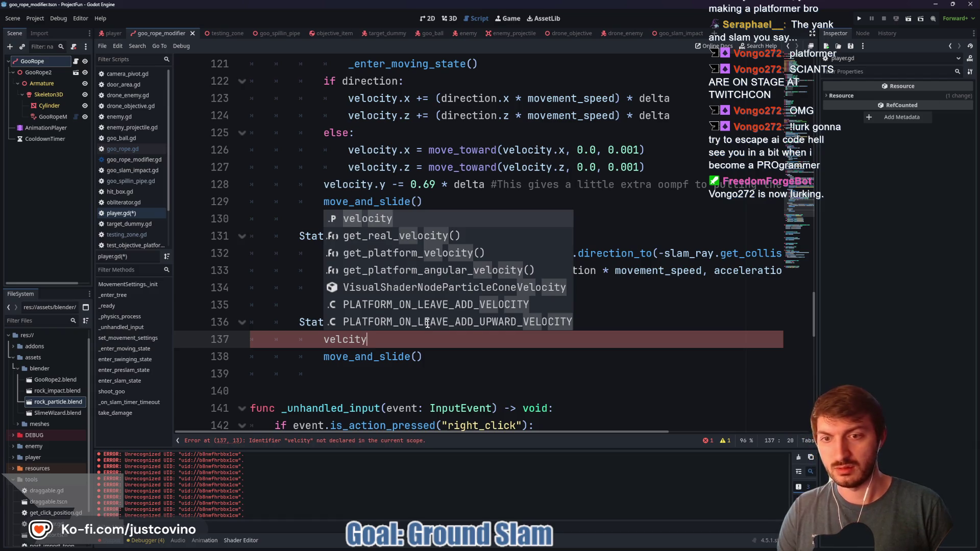
{"action": "key", "text": "Return"}
{"action": "type", "text": "="}
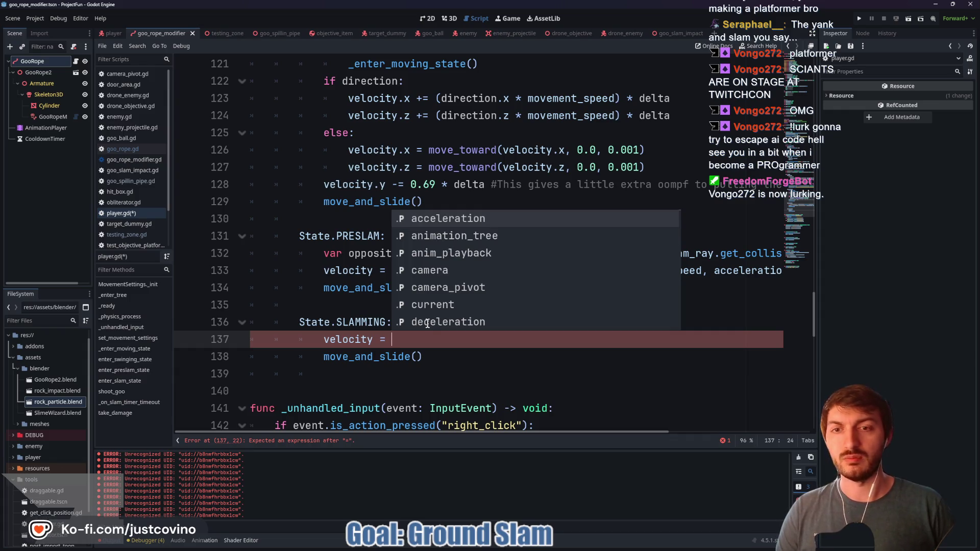
{"action": "key", "text": "Escape"}
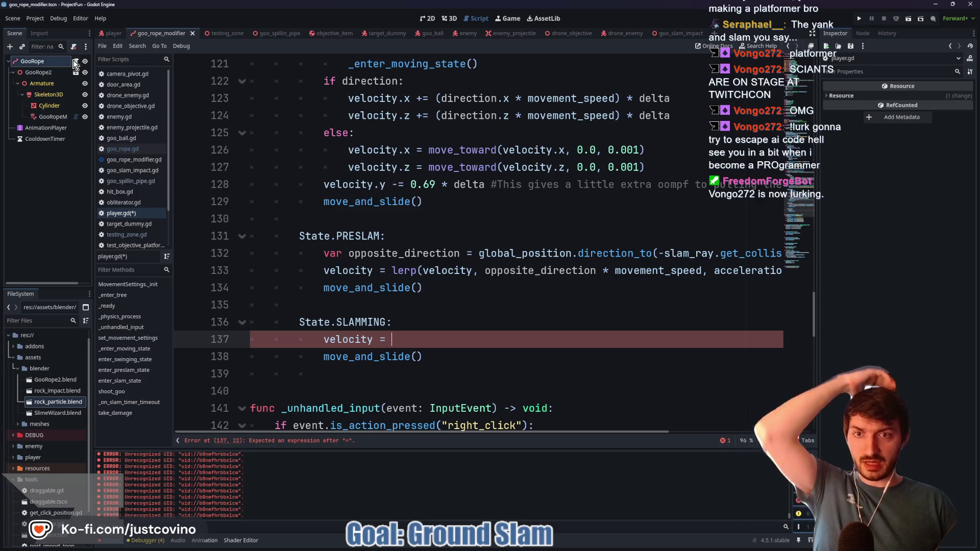
{"action": "left_click_drag", "start_coordinate": [392, 340], "coordinate": [325, 342]}
Delete the unfinished velocity line, then select goo_rope.gd's line 148 velocity assignment
{"action": "key", "text": "BackSpace"}
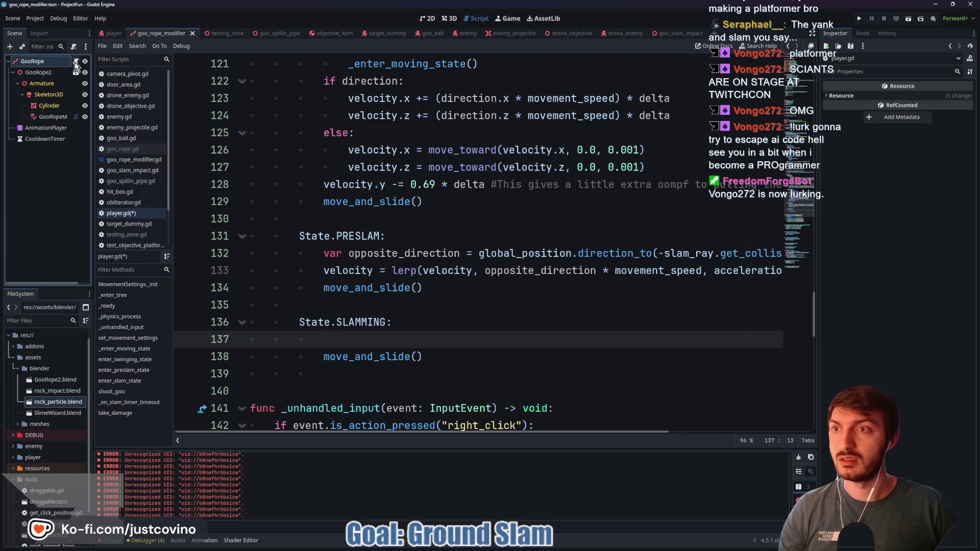
{"action": "left_click", "coordinate": [82, 72]}
{"action": "scroll", "coordinate": [459, 271], "scroll_direction": "down", "scroll_amount": 4}
{"action": "scroll", "coordinate": [454, 271], "scroll_direction": "down", "scroll_amount": 6}
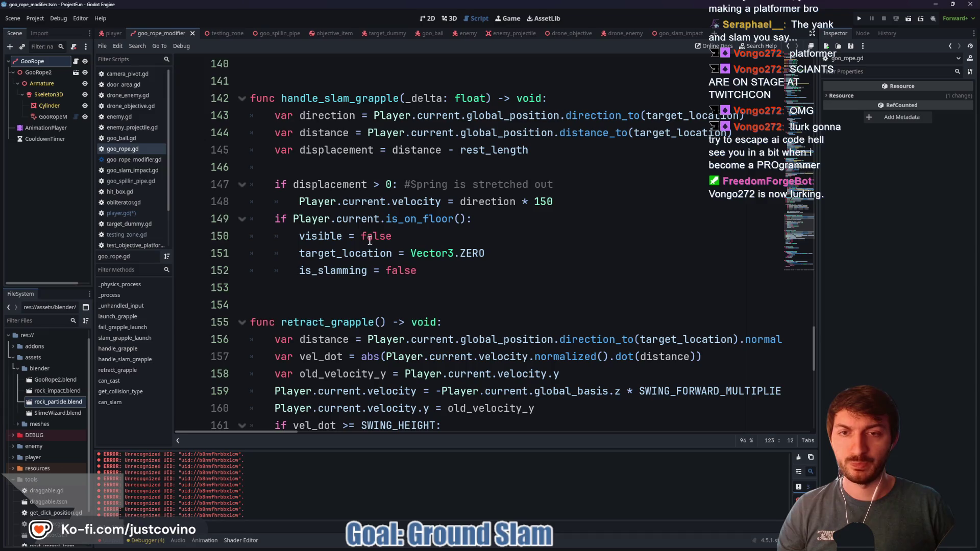
{"action": "left_click", "coordinate": [367, 202]}
{"action": "key", "text": "shift+Home"}
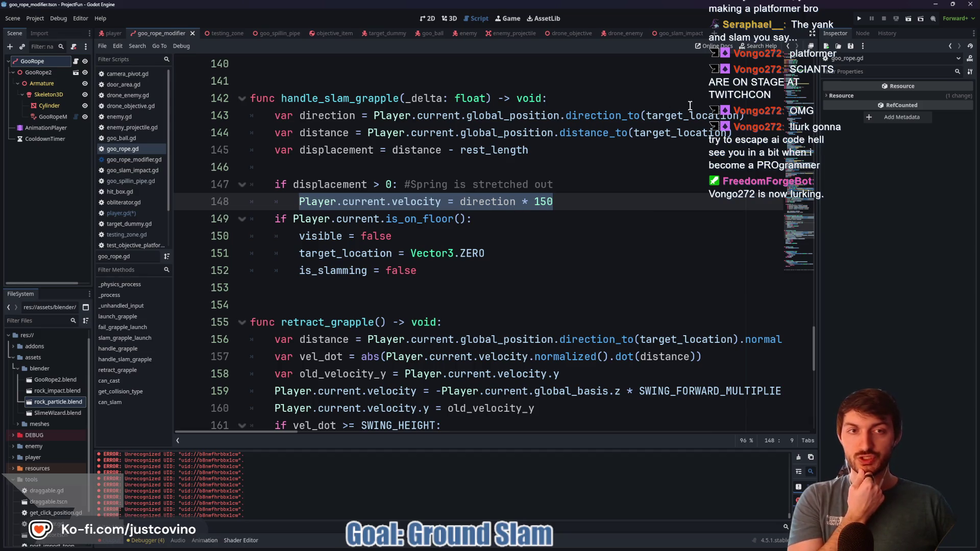
Add blank lines after is_slamming = false and at the start of the is_on_floor() branch
{"action": "double_click", "coordinate": [678, 116]}
{"action": "scroll", "coordinate": [551, 230], "scroll_direction": "up", "scroll_amount": 5}
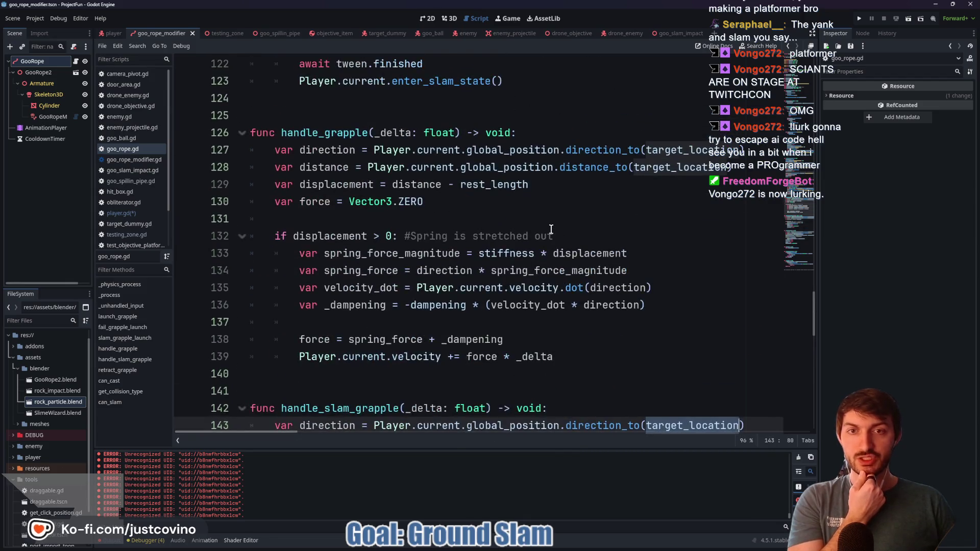
{"action": "scroll", "coordinate": [550, 229], "scroll_direction": "down", "scroll_amount": 5}
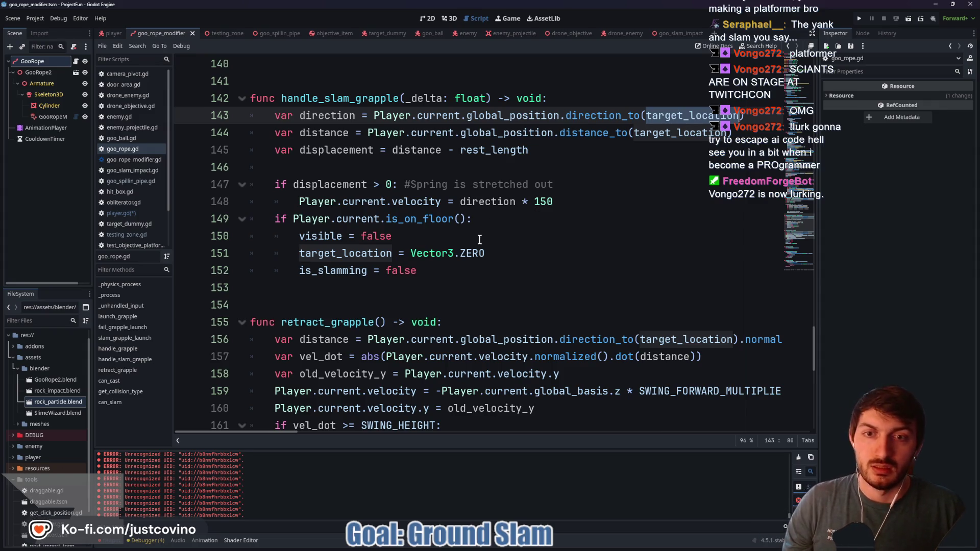
{"action": "left_click", "coordinate": [469, 273]}
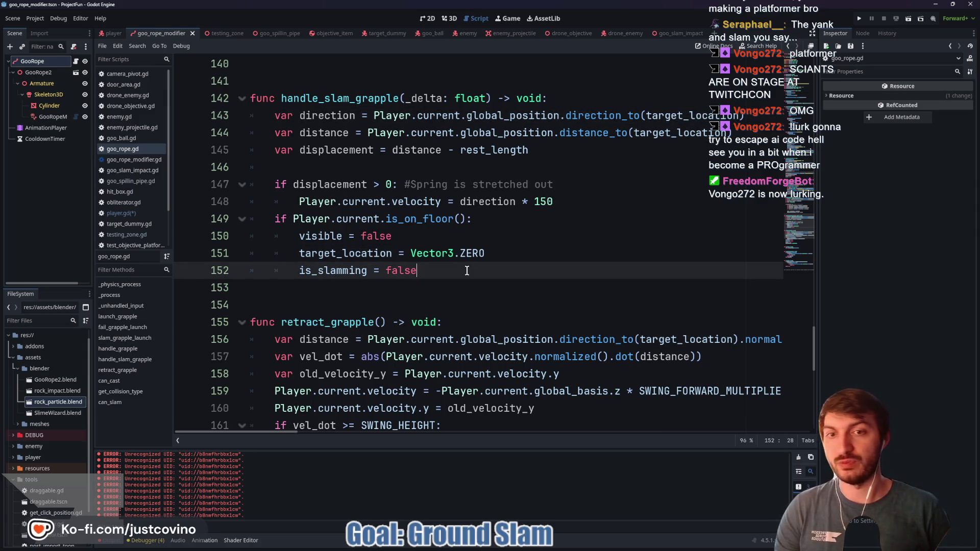
{"action": "key", "text": "Return"}
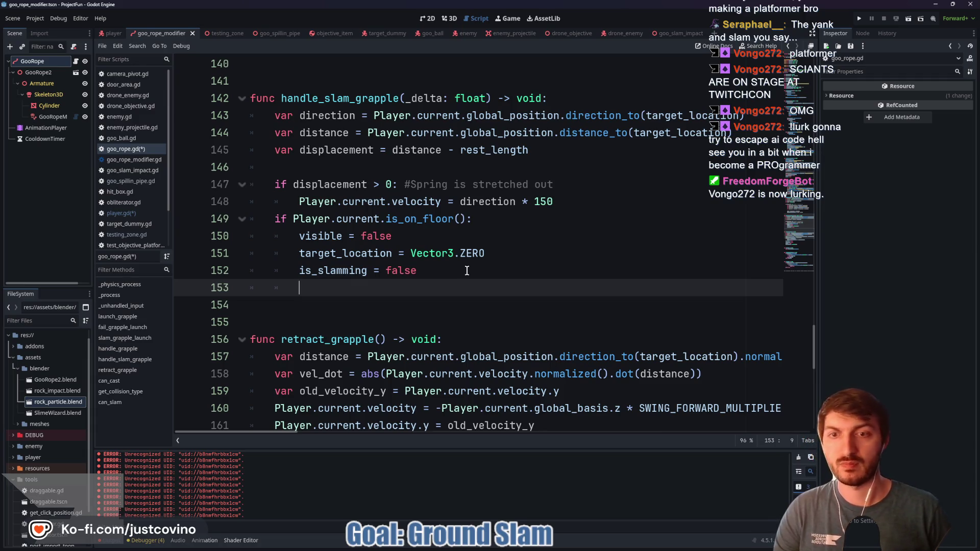
{"action": "left_click", "coordinate": [481, 220]}
{"action": "key", "text": "Return"}
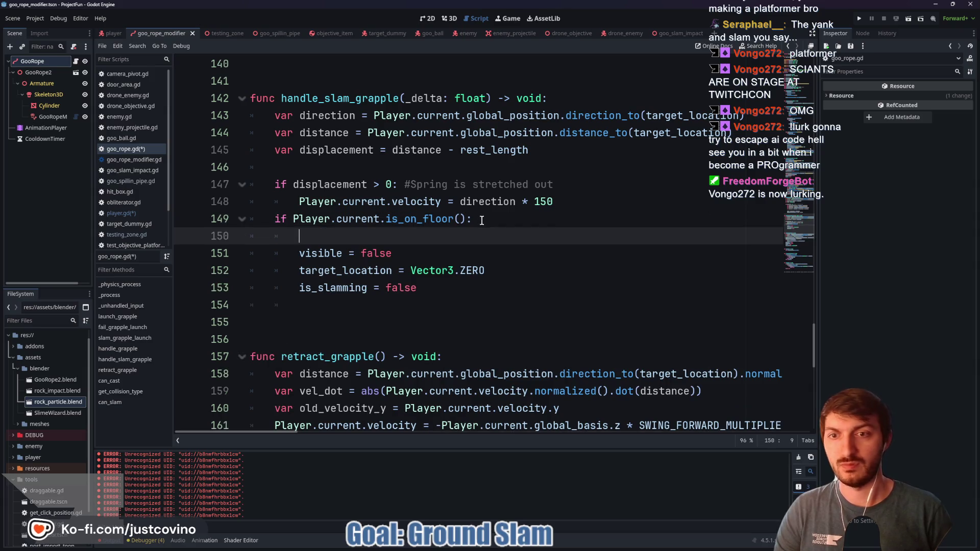
Set Engine.time_scale to 0.01 and start a new line after is_slamming = false
{"action": "type", "text": "Engine.time_scale ="}
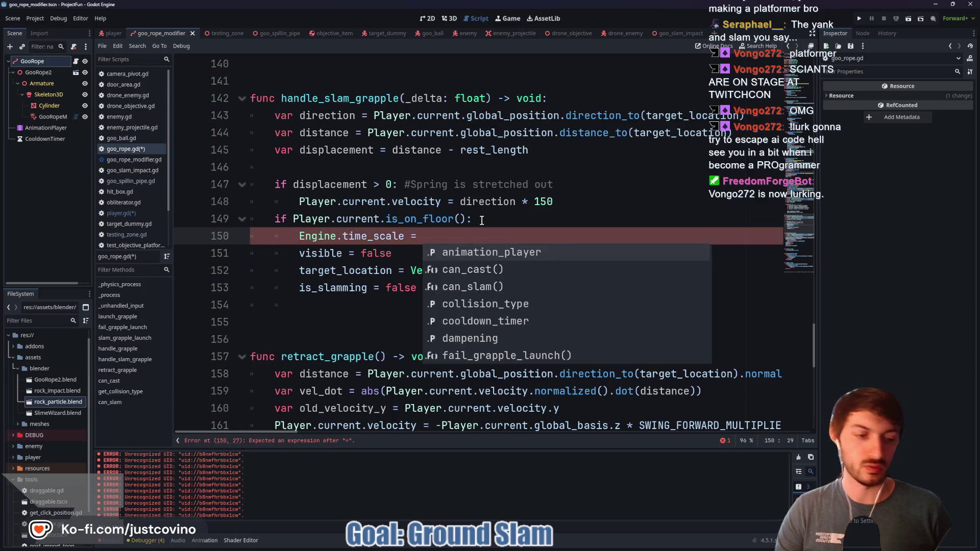
{"action": "type", "text": "0.01"}
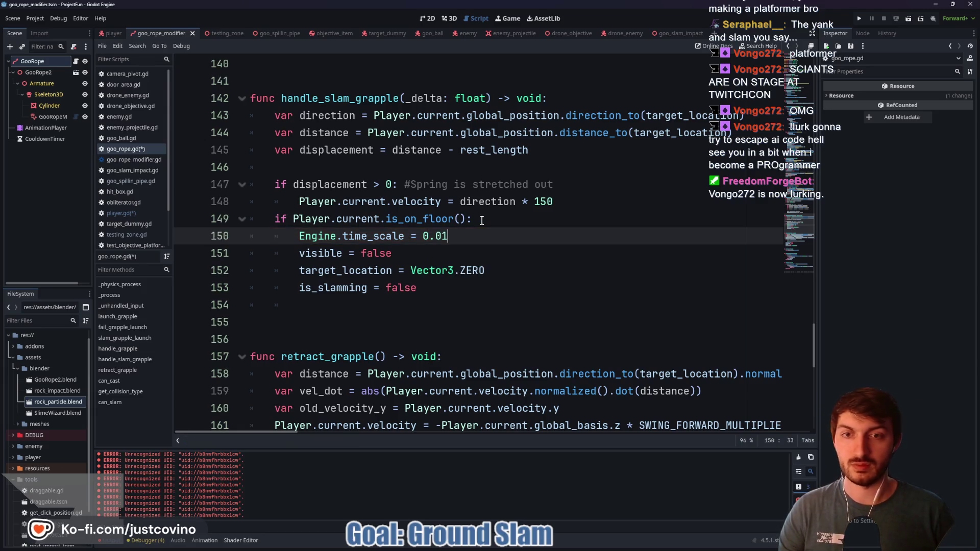
{"action": "left_click", "coordinate": [458, 293]}
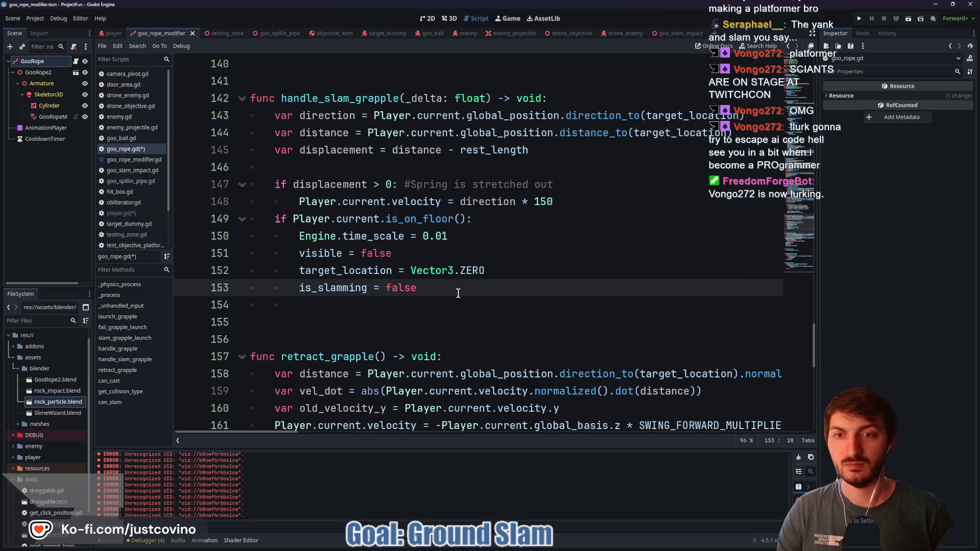
{"action": "key", "text": "Return"}
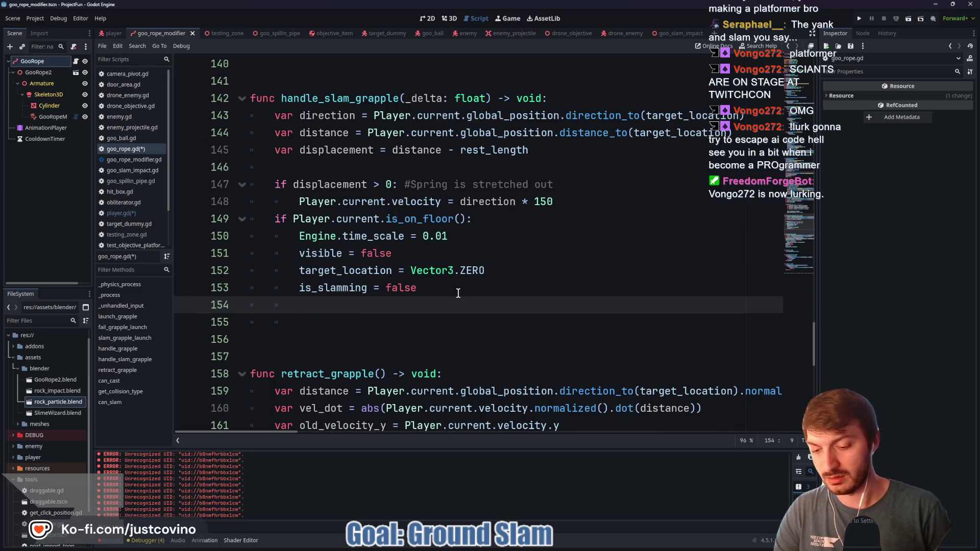
Add get_tree().create_timer(0.25, true, false, true).timeout.connect(Player.current._enter_moving_state) on landing
{"action": "type", "text": "t_t"}
{"action": "key", "text": "Return"}
{"action": "type", "text": ".awai"}
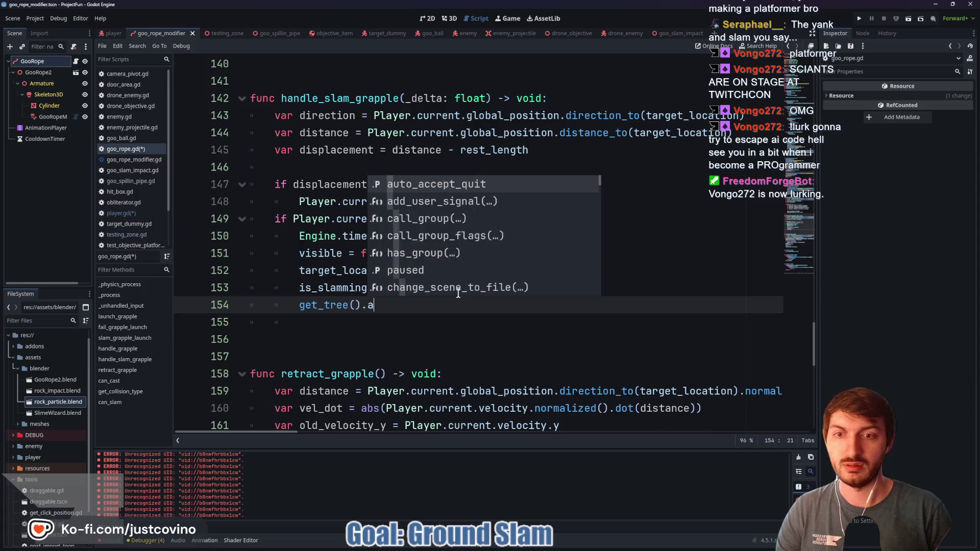
{"action": "key", "text": "BackSpace"}
{"action": "key", "text": "BackSpace"}
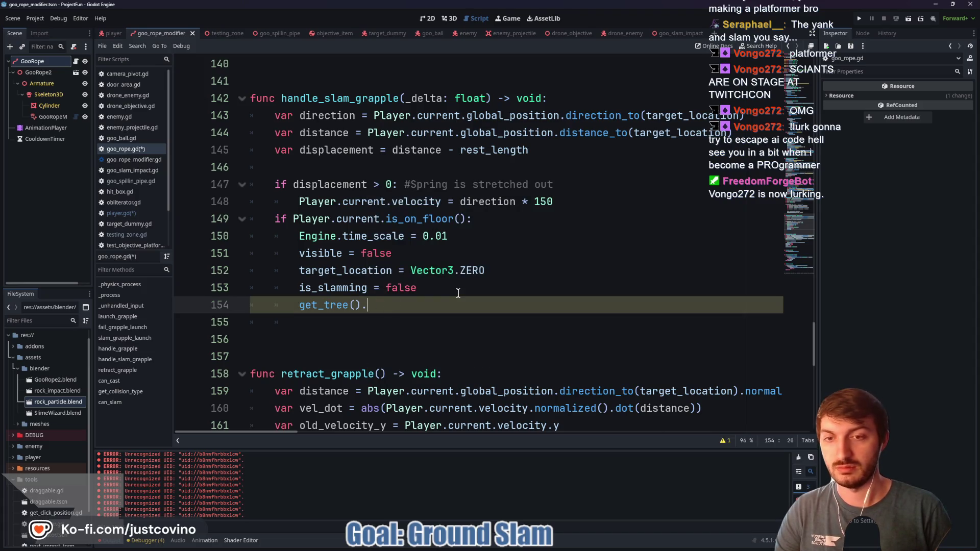
{"action": "type", "text": "create_tw"}
{"action": "key", "text": "Return"}
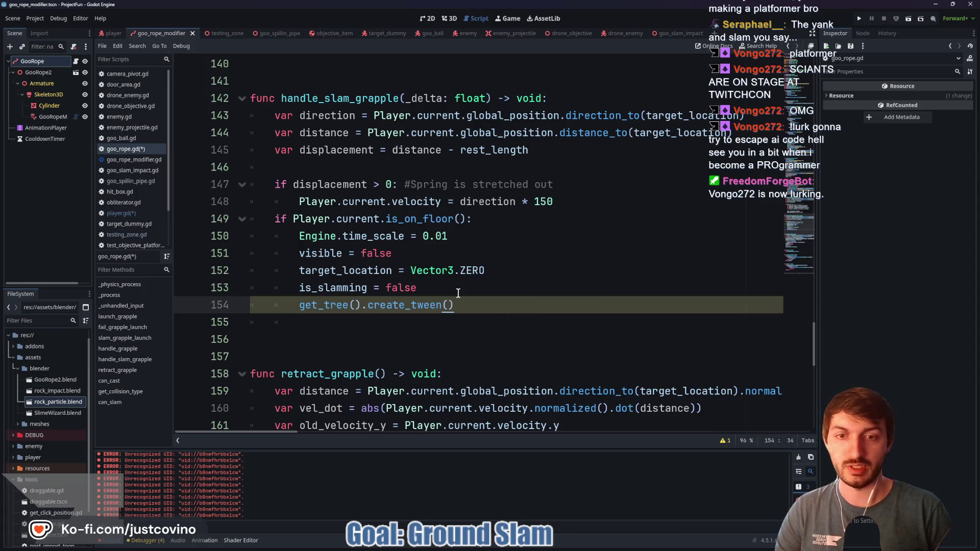
{"action": "key", "text": "Left"}
{"action": "key", "text": "Left"}
{"action": "key", "text": "BackSpace"}
{"action": "key", "text": "BackSpace"}
{"action": "key", "text": "BackSpace"}
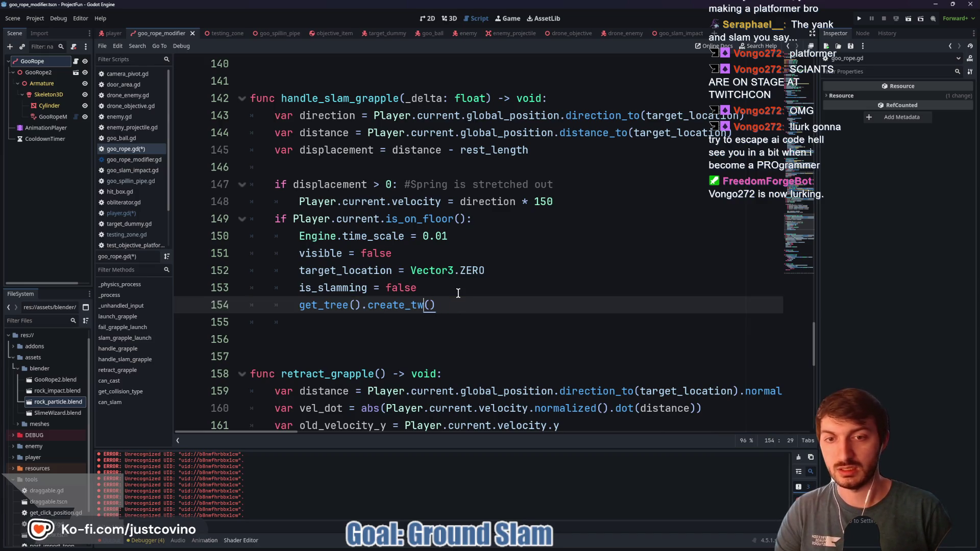
{"action": "type", "text": "im"}
{"action": "key", "text": "Return"}
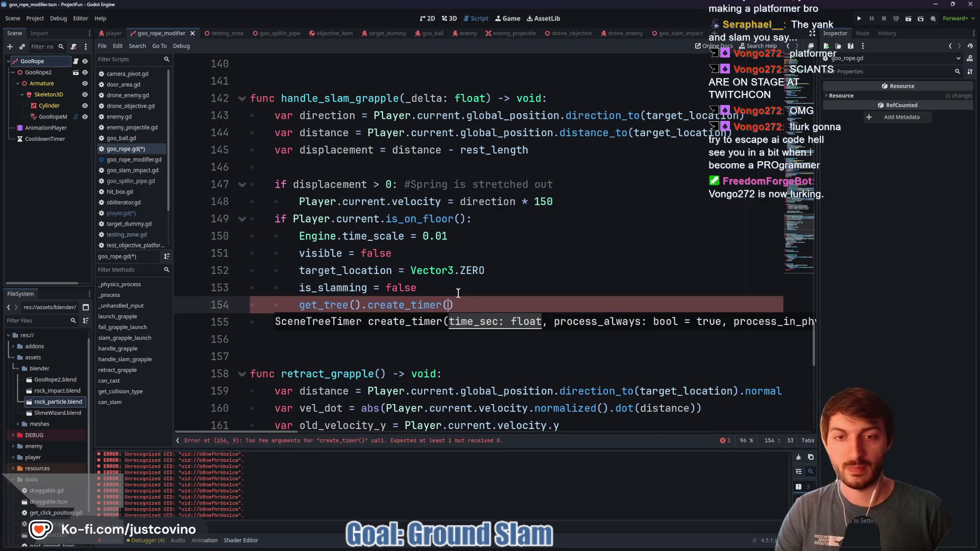
{"action": "type", "text": "0.25"}
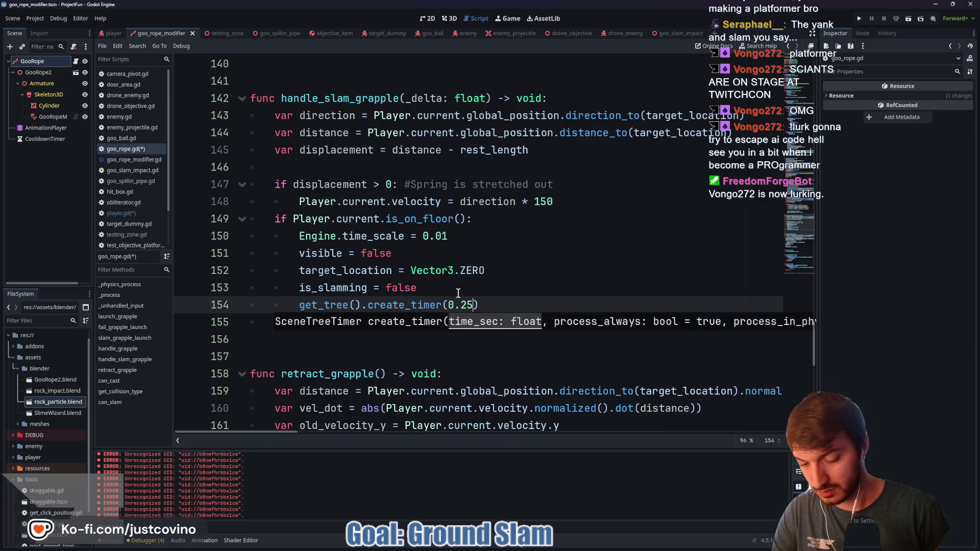
{"action": "type", "text": ", true, false, tr"}
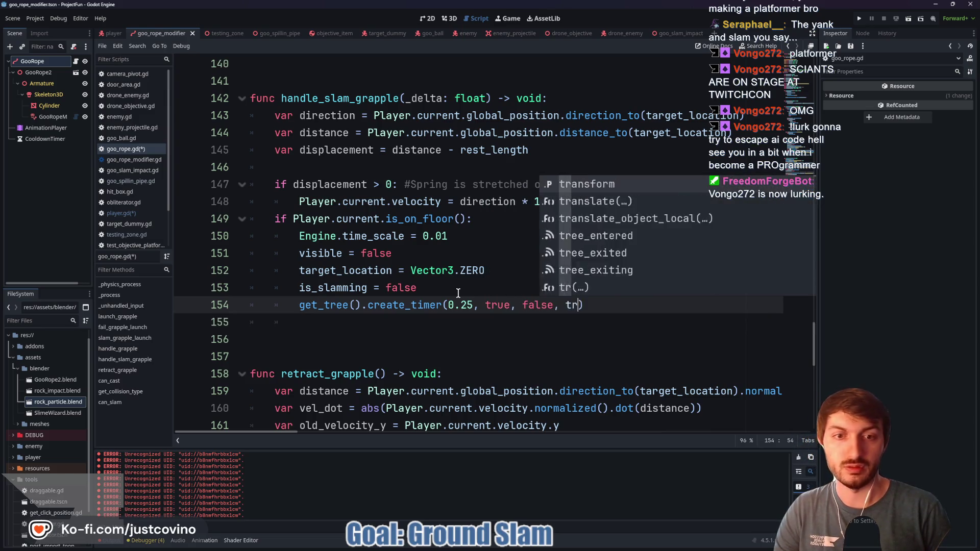
{"action": "type", "text": "ue)"}
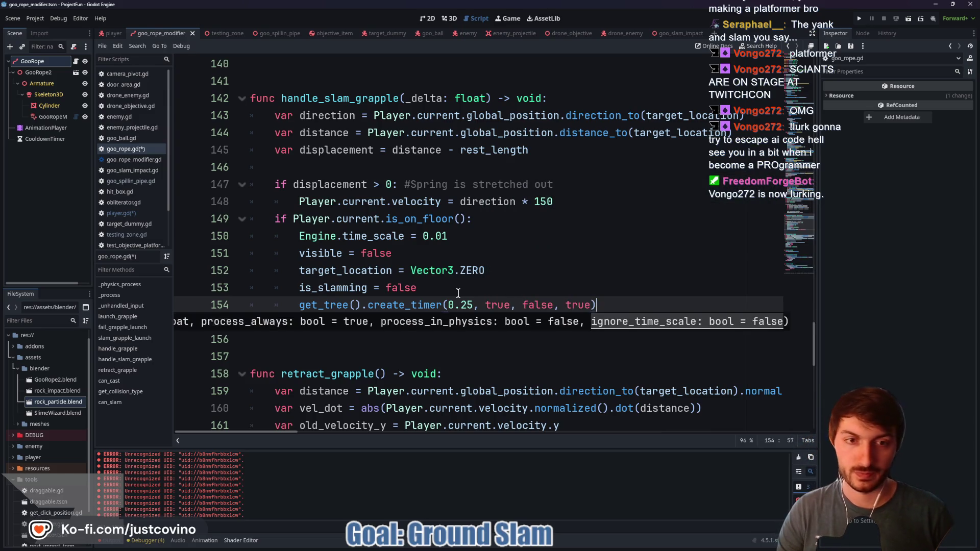
{"action": "type", "text": ".timeout.conne"}
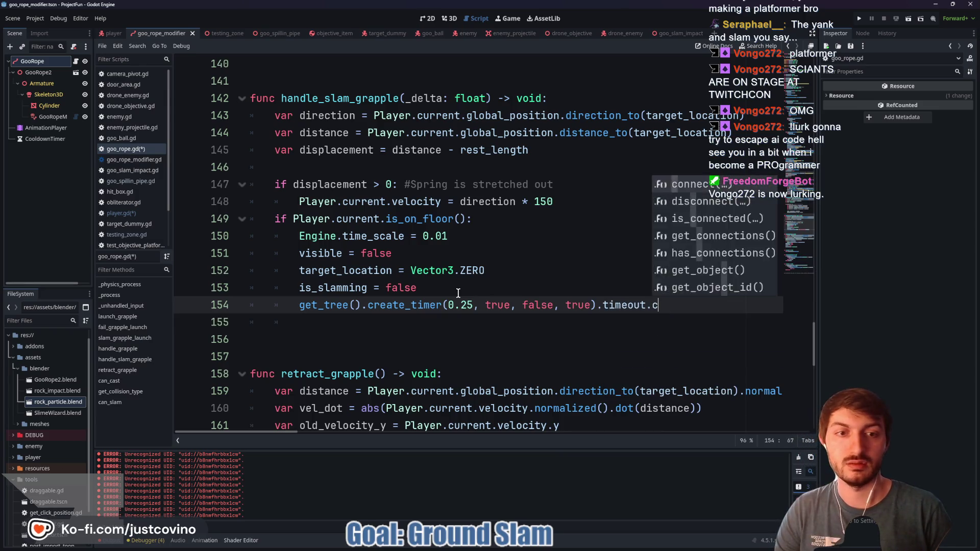
{"action": "key", "text": "Return"}
{"action": "type", "text": "Player."}
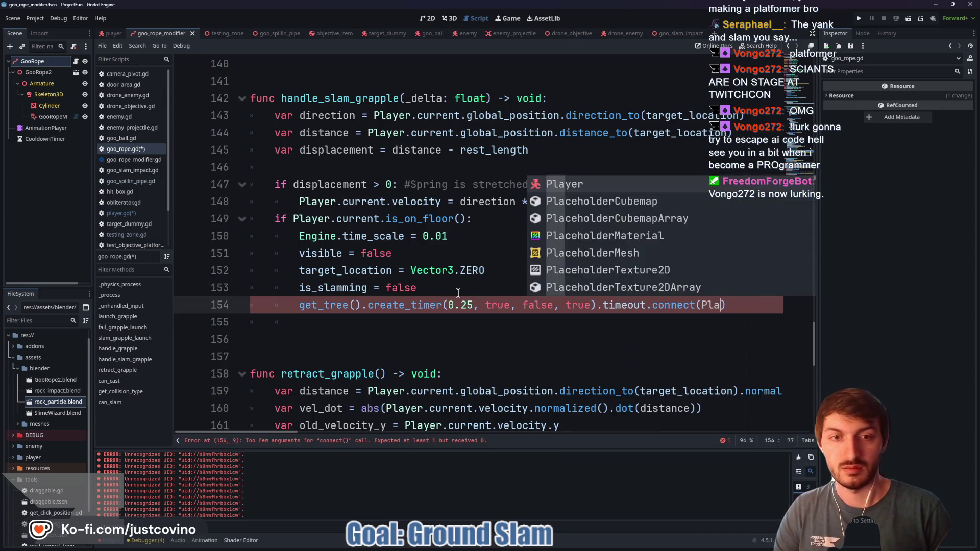
{"action": "type", "text": "current"}
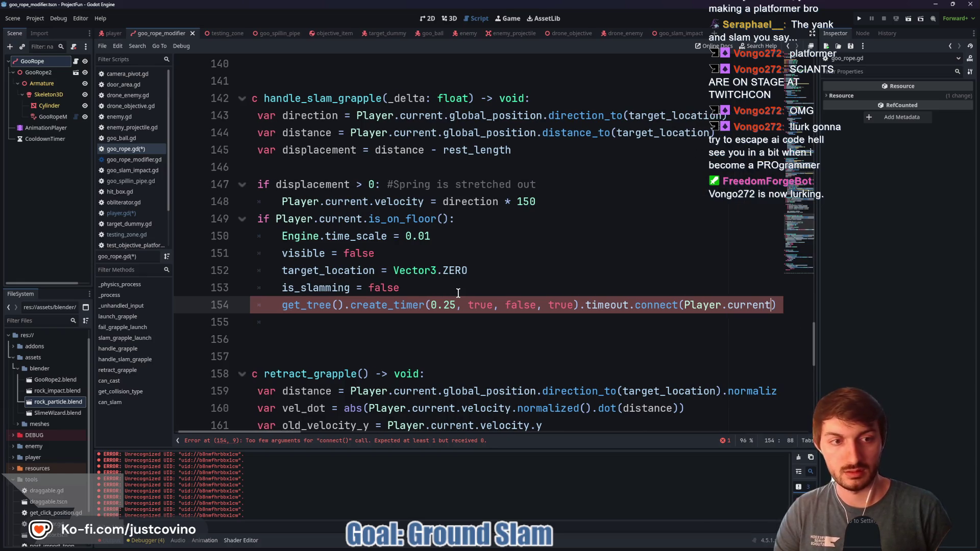
{"action": "type", "text": "."}
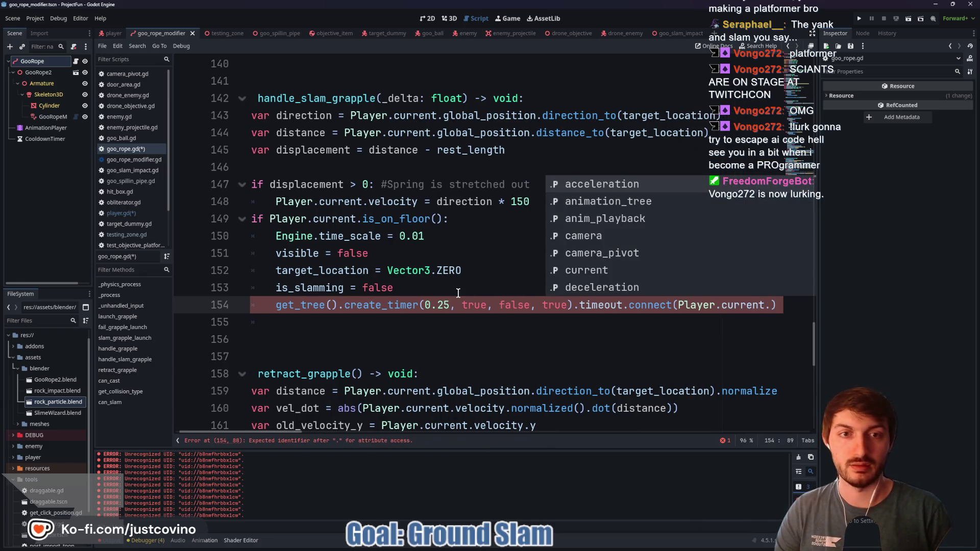
{"action": "type", "text": "_enter_moving_state"}
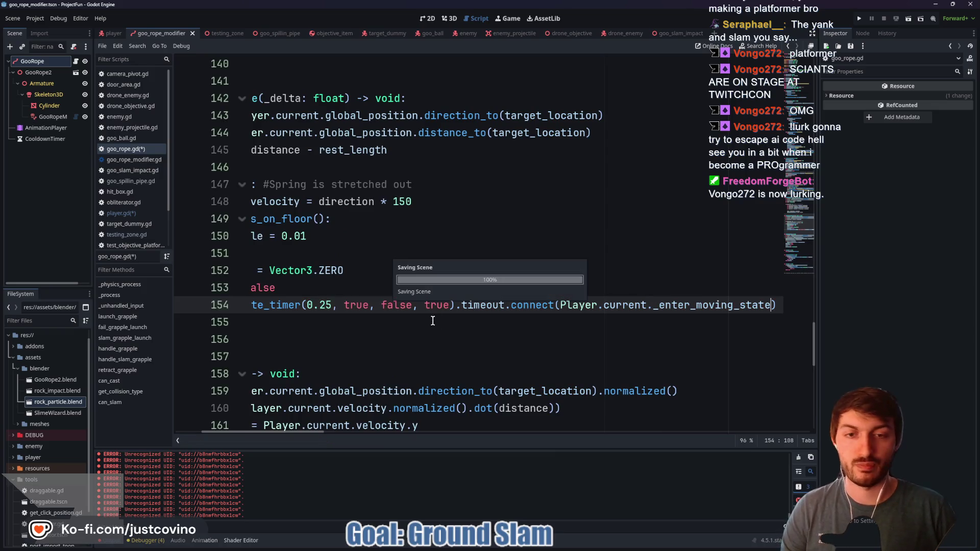
Save the scripts and launch the game with F5 to test the slam
{"action": "key", "text": "ctrl+s"}
{"action": "left_click_drag", "start_coordinate": [290, 436], "coordinate": [207, 432]}
{"action": "left_click", "coordinate": [353, 324]}
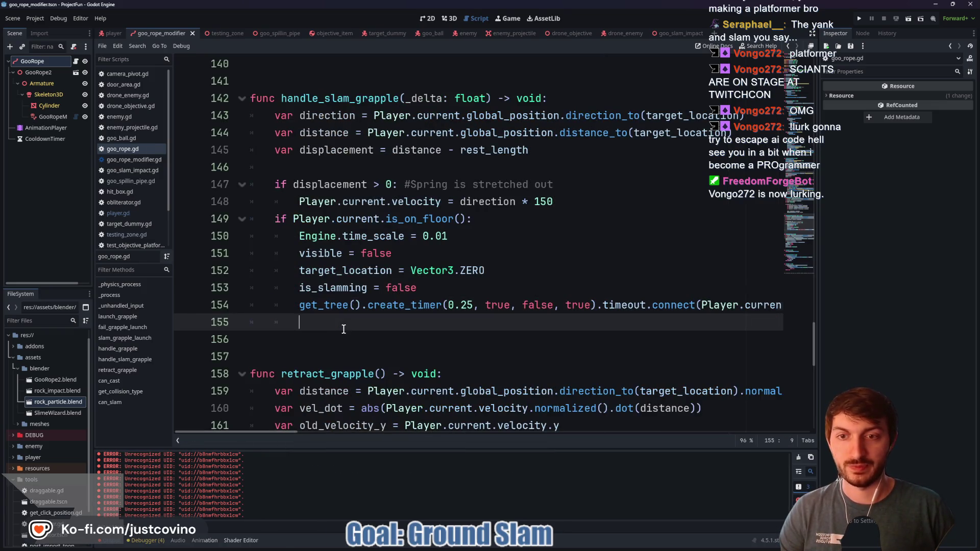
{"action": "key", "text": "F5"}
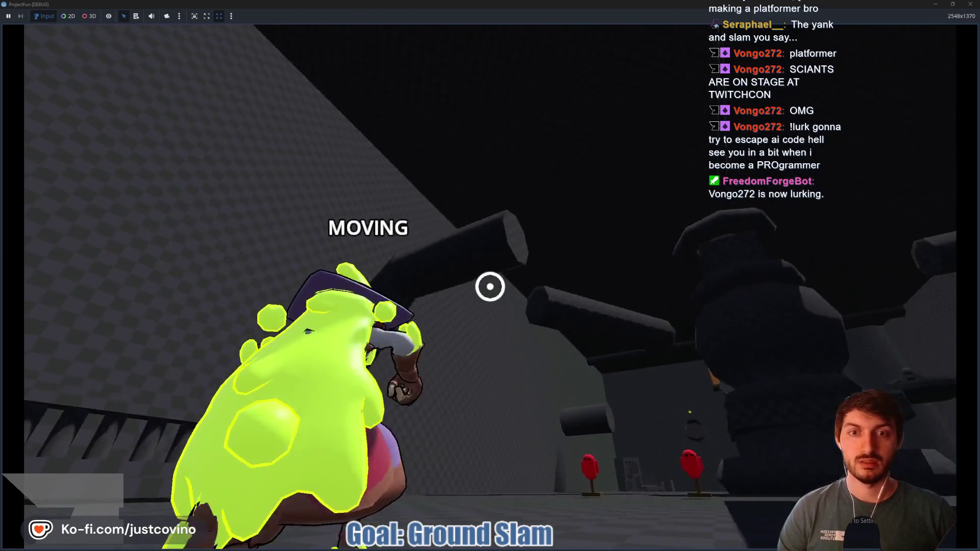
Fire the grapple to swing, trigger the slam wind-up with Ctrl, then stop the game with F8
{"action": "left_click", "coordinate": [490, 286]}
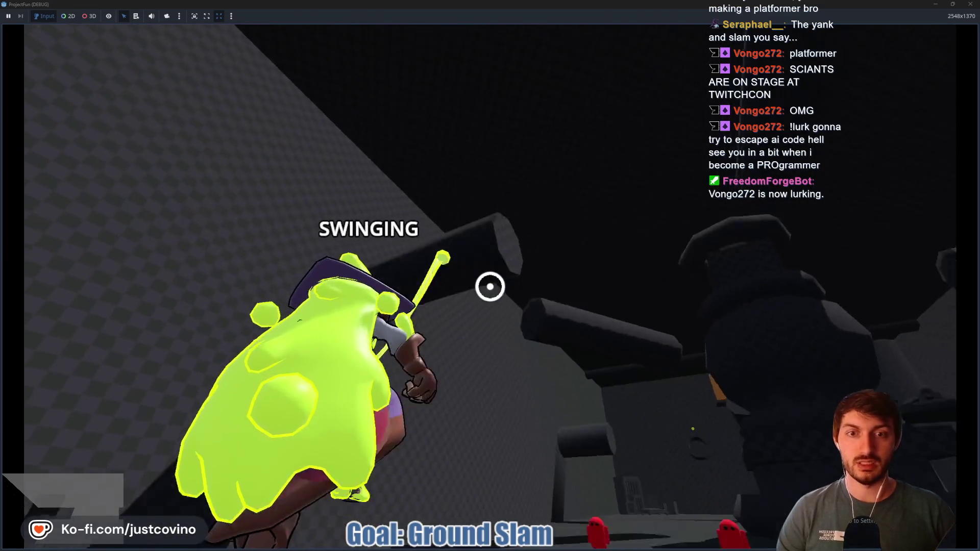
{"action": "key", "text": "ctrl"}
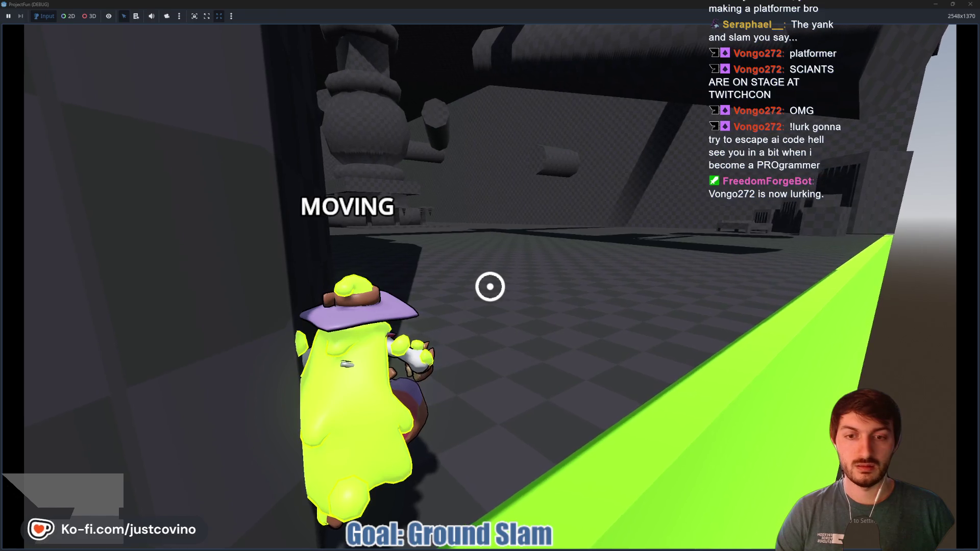
{"action": "key", "text": "F8"}
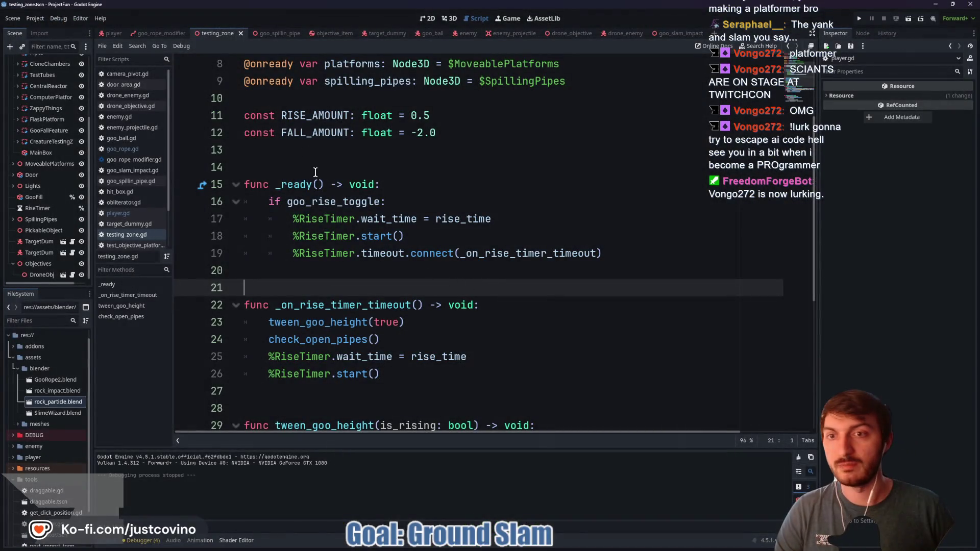
In goo_rope.gd, change the slam pull from direction * 150 to direction * 15, then return to player.gd
{"action": "left_click", "coordinate": [160, 36]}
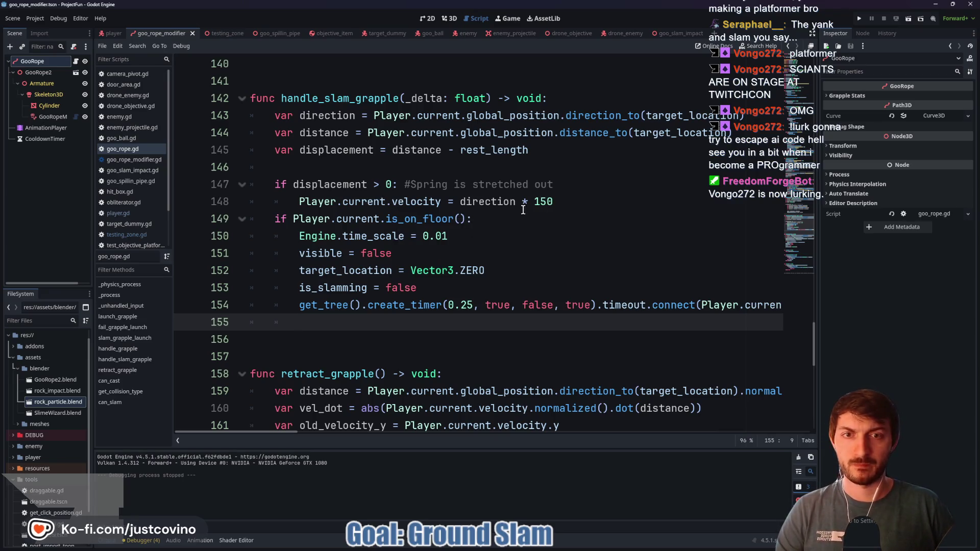
{"action": "left_click", "coordinate": [548, 201]}
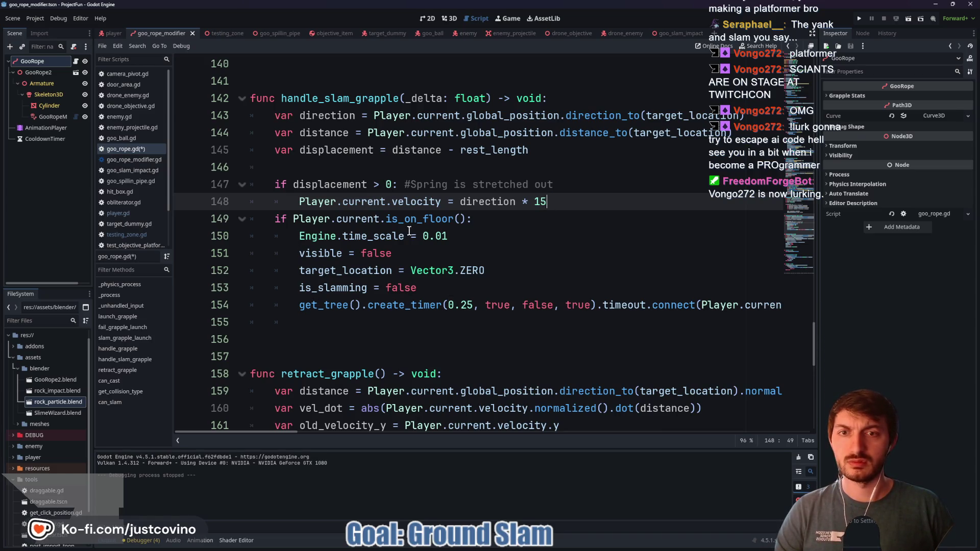
{"action": "scroll", "coordinate": [416, 244], "scroll_direction": "up", "scroll_amount": 2}
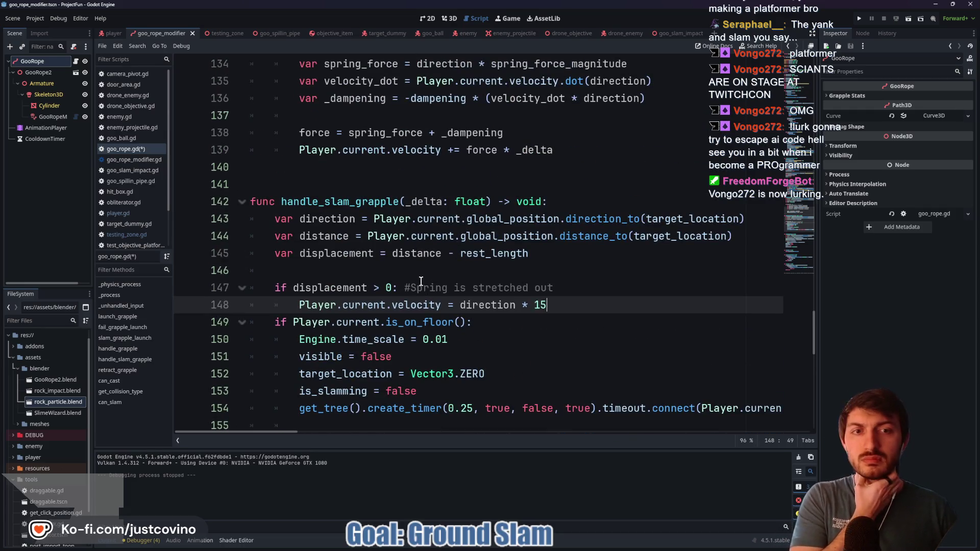
{"action": "scroll", "coordinate": [419, 277], "scroll_direction": "up", "scroll_amount": 3}
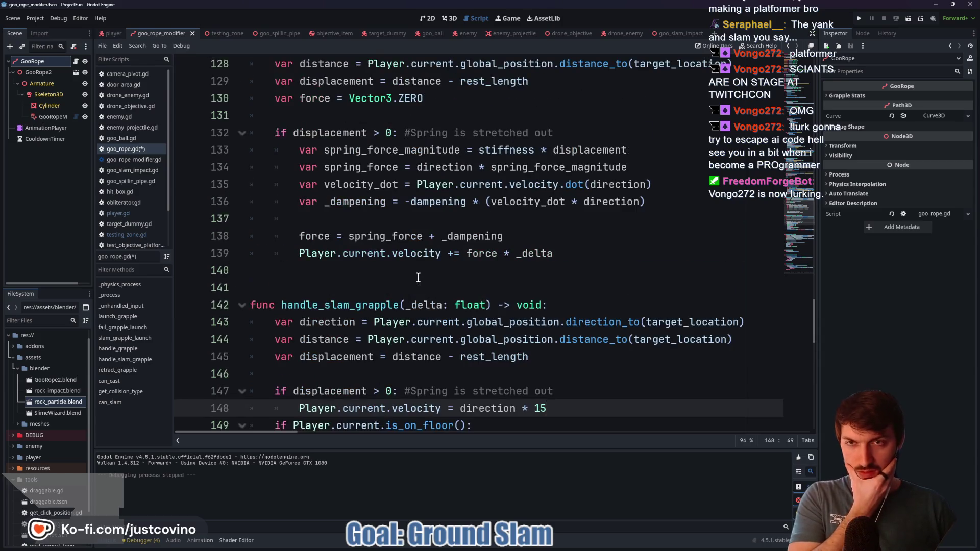
{"action": "left_click", "coordinate": [113, 33]}
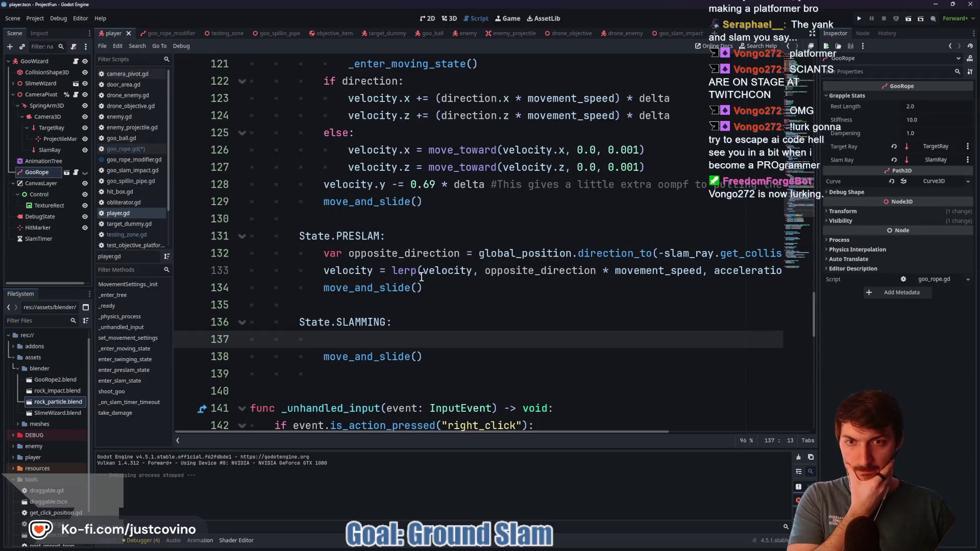
Set the pre-slam lerp's movement_speed to 2 and acceleration to 0.015, then save player.gd
{"action": "left_click_drag", "start_coordinate": [396, 432], "coordinate": [469, 432]}
{"action": "left_click_drag", "start_coordinate": [608, 271], "coordinate": [521, 270]}
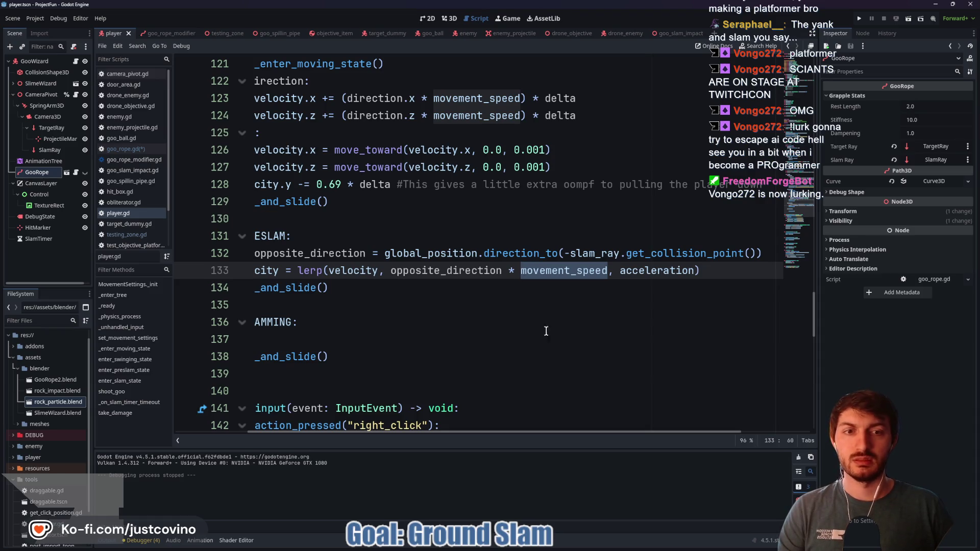
{"action": "type", "text": "2"}
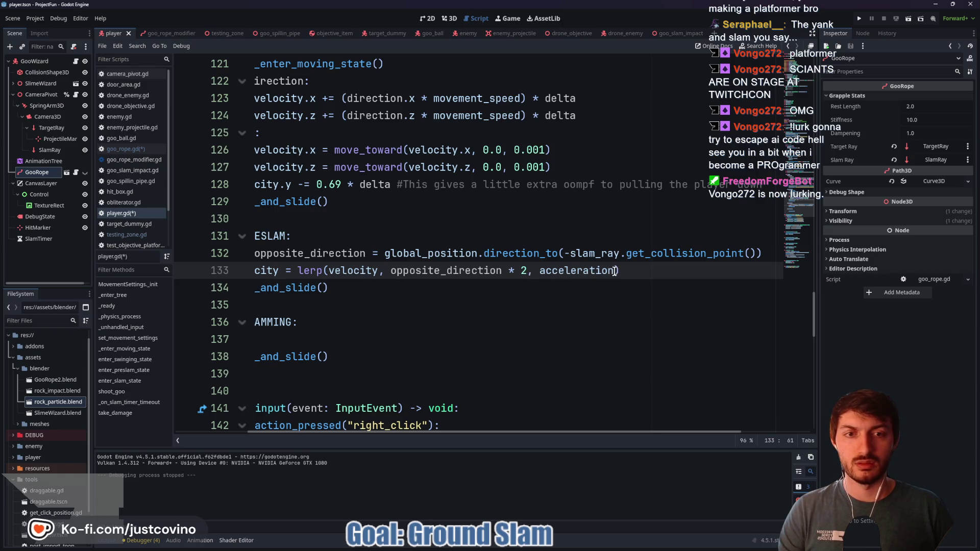
{"action": "left_click_drag", "start_coordinate": [617, 271], "coordinate": [540, 272]}
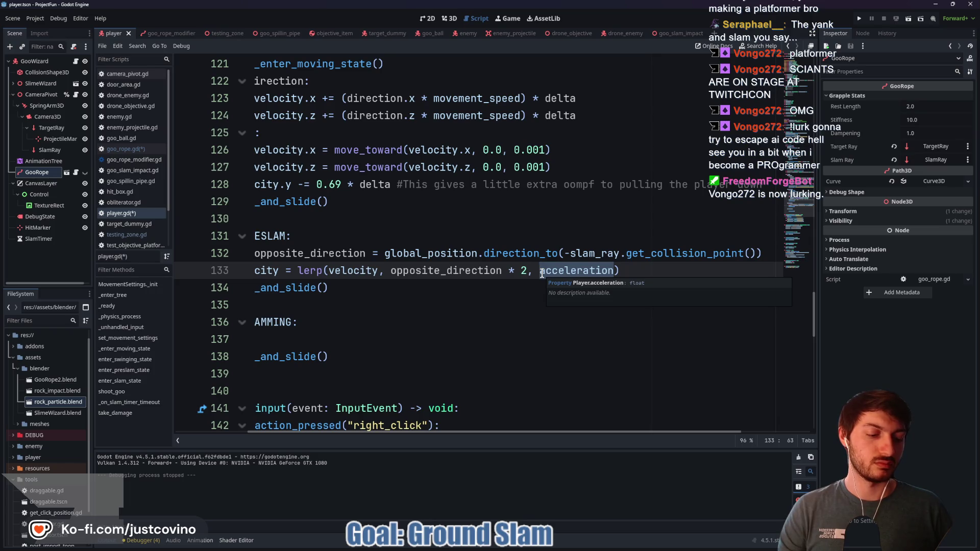
{"action": "type", "text": "0.015"}
{"action": "key", "text": "ctrl+s"}
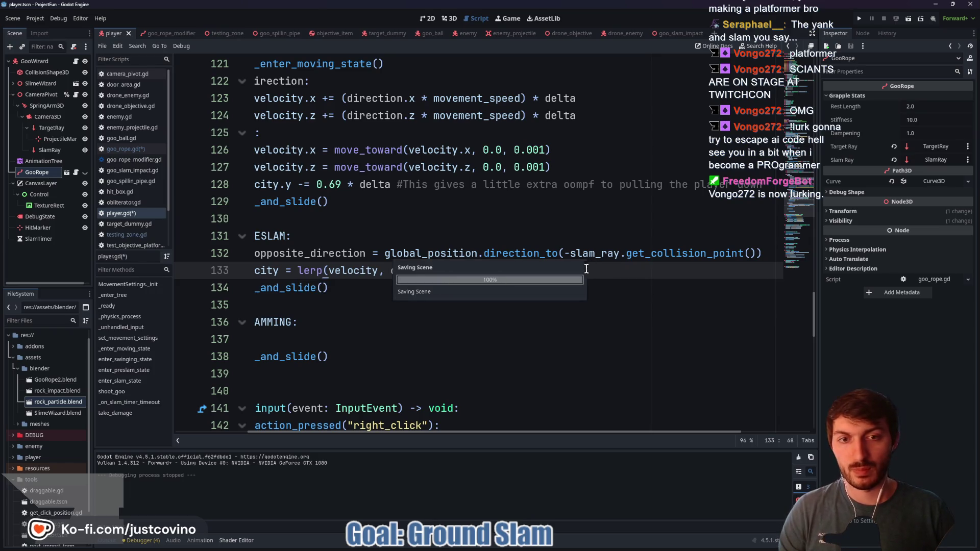
Replace the pre-slam lerp with velocity += (opposite_direction * 2) * delta and save player.gd
{"action": "scroll", "coordinate": [352, 434], "scroll_direction": "left", "scroll_amount": 3}
{"action": "scroll", "coordinate": [353, 440], "scroll_direction": "left", "scroll_amount": 1}
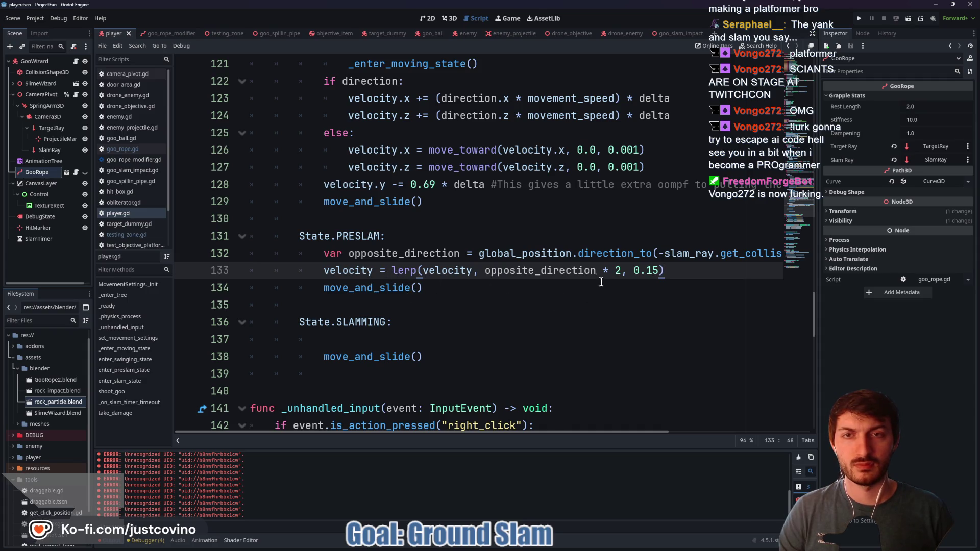
{"action": "scroll", "coordinate": [545, 280], "scroll_direction": "up", "scroll_amount": 3}
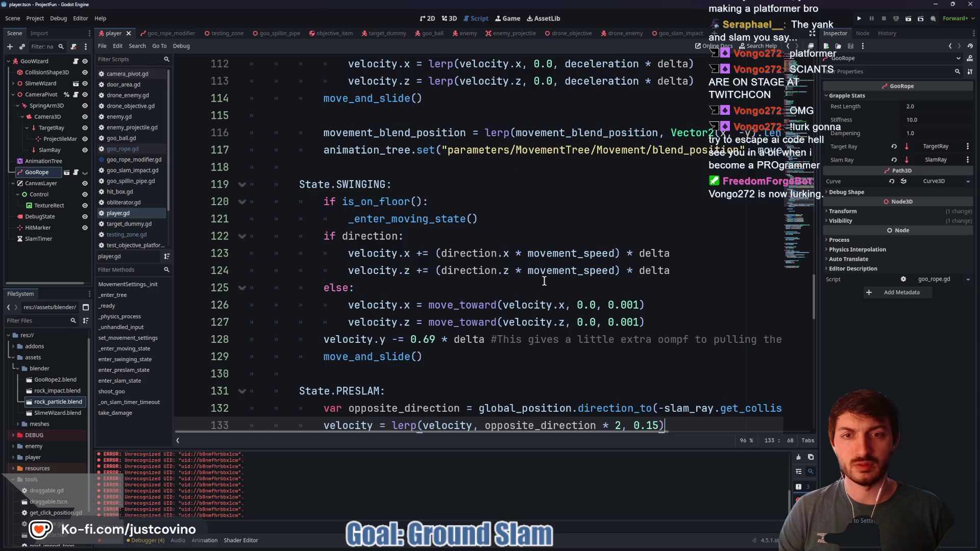
{"action": "scroll", "coordinate": [544, 280], "scroll_direction": "down", "scroll_amount": 4}
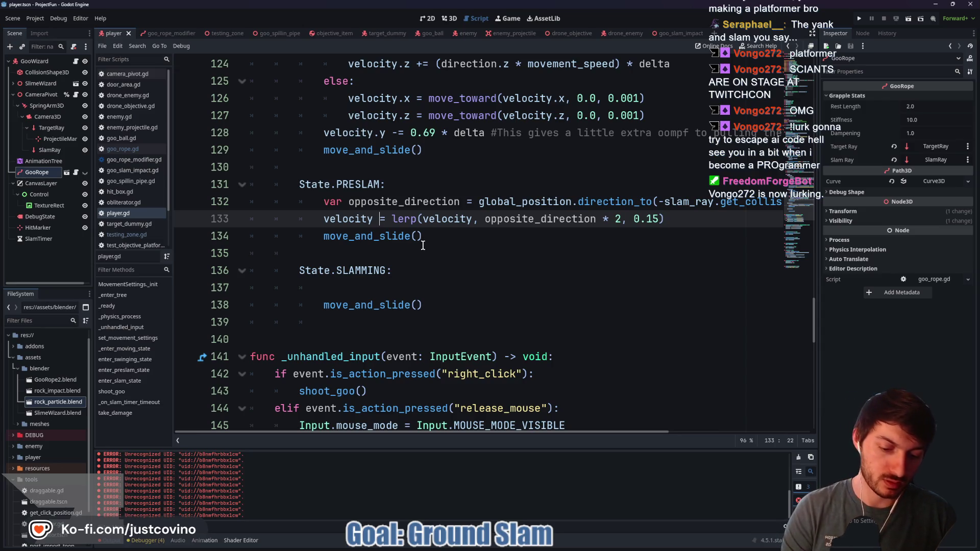
{"action": "type", "text": "+"}
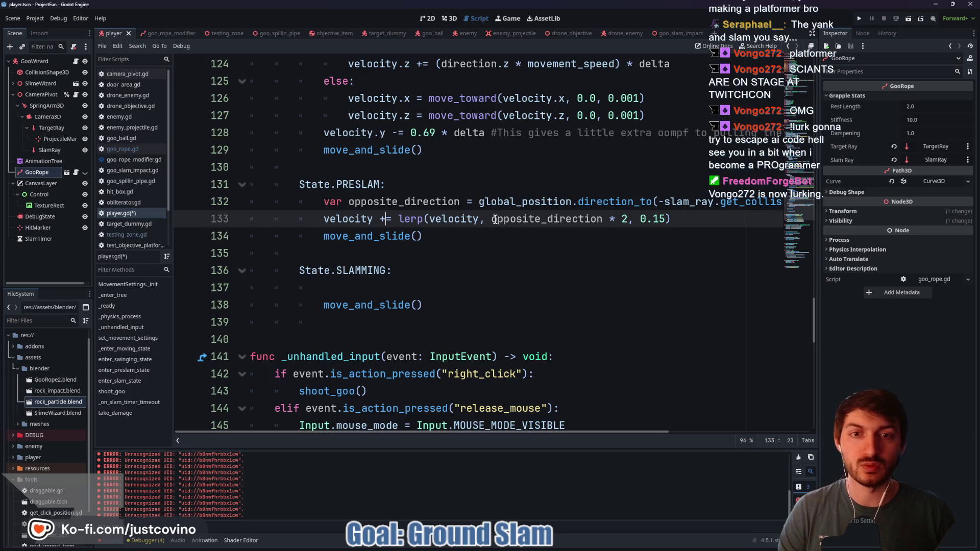
{"action": "left_click_drag", "start_coordinate": [492, 219], "coordinate": [400, 221]}
{"action": "key", "text": "BackSpace"}
{"action": "scroll", "coordinate": [585, 220], "scroll_direction": "up", "scroll_amount": 1}
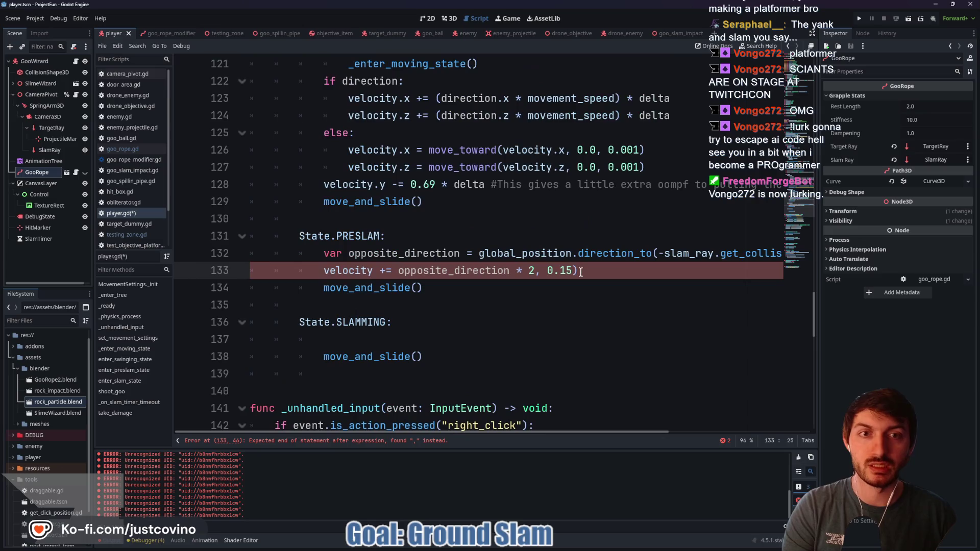
{"action": "left_click_drag", "start_coordinate": [579, 273], "coordinate": [536, 272]}
{"action": "key", "text": "BackSpace"}
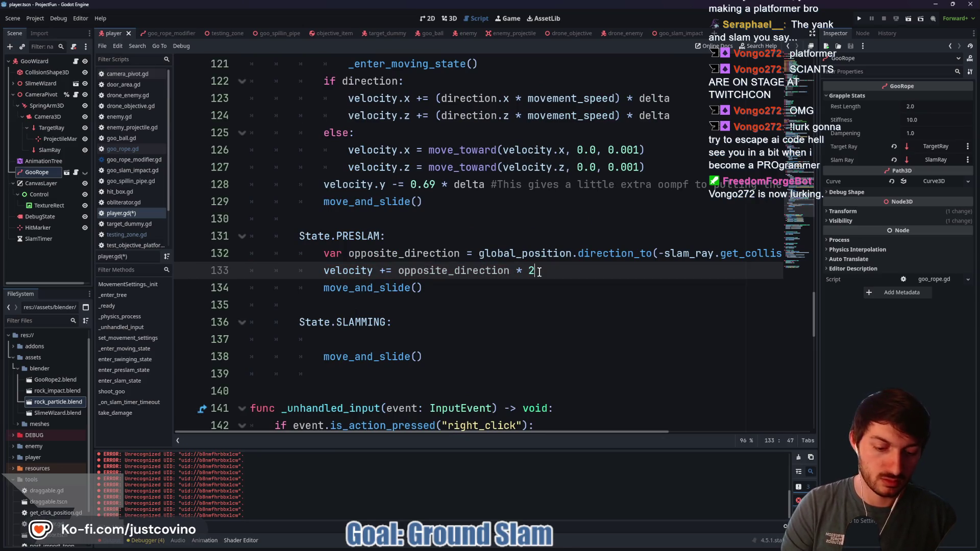
{"action": "left_click_drag", "start_coordinate": [536, 273], "coordinate": [399, 272]}
{"action": "type", "text": "("}
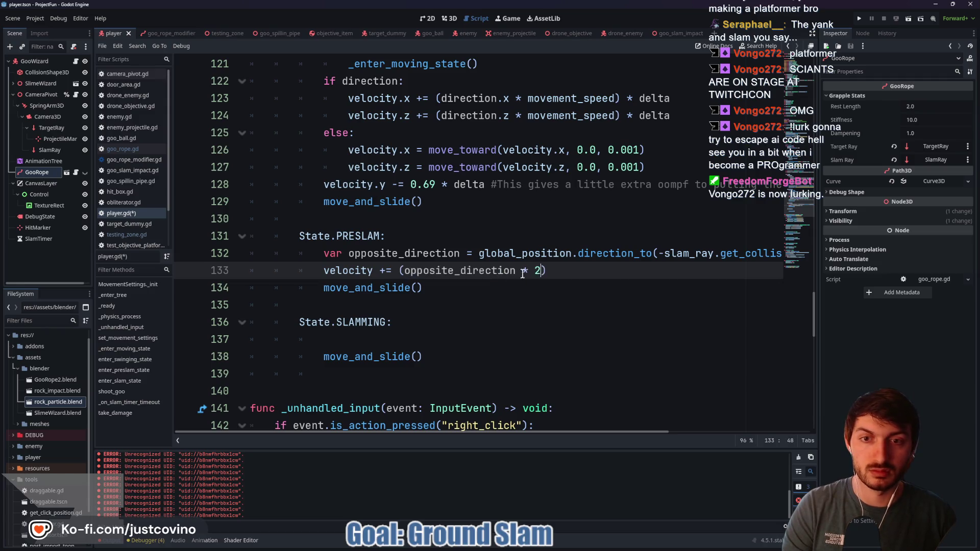
{"action": "type", "text": " * delta"}
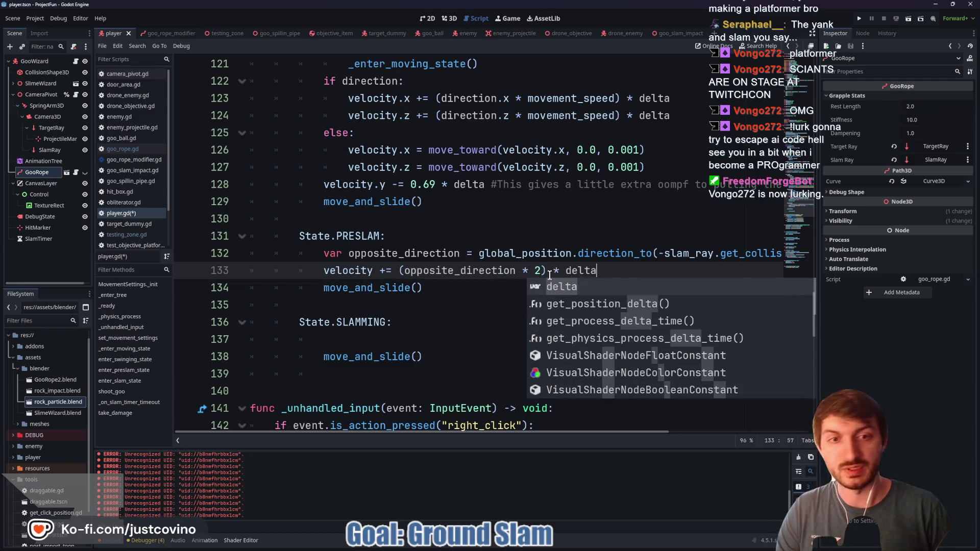
{"action": "key", "text": "ctrl+s"}
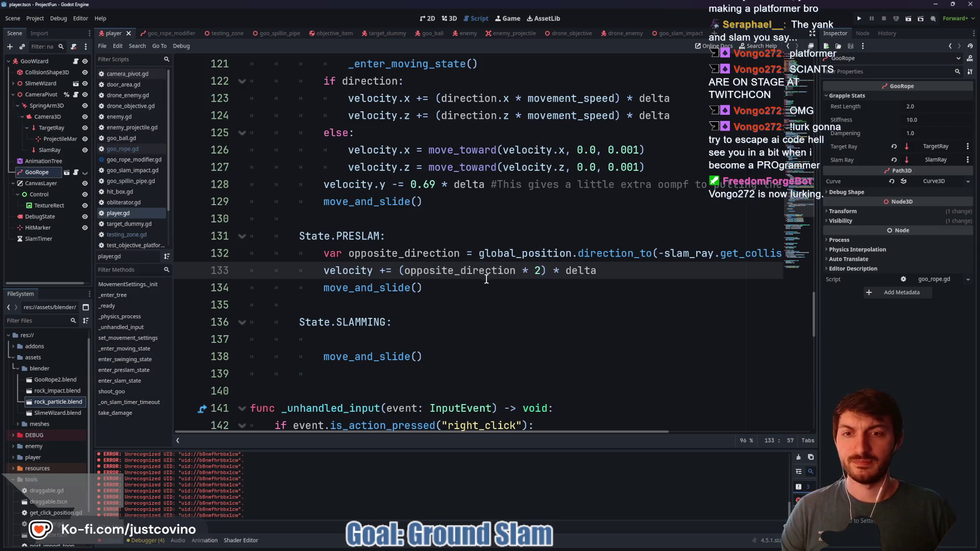
{"action": "left_click", "coordinate": [161, 33]}
Find slam_grapple_launch and its enter_slam_state call in goo_rope.gd, then switch to testing_zone
{"action": "scroll", "coordinate": [449, 218], "scroll_direction": "up", "scroll_amount": 8}
{"action": "scroll", "coordinate": [444, 215], "scroll_direction": "up", "scroll_amount": 2}
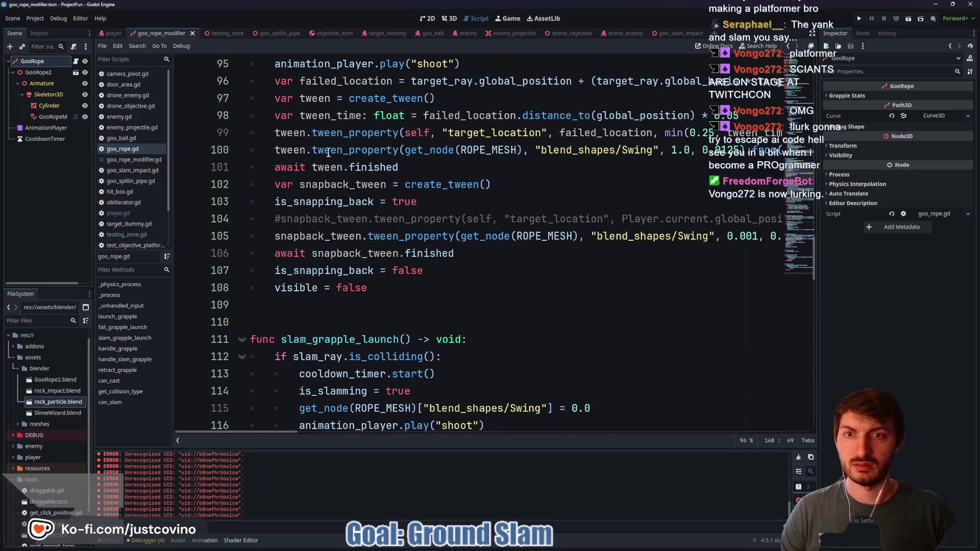
{"action": "scroll", "coordinate": [386, 247], "scroll_direction": "down", "scroll_amount": 5}
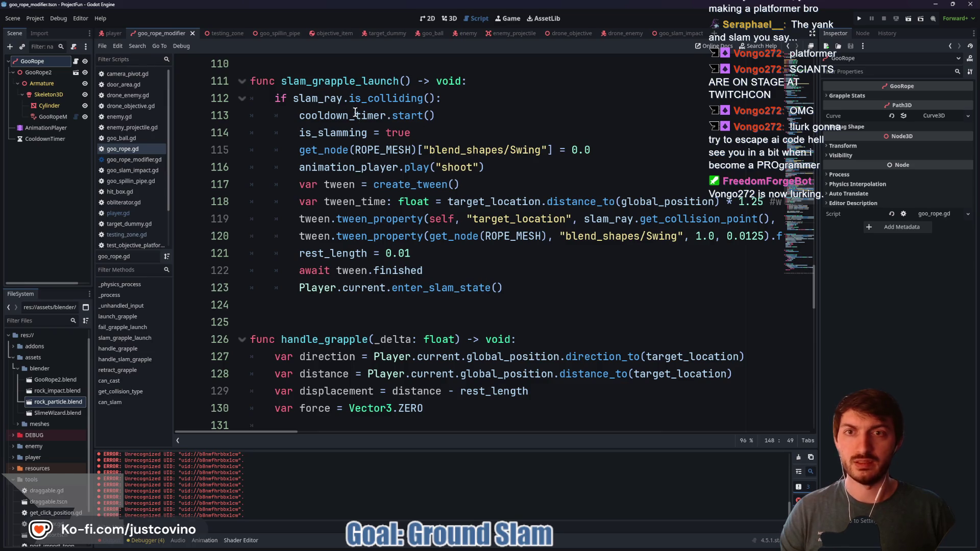
{"action": "mouse_move", "coordinate": [427, 159]}
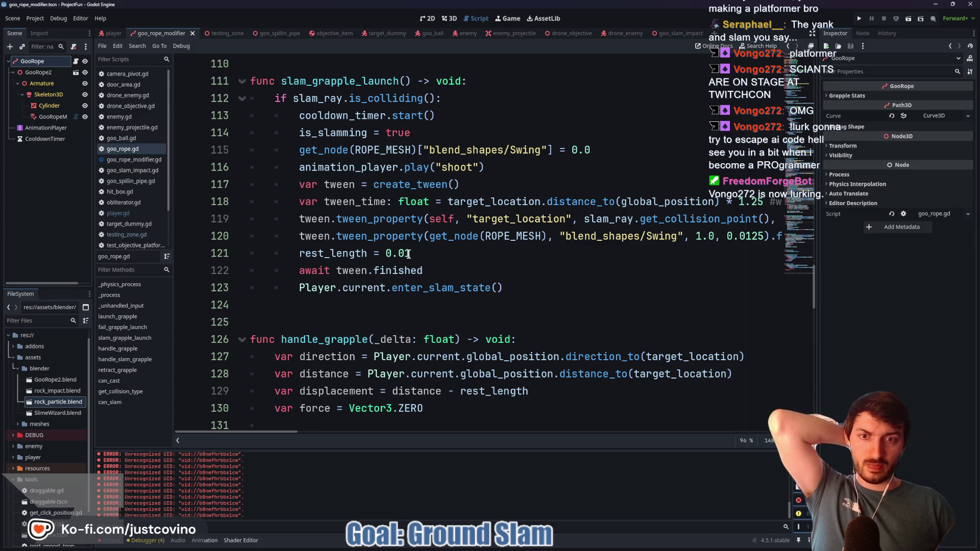
{"action": "left_click", "coordinate": [403, 289]}
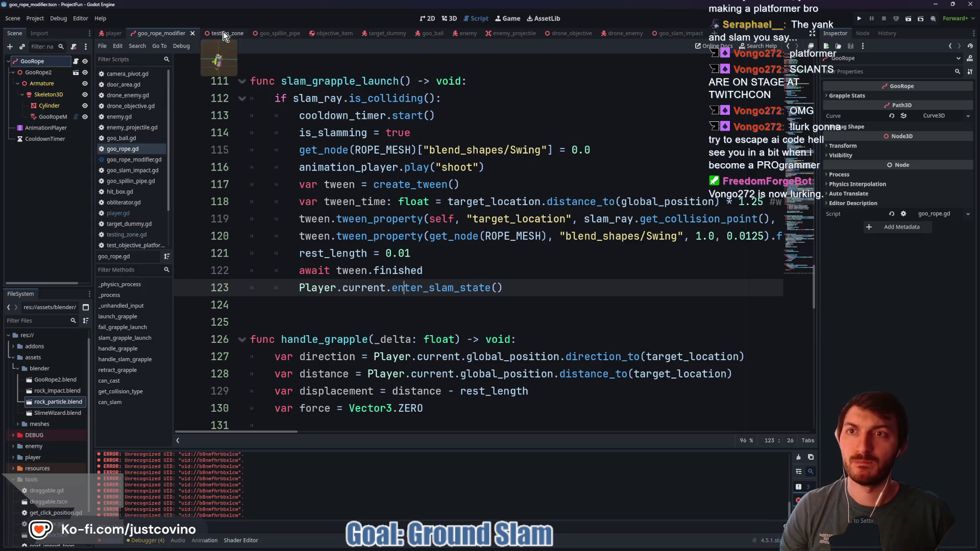
{"action": "key", "text": "ctrl+Tab"}
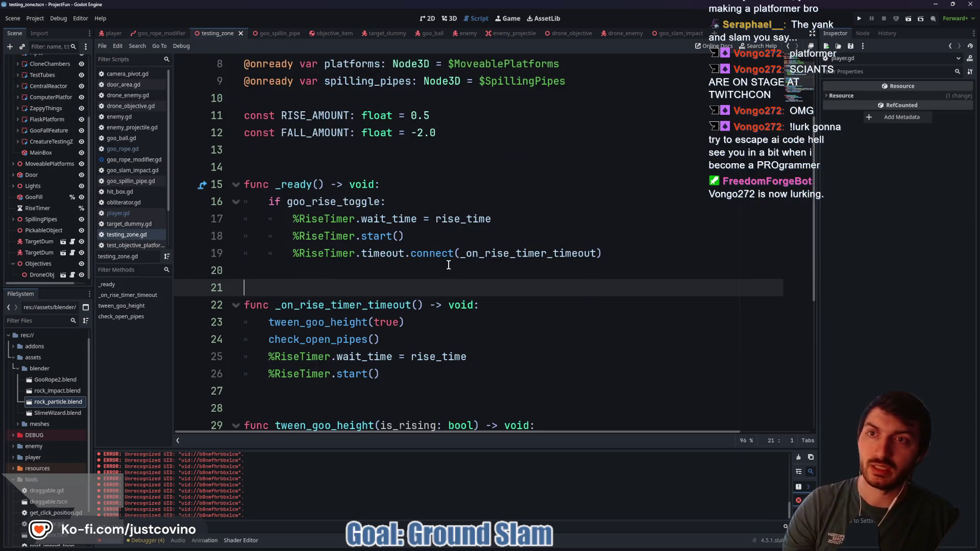
{"action": "key", "text": "F6"}
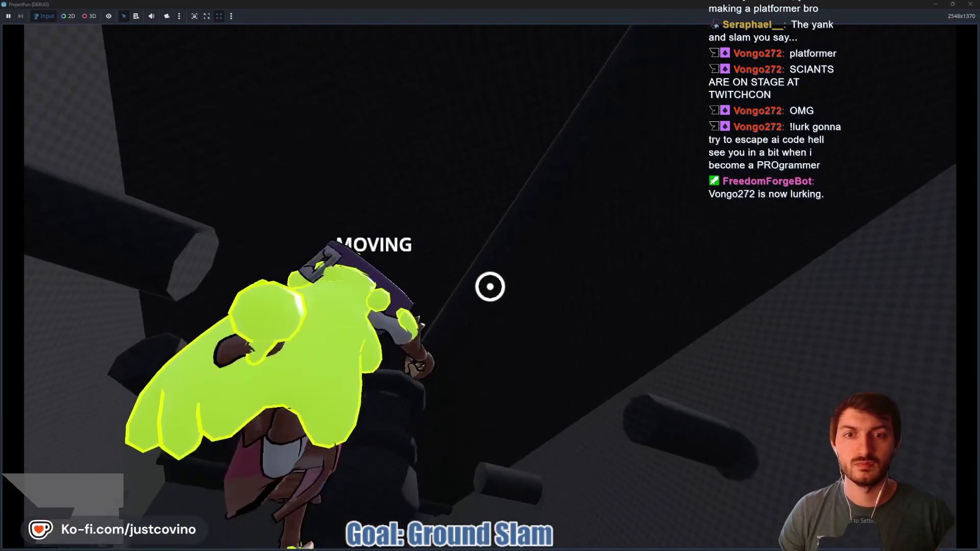
{"action": "left_click", "coordinate": [490, 287]}
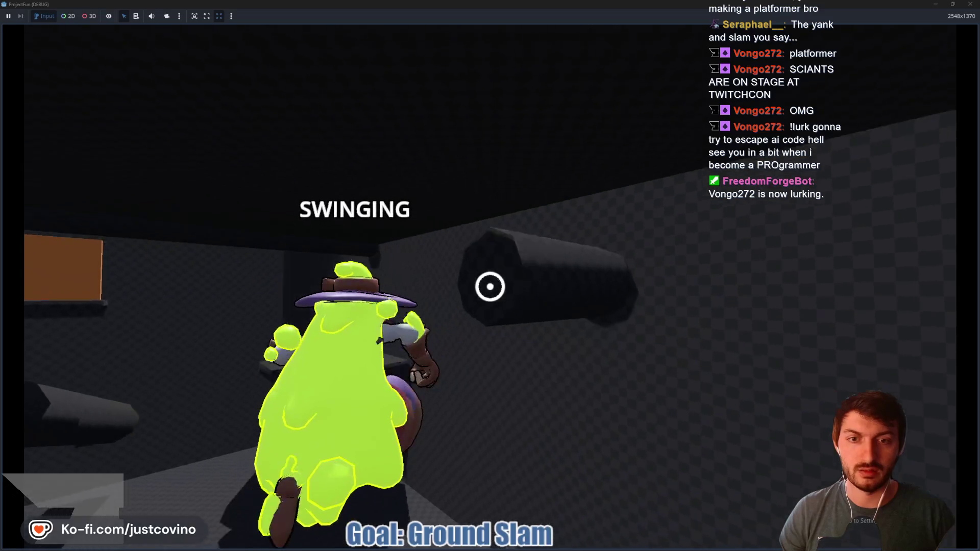
{"action": "left_click", "coordinate": [490, 286]}
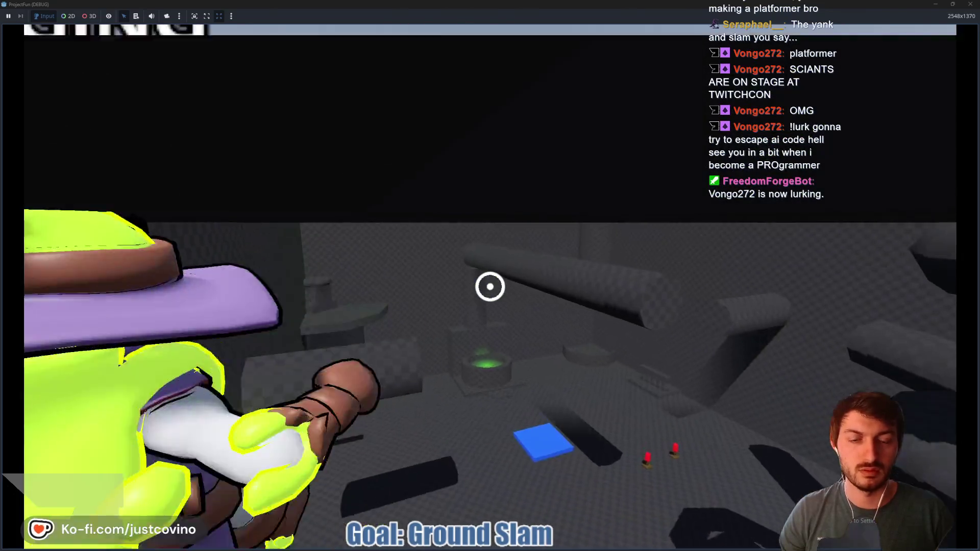
{"action": "key", "text": "ctrl"}
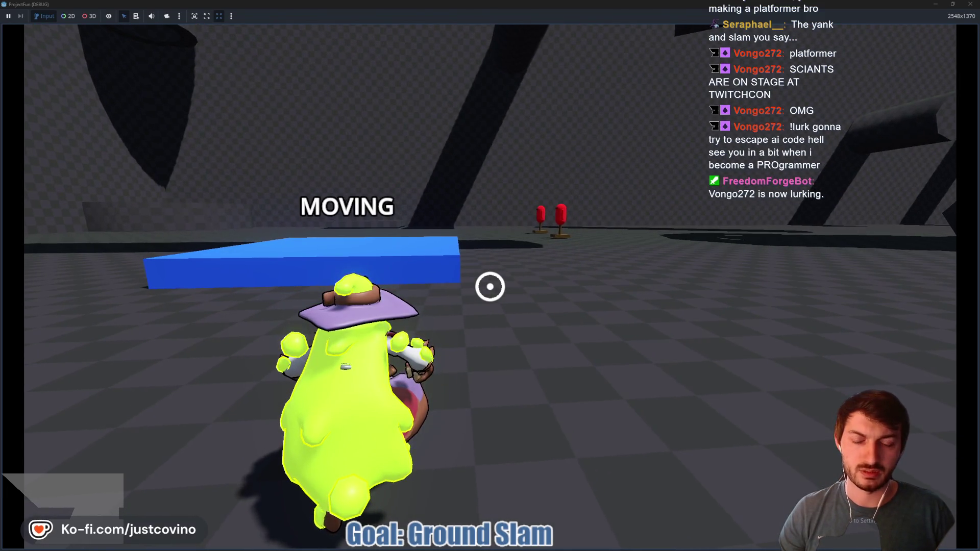
{"action": "key", "text": "F8"}
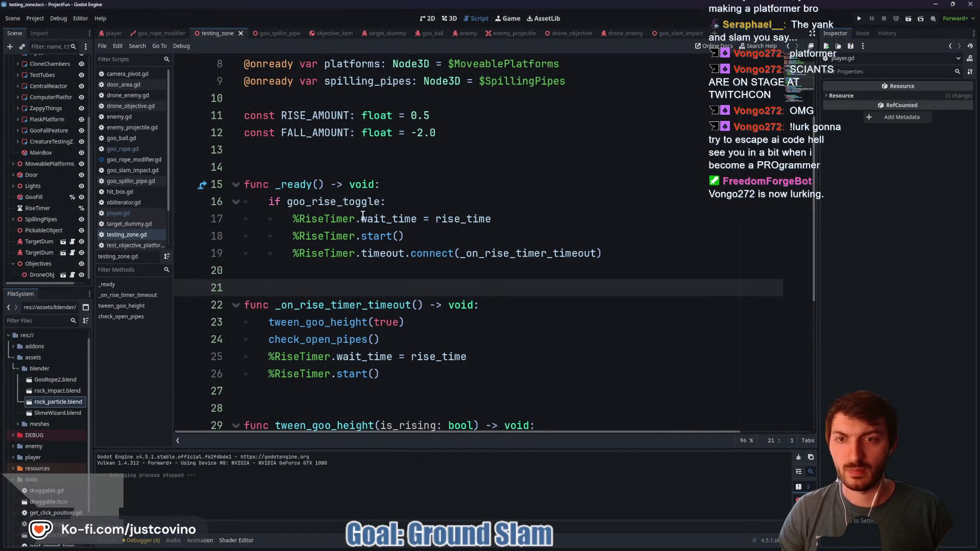
Move the Engine.time_scale = 0.01 line below is_slamming = false in goo_rope.gd
{"action": "left_click", "coordinate": [161, 34]}
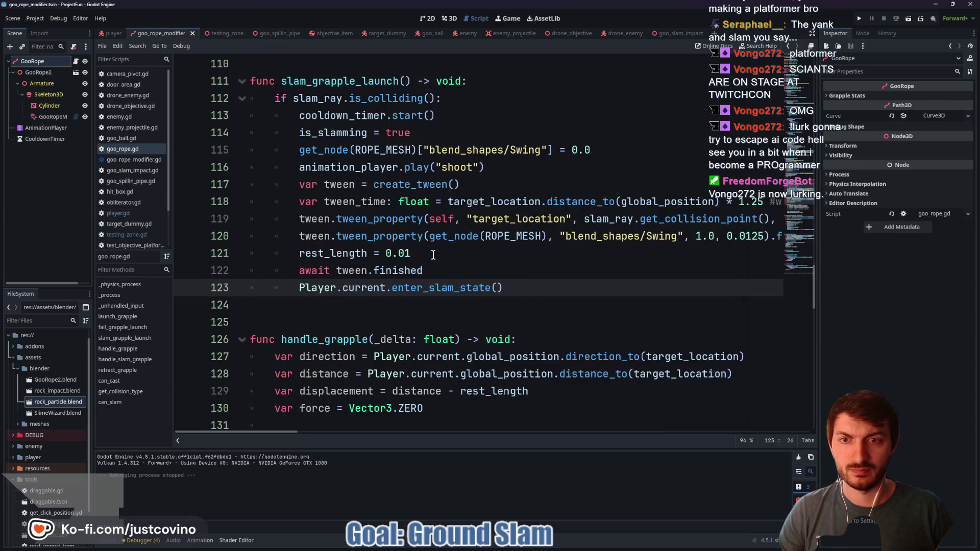
{"action": "scroll", "coordinate": [426, 255], "scroll_direction": "down", "scroll_amount": 9}
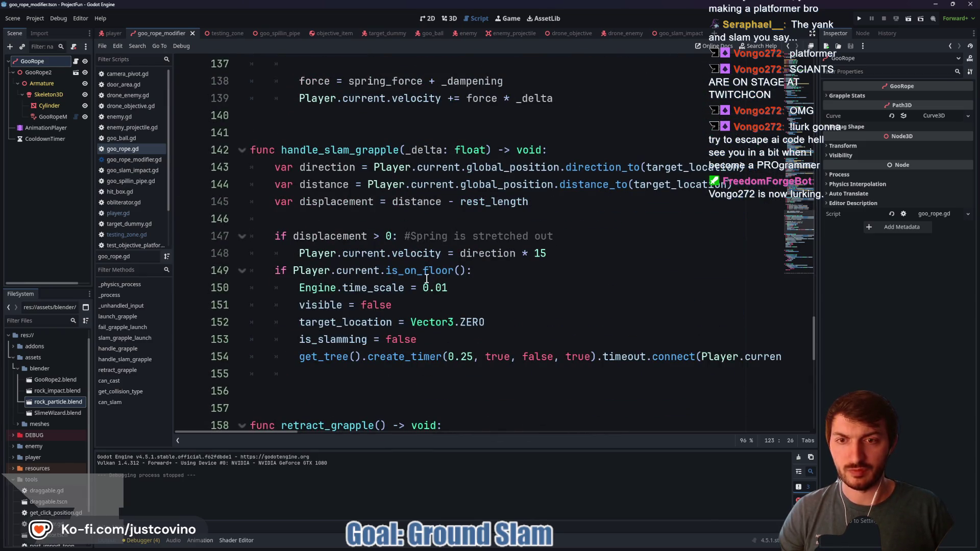
{"action": "left_click_drag", "start_coordinate": [299, 287], "coordinate": [463, 287]}
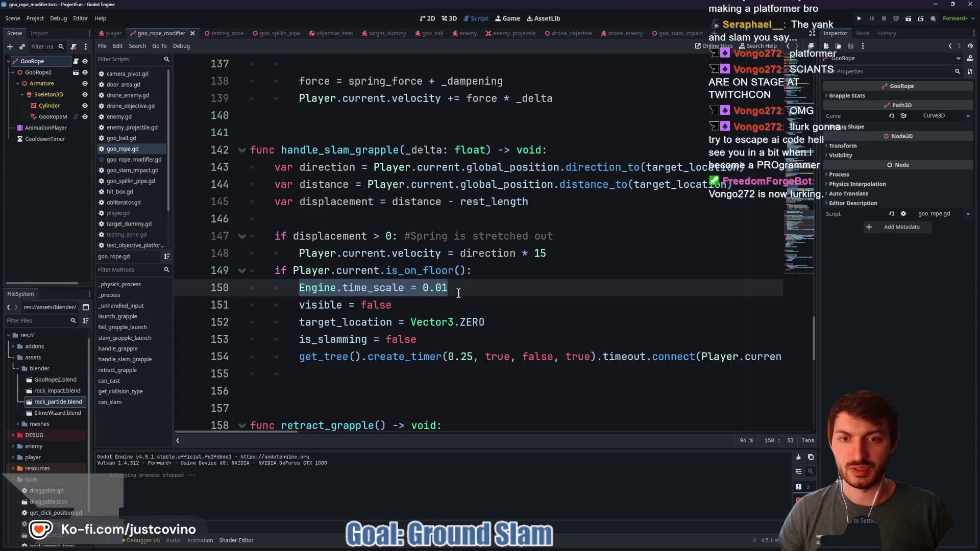
{"action": "left_click_drag", "start_coordinate": [449, 288], "coordinate": [289, 290]}
{"action": "key", "text": "alt+Down"}
{"action": "key", "text": "alt+Down"}
{"action": "key", "text": "alt+Down"}
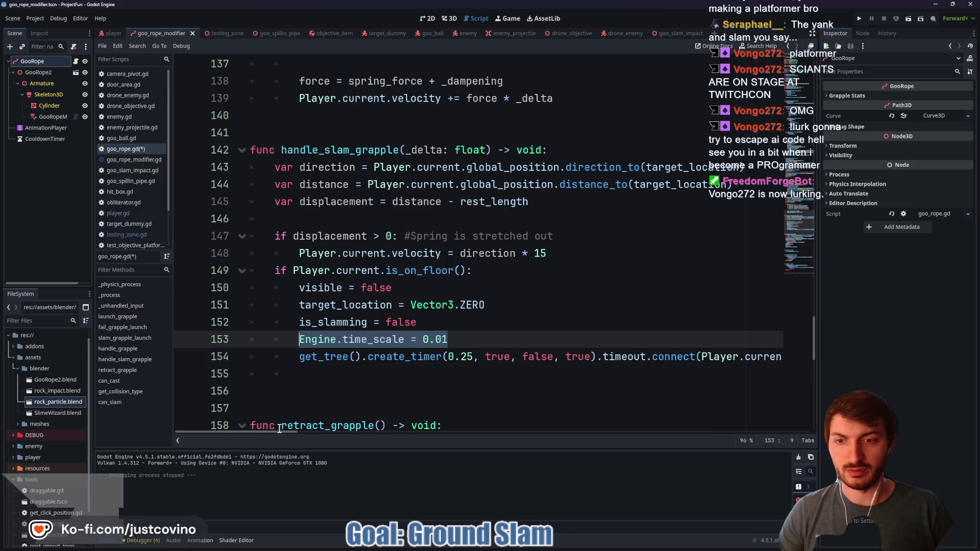
Retype the timer arguments as true, false, true and save goo_rope.gd
{"action": "scroll", "coordinate": [280, 432], "scroll_direction": "right", "scroll_amount": 2}
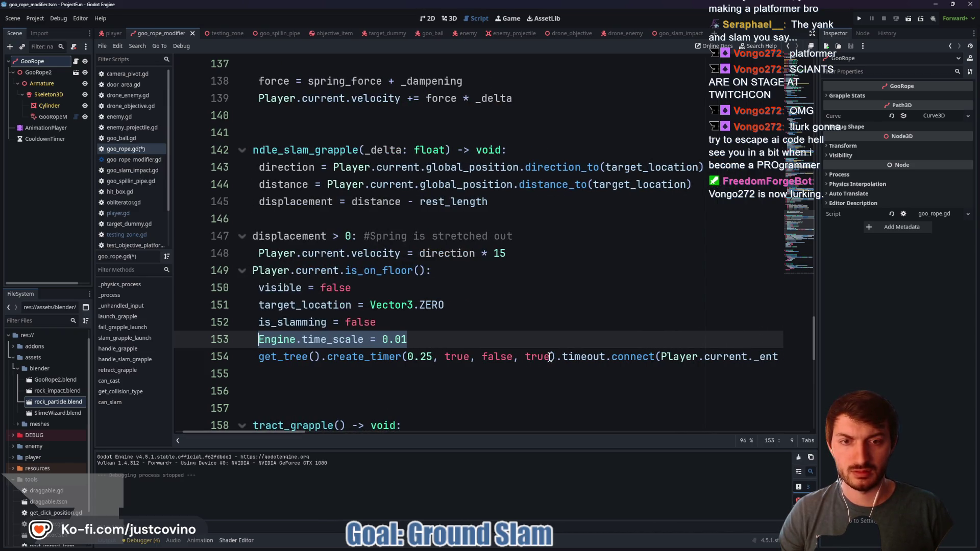
{"action": "left_click_drag", "start_coordinate": [549, 357], "coordinate": [443, 356]}
{"action": "type", "text": "true"}
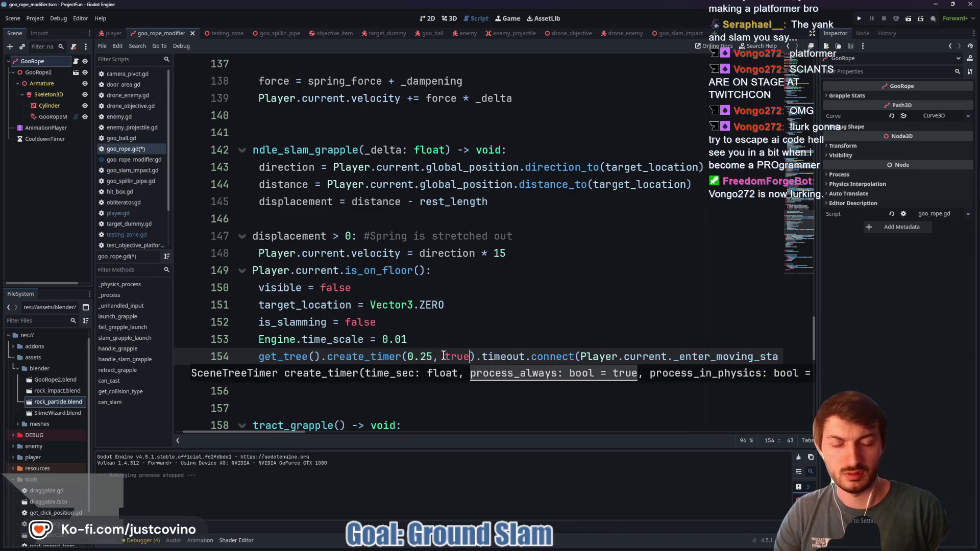
{"action": "type", "text": ", false, "}
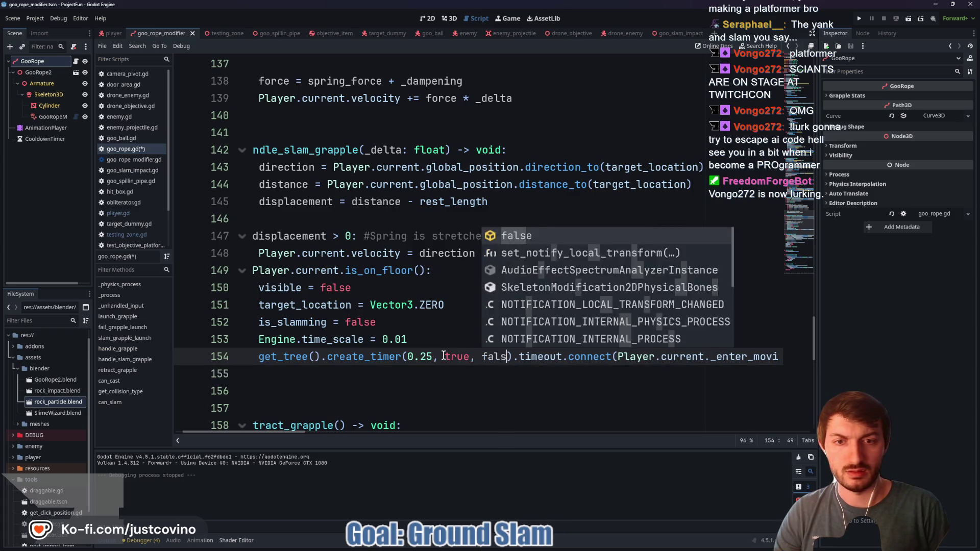
{"action": "type", "text": "true"}
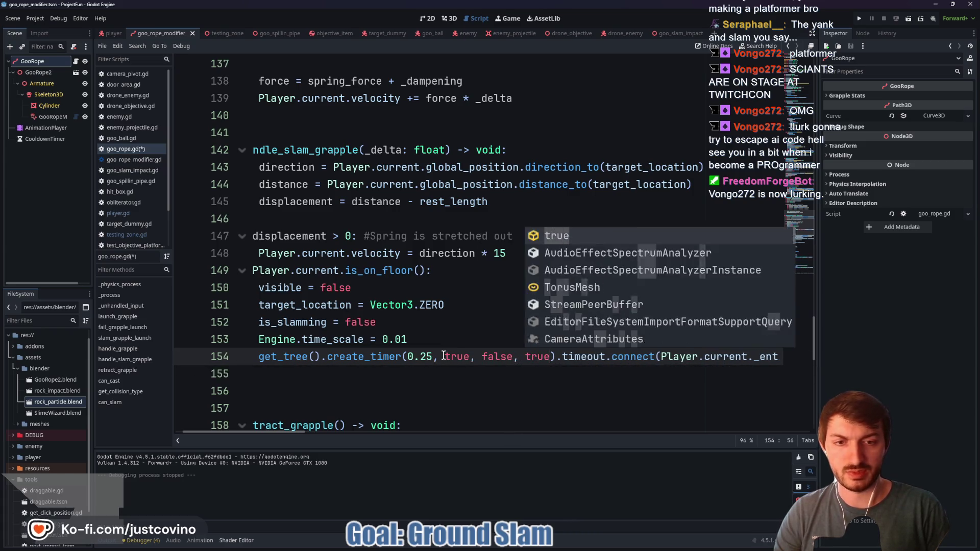
{"action": "key", "text": "Up"}
{"action": "key", "text": "ctrl+s"}
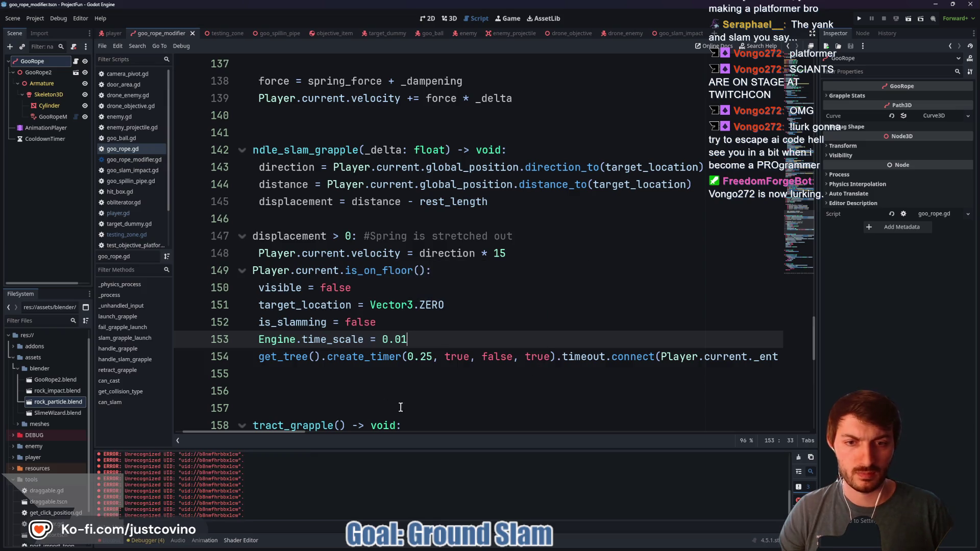
{"action": "mouse_move", "coordinate": [292, 435]}
{"action": "left_mouse_down"}
{"action": "mouse_move", "coordinate": [393, 437]}
{"action": "mouse_move", "coordinate": [281, 435]}
{"action": "left_mouse_up"}
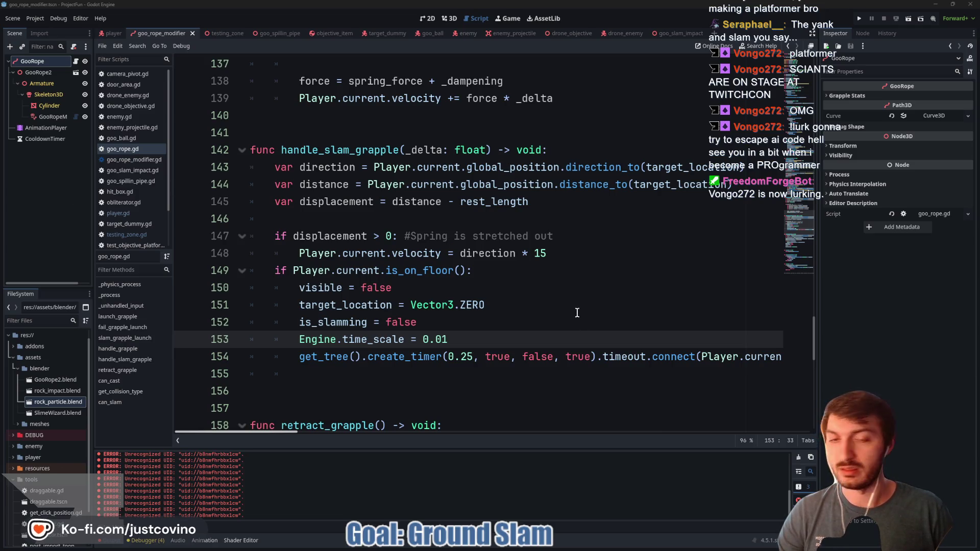
Delete the empty line 155 in goo_rope.gd and save the script
{"action": "left_click", "coordinate": [309, 374]}
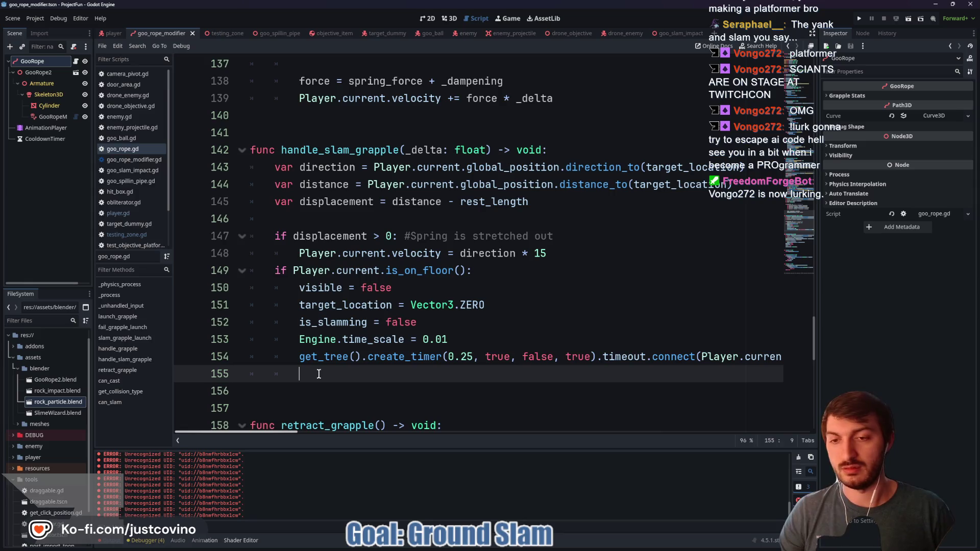
{"action": "key", "text": "BackSpace"}
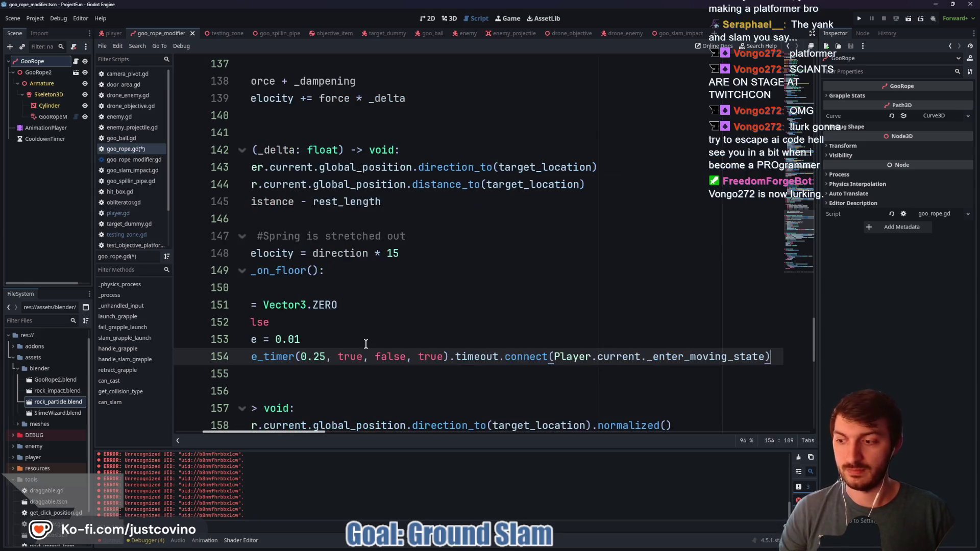
{"action": "scroll", "coordinate": [365, 396], "scroll_direction": "down", "scroll_amount": 3}
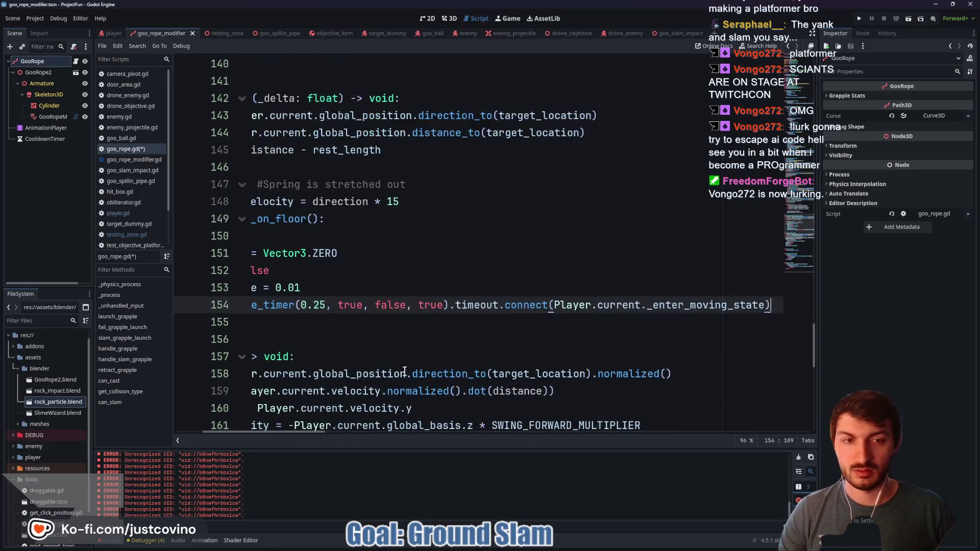
{"action": "left_click_drag", "start_coordinate": [213, 433], "coordinate": [185, 437]}
{"action": "left_click", "coordinate": [386, 211]}
{"action": "key", "text": "ctrl+s"}
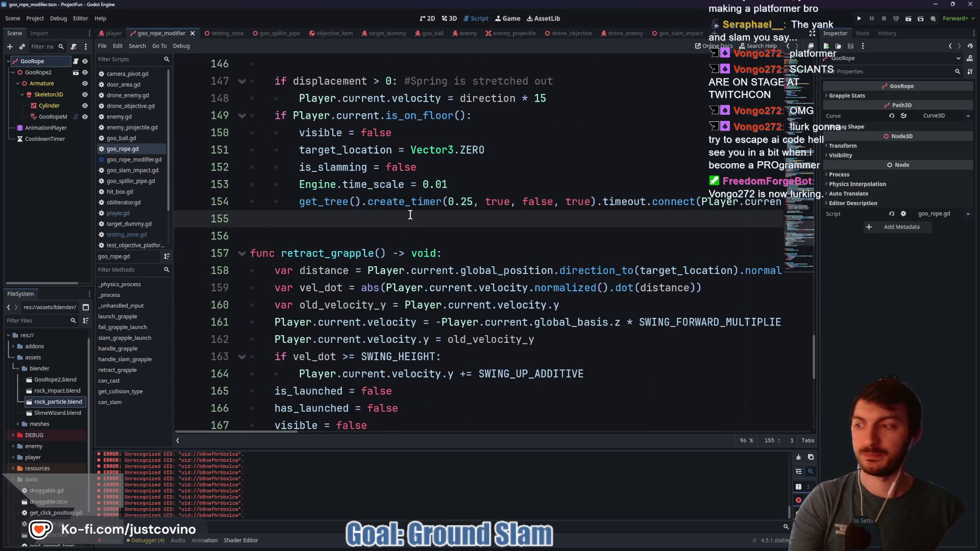
Change the slam pull on line 148 from direction * 15 back to direction * 150
{"action": "scroll", "coordinate": [401, 215], "scroll_direction": "up", "scroll_amount": 2}
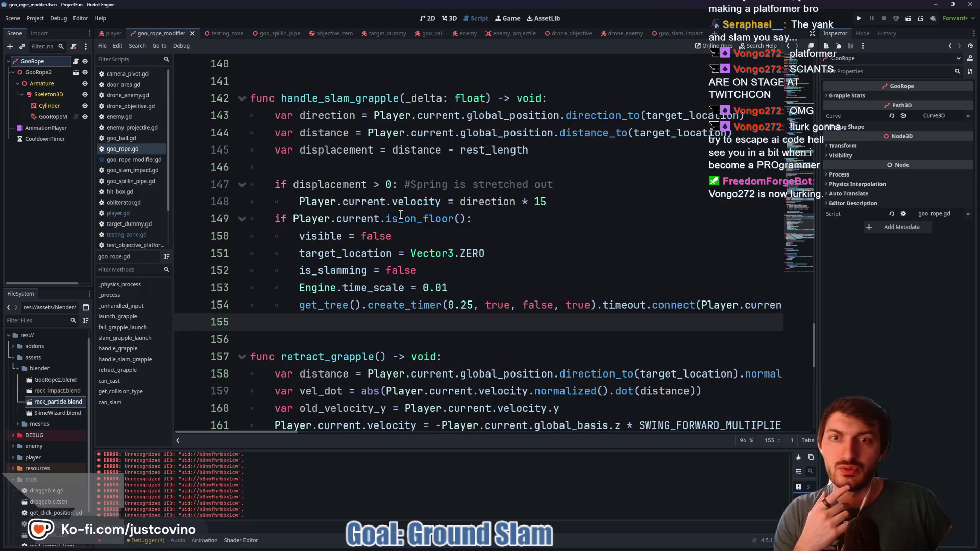
{"action": "left_click", "coordinate": [548, 202]}
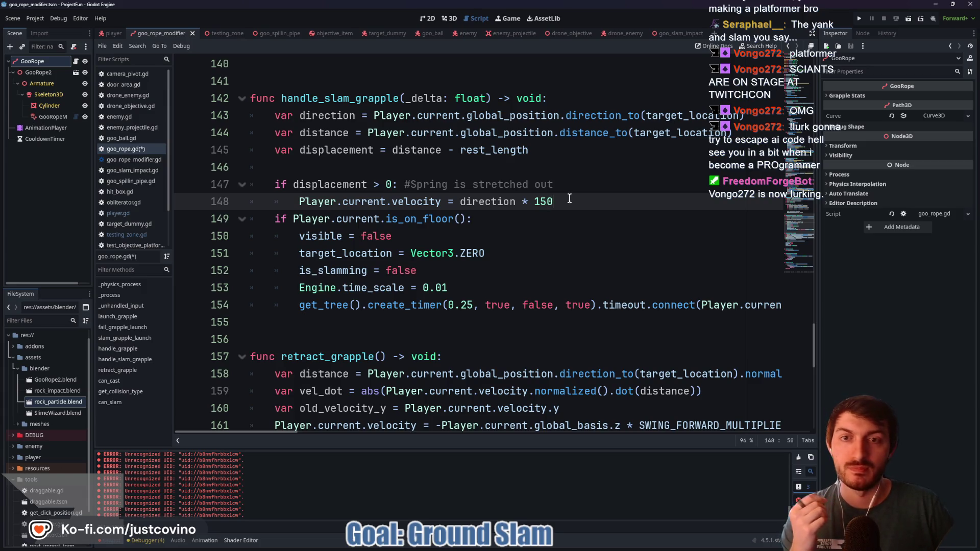
{"action": "left_click", "coordinate": [212, 34]}
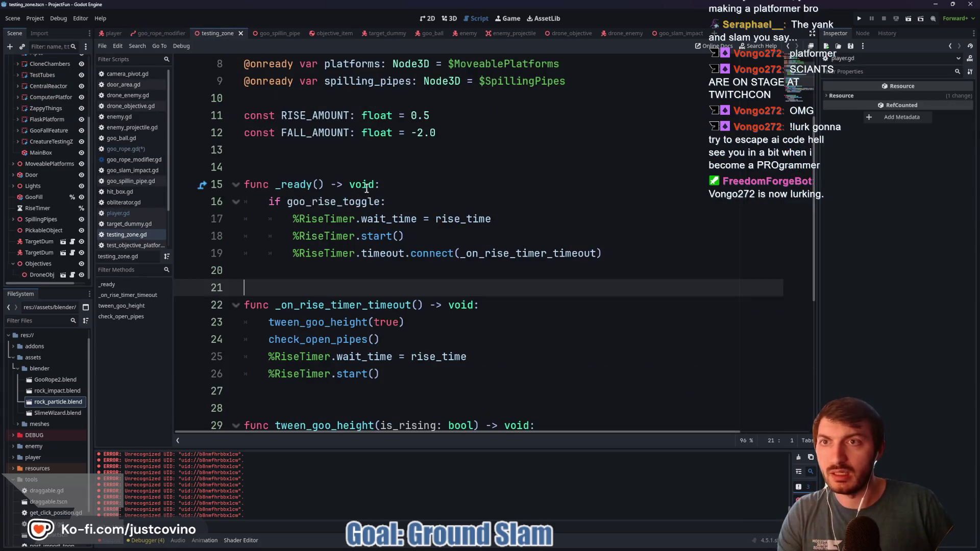
Run the game with F6, run forward, swing on the goo rope, slam, then stop with F8
{"action": "key", "text": "F6"}
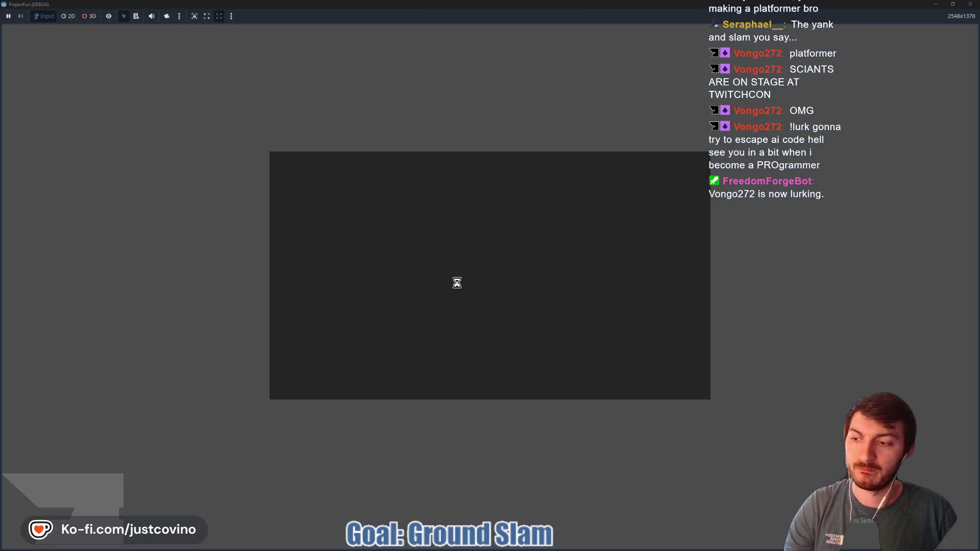
{"action": "key", "text": "w"}
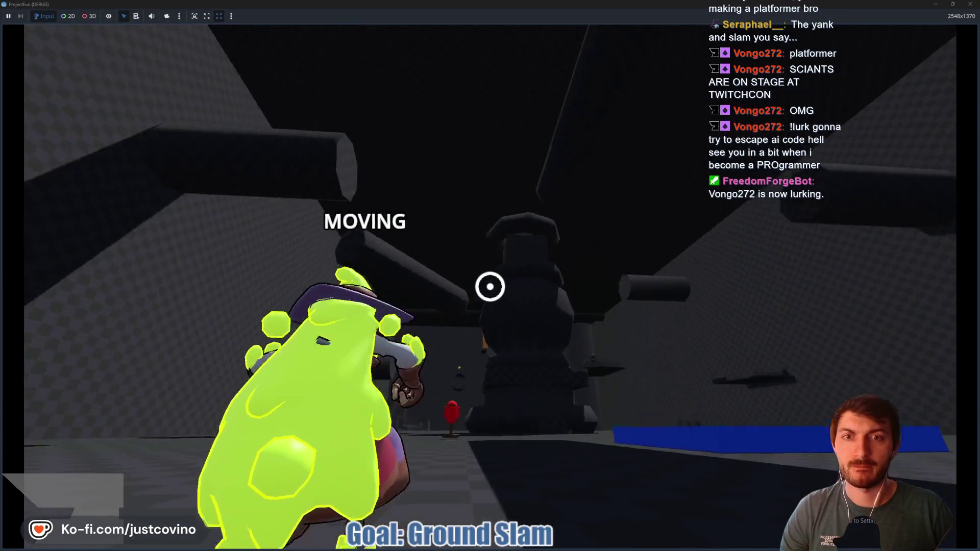
{"action": "left_click", "coordinate": [490, 287]}
{"action": "key", "text": "ctrl"}
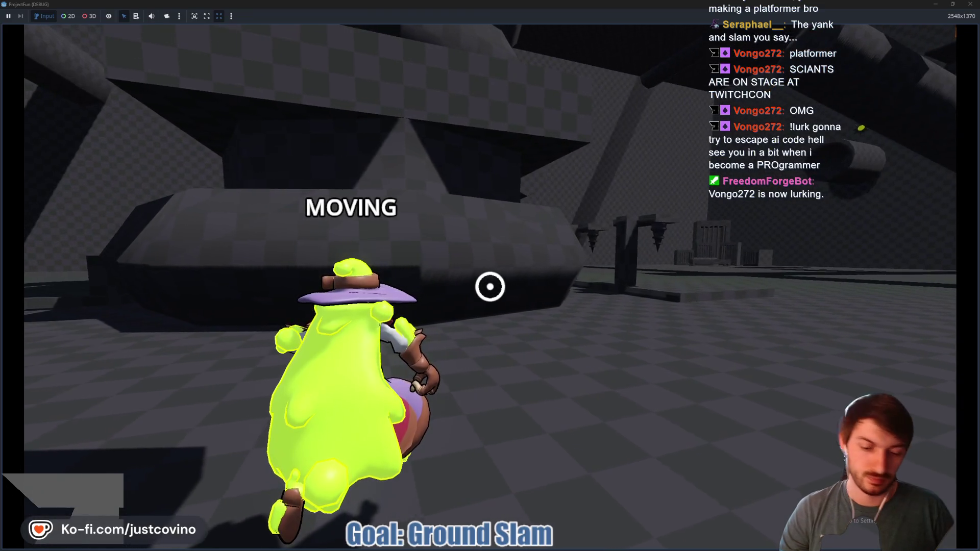
{"action": "key", "text": "F8"}
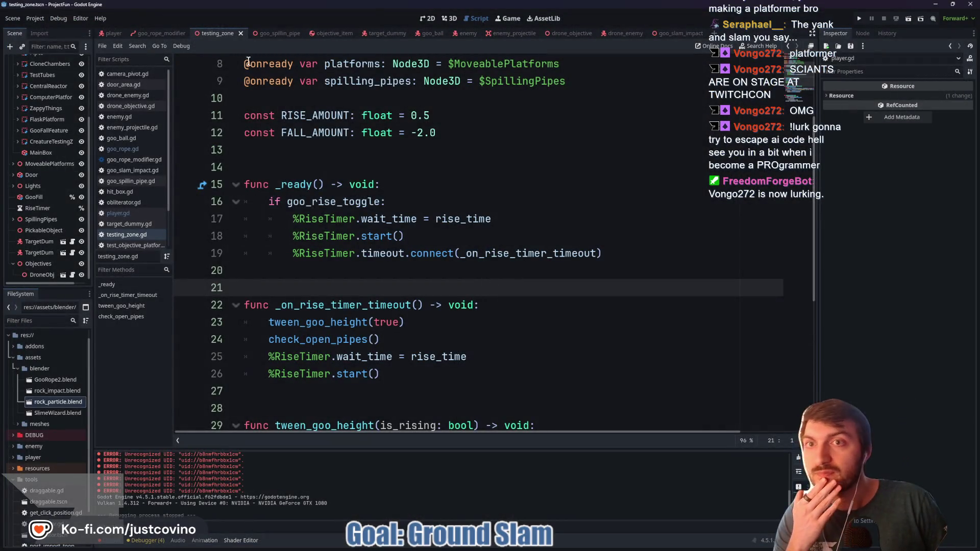
In player.gd, raise the PRESLAM push from opposite_direction * 2 to opposite_direction * 10
{"action": "left_click", "coordinate": [113, 32]}
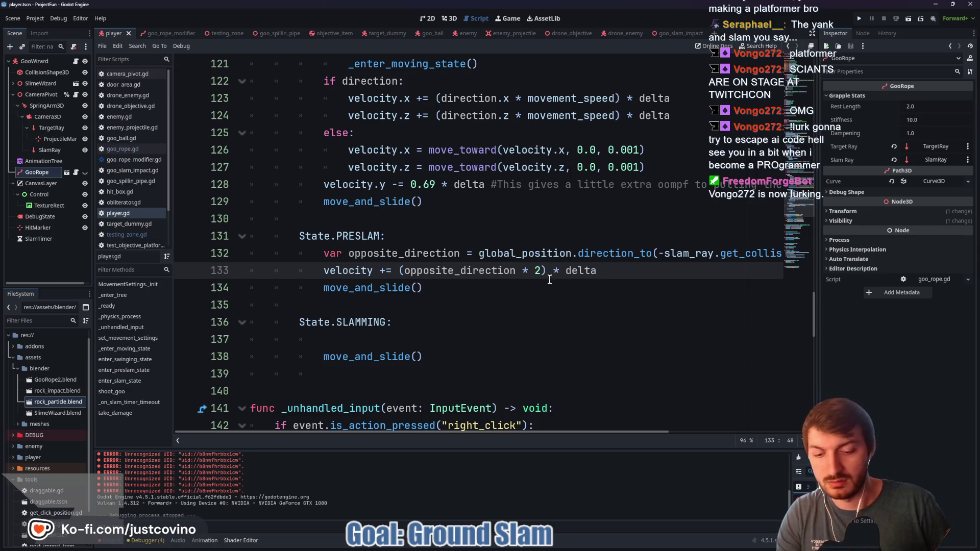
{"action": "key", "text": "BackSpace"}
{"action": "type", "text": "10"}
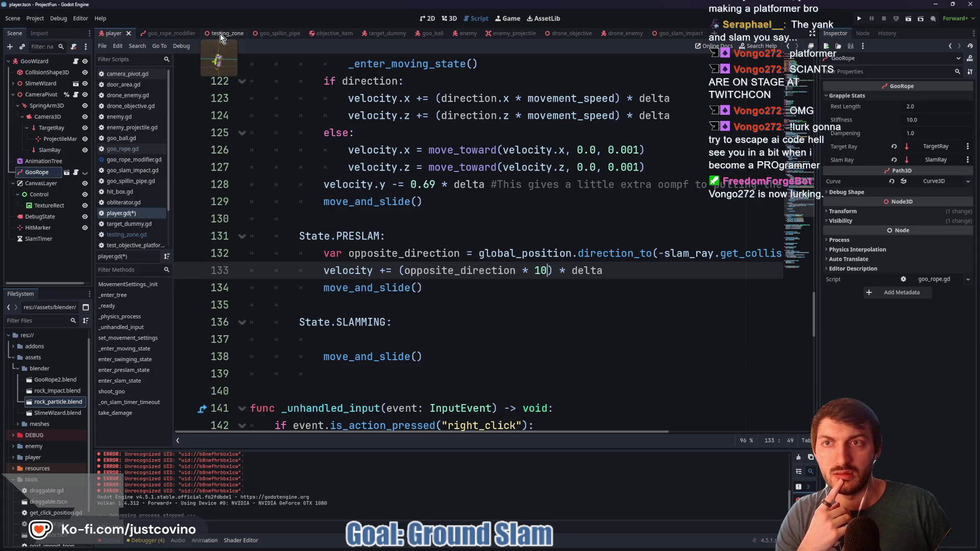
{"action": "left_click", "coordinate": [165, 34]}
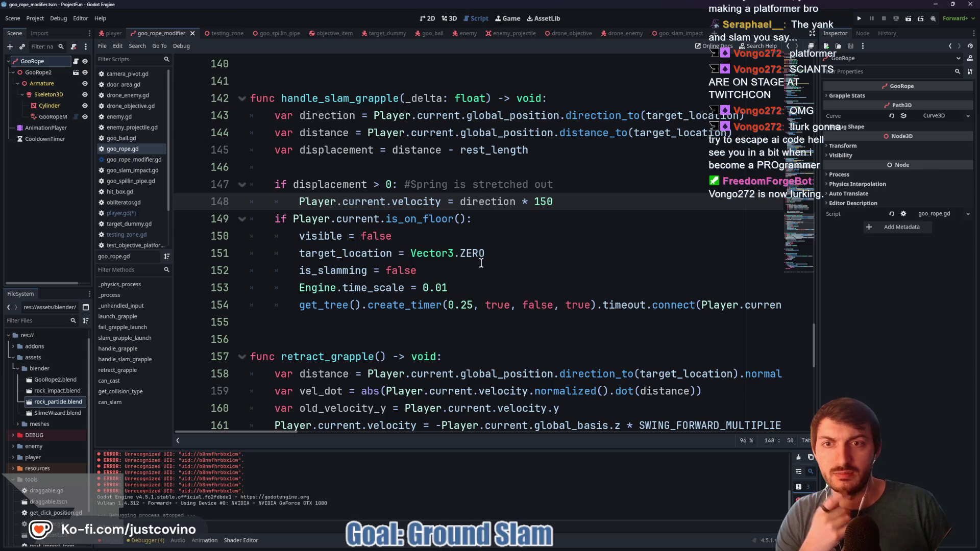
Replace the Player.current.is_on_floor() check on line 149 with distance <= 1.0
{"action": "scroll", "coordinate": [481, 263], "scroll_direction": "down", "scroll_amount": 5}
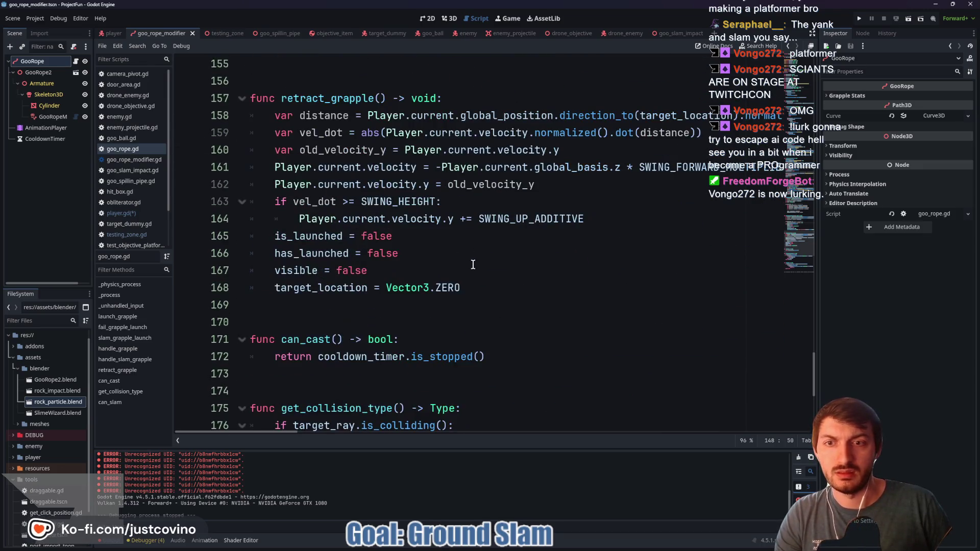
{"action": "scroll", "coordinate": [473, 265], "scroll_direction": "down", "scroll_amount": 6}
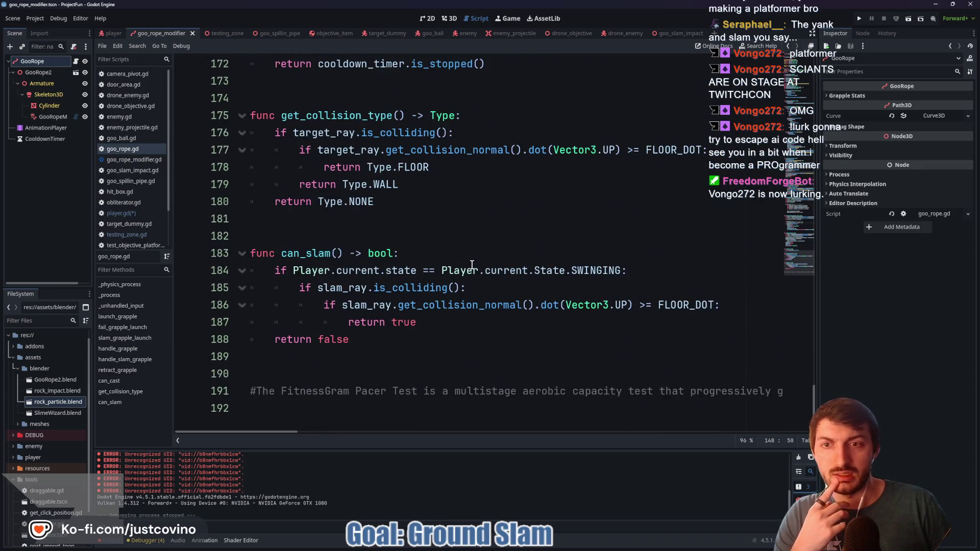
{"action": "scroll", "coordinate": [472, 264], "scroll_direction": "up", "scroll_amount": 11}
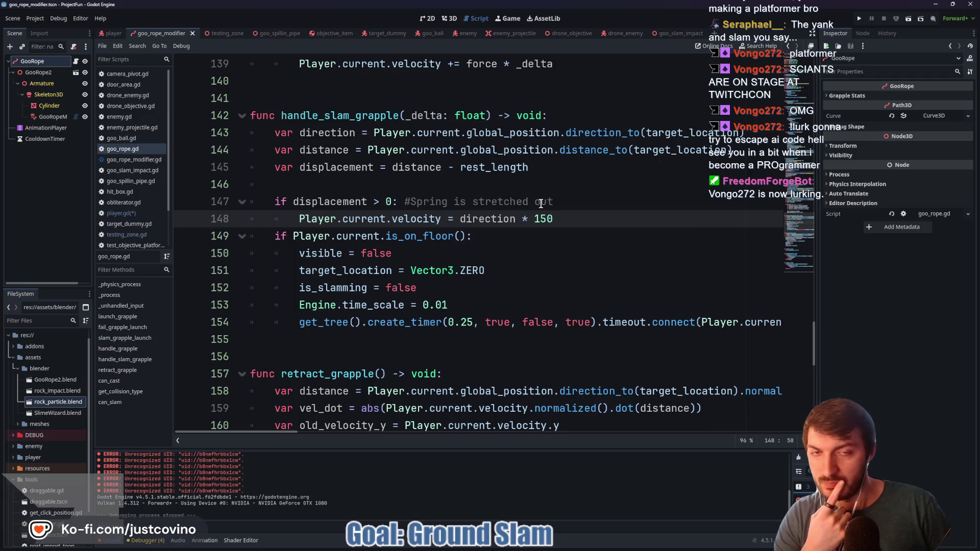
{"action": "left_click", "coordinate": [464, 238]}
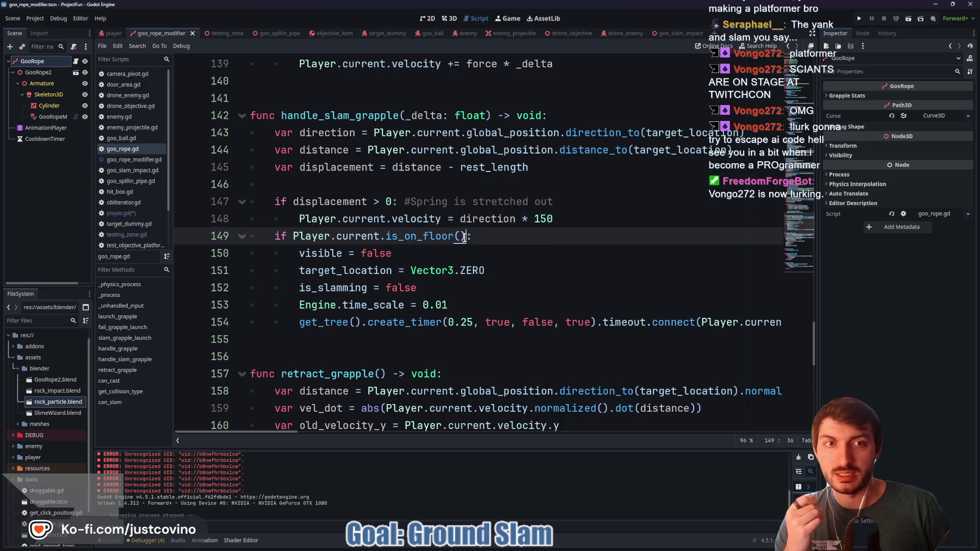
{"action": "left_click_drag", "start_coordinate": [464, 238], "coordinate": [294, 238]}
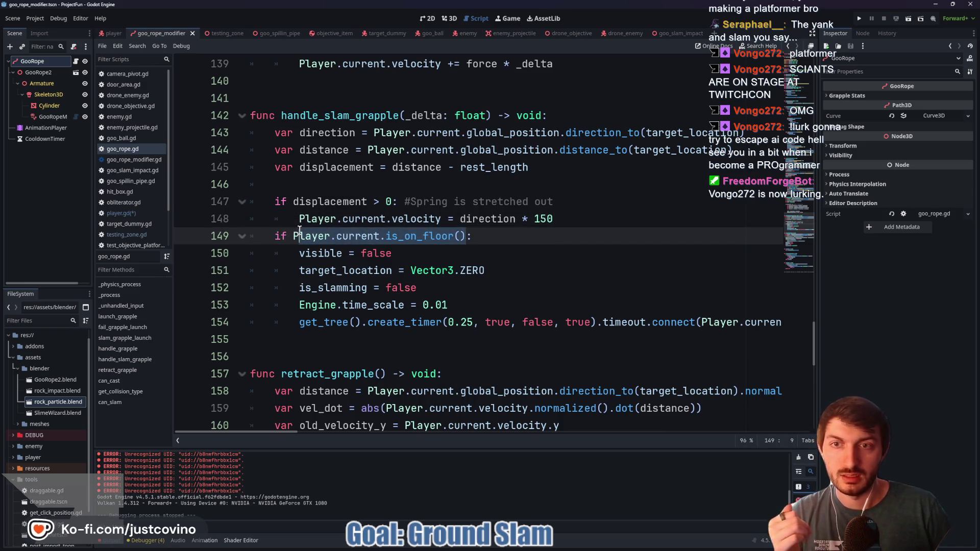
{"action": "type", "text": "P"}
{"action": "type", "text": "distance <= :"}
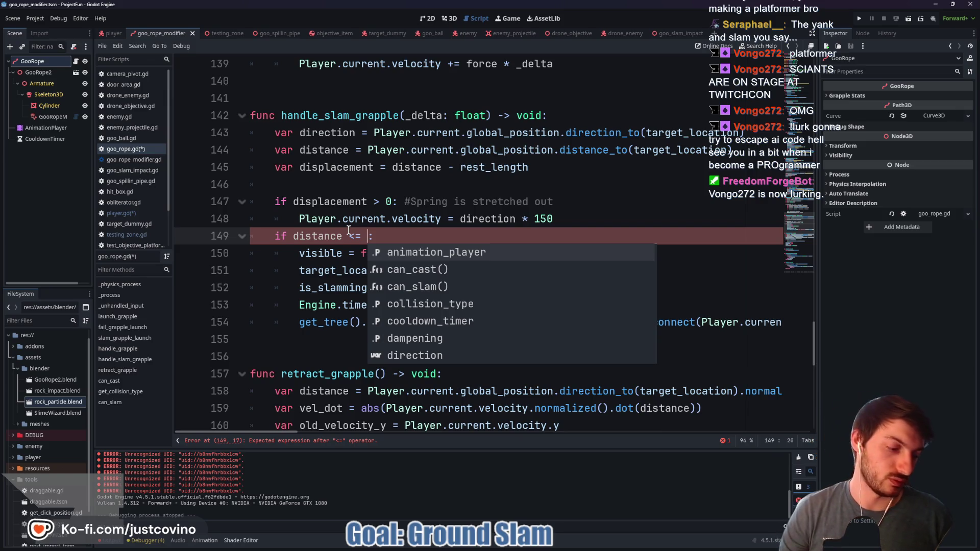
{"action": "type", "text": " 10"}
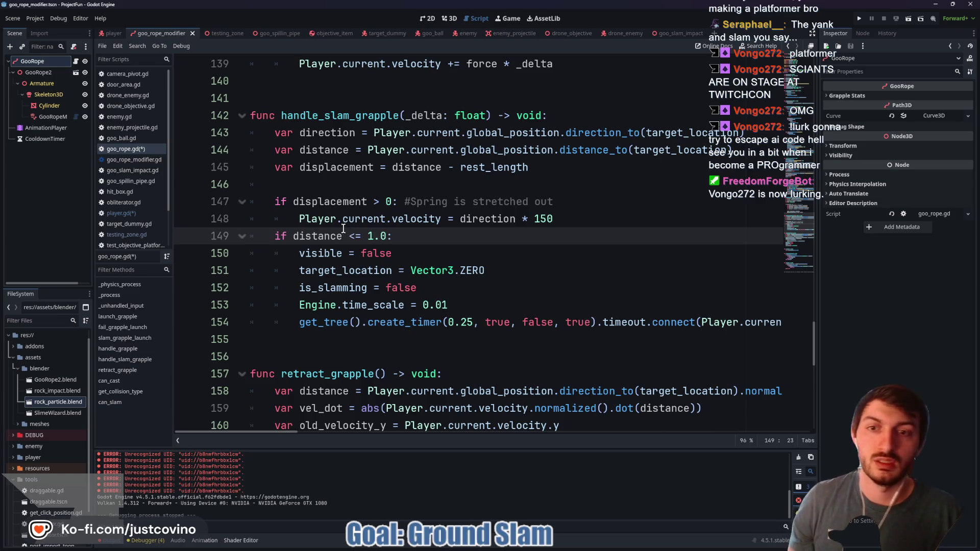
{"action": "left_click", "coordinate": [519, 282]}
Save the scripts and launch a playtest from the testing_zone scene
{"action": "key", "text": "ctrl+s"}
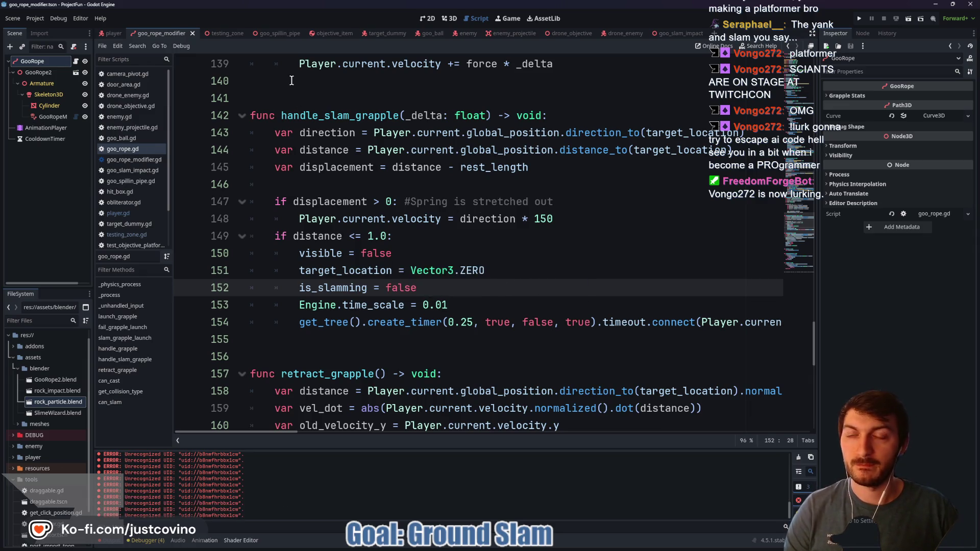
{"action": "left_click", "coordinate": [228, 33]}
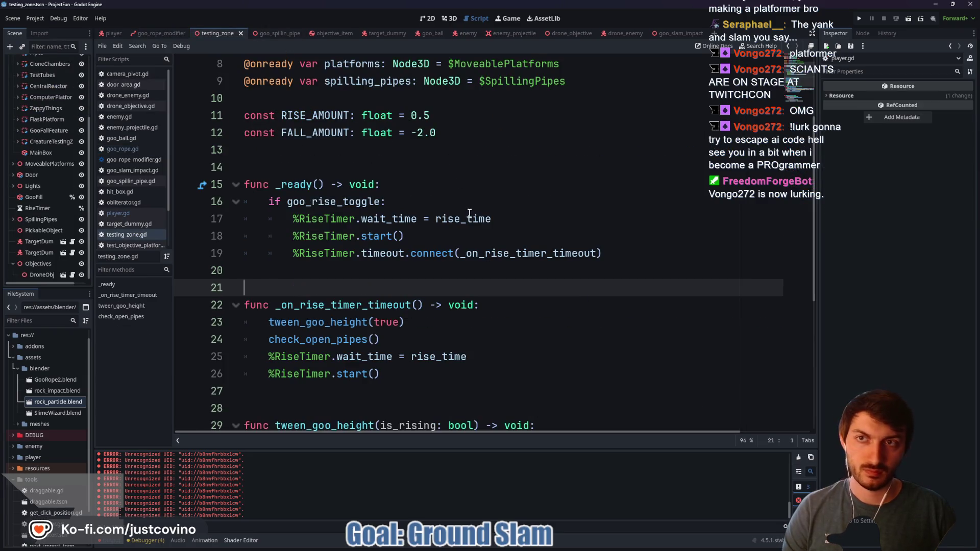
{"action": "key", "text": "F6"}
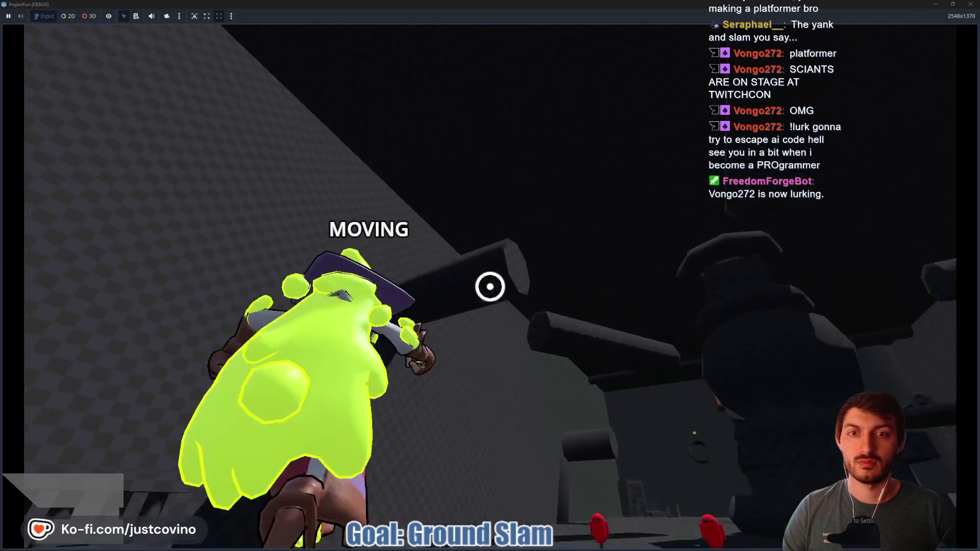
Playtest the grapple slam: fire the rope, release into a slam, run around, then stop with F8
{"action": "left_click", "coordinate": [490, 286]}
{"action": "key", "text": "ctrl"}
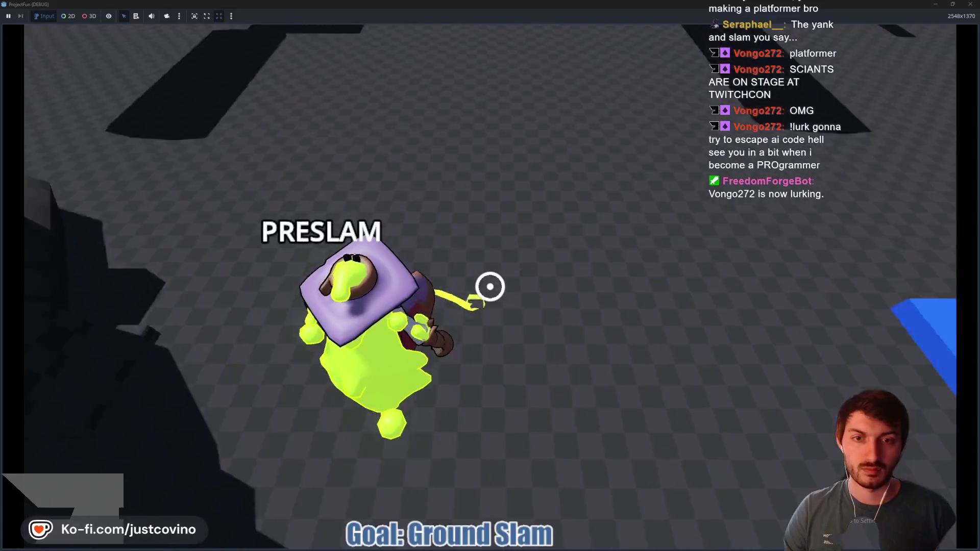
{"action": "key", "text": "w"}
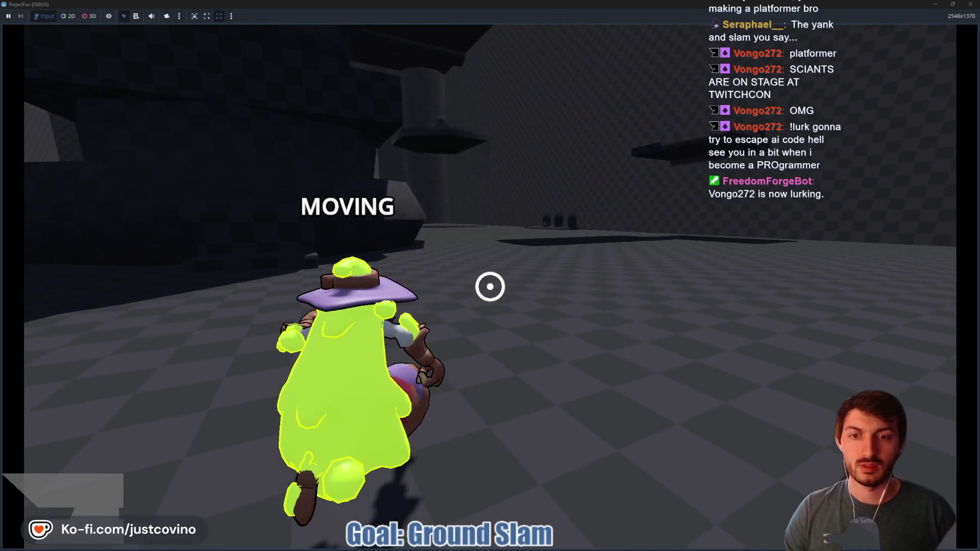
{"action": "key", "text": "w"}
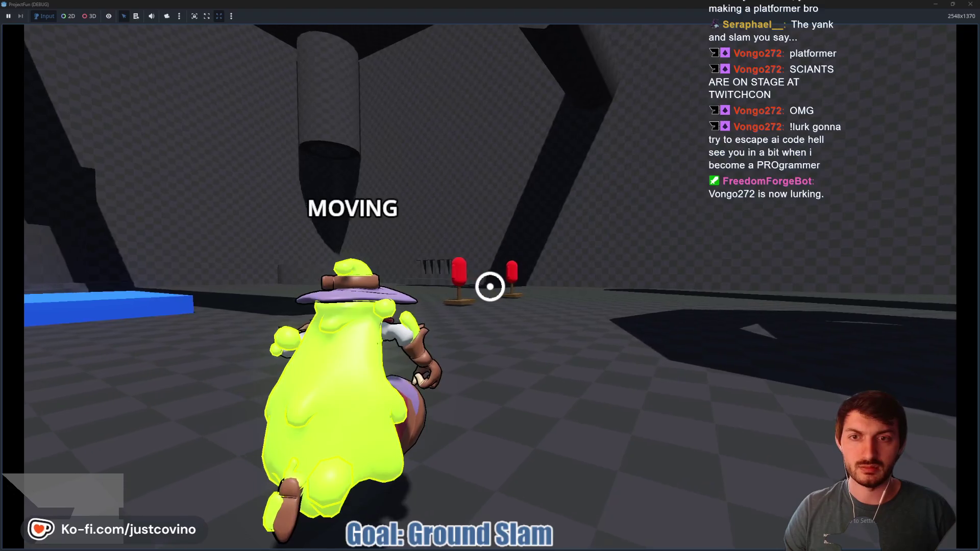
{"action": "key", "text": "w"}
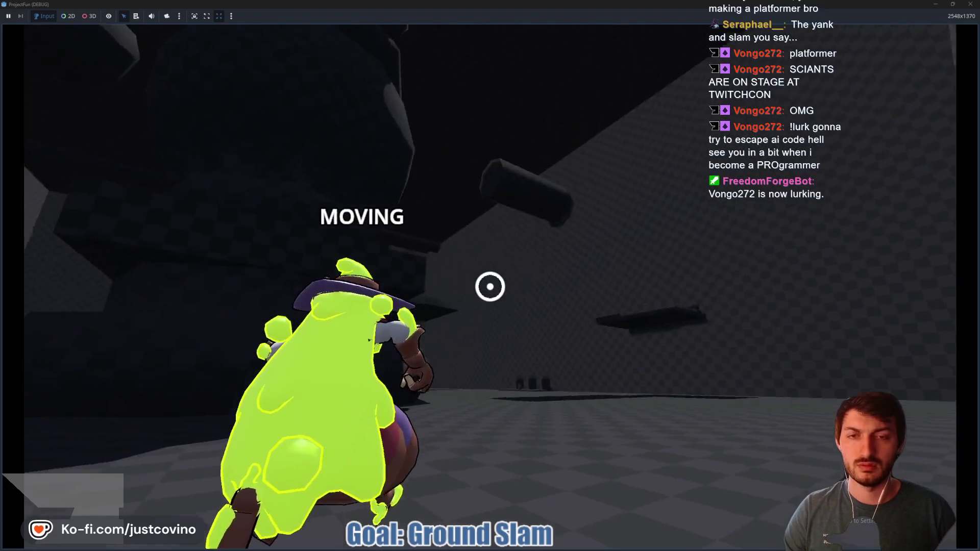
{"action": "key", "text": "w"}
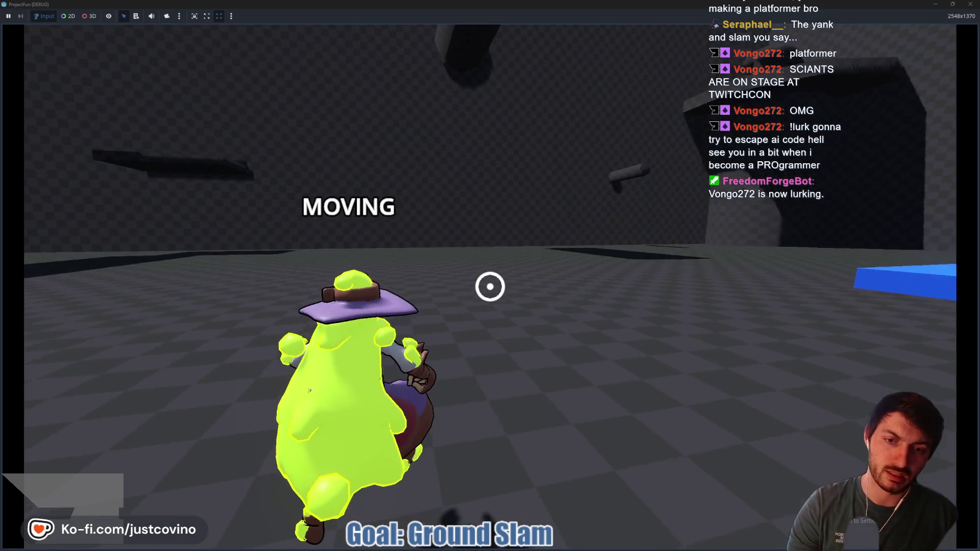
{"action": "key", "text": "F8"}
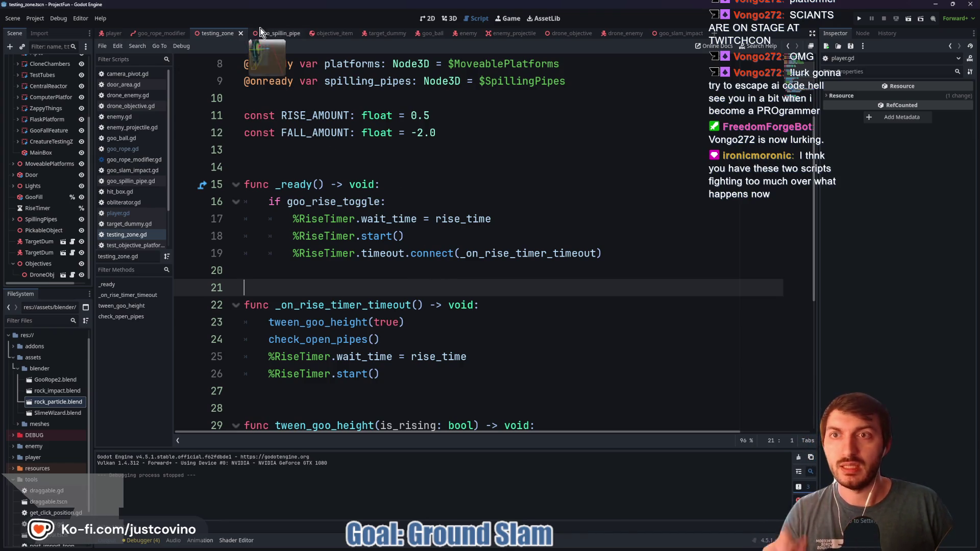
Switch to goo_rope.gd and select the velocity assignment on line 148 of handle_slam_grapple
{"action": "left_click", "coordinate": [158, 34]}
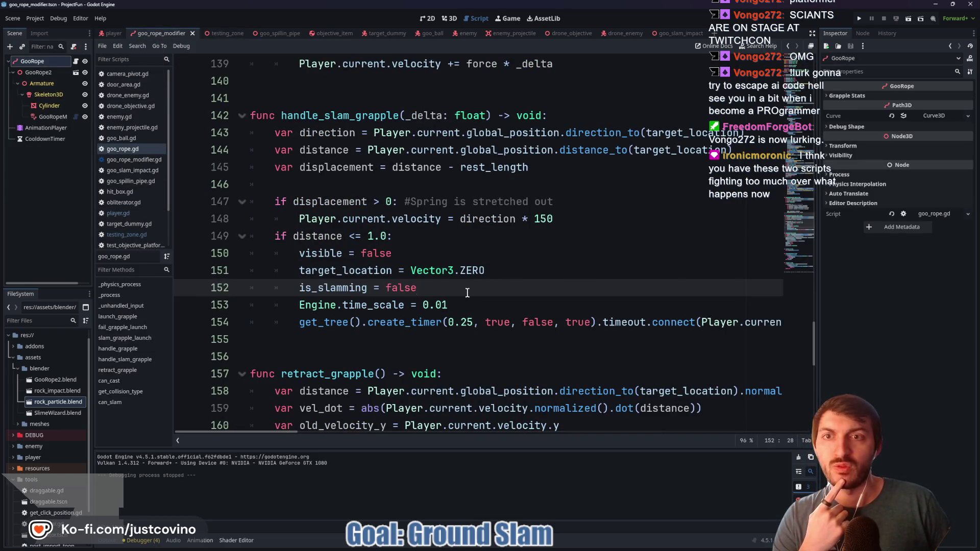
{"action": "left_click_drag", "start_coordinate": [580, 217], "coordinate": [299, 219]}
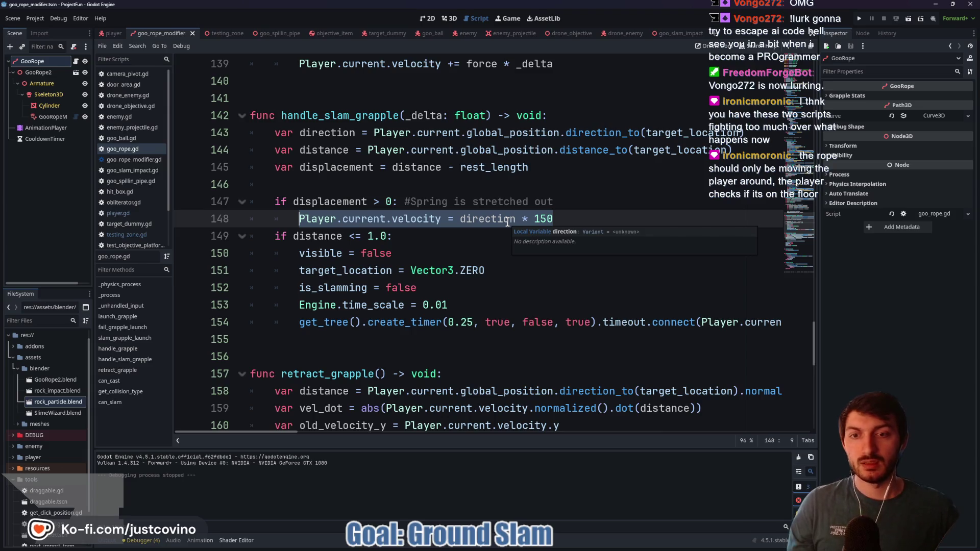
{"action": "scroll", "coordinate": [446, 211], "scroll_direction": "up", "scroll_amount": 5}
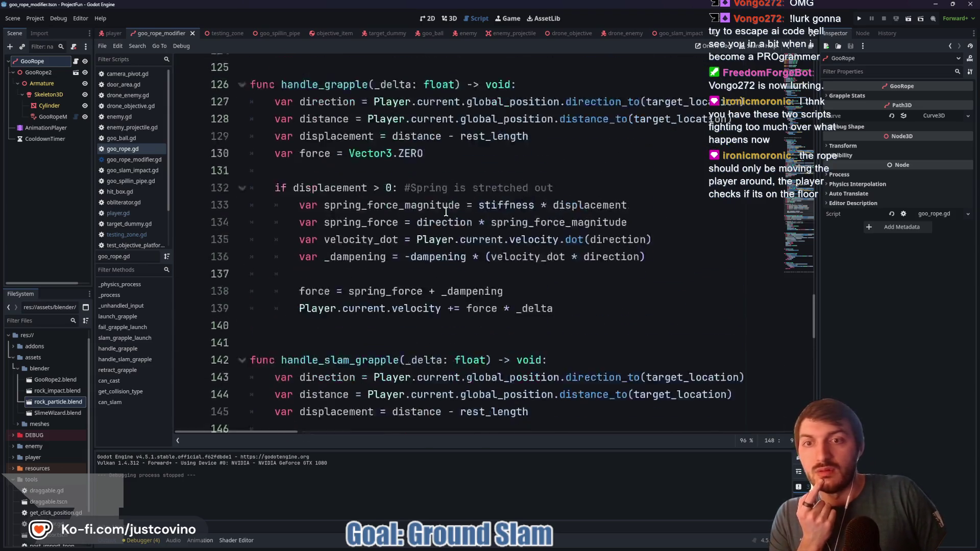
{"action": "scroll", "coordinate": [446, 212], "scroll_direction": "down", "scroll_amount": 5}
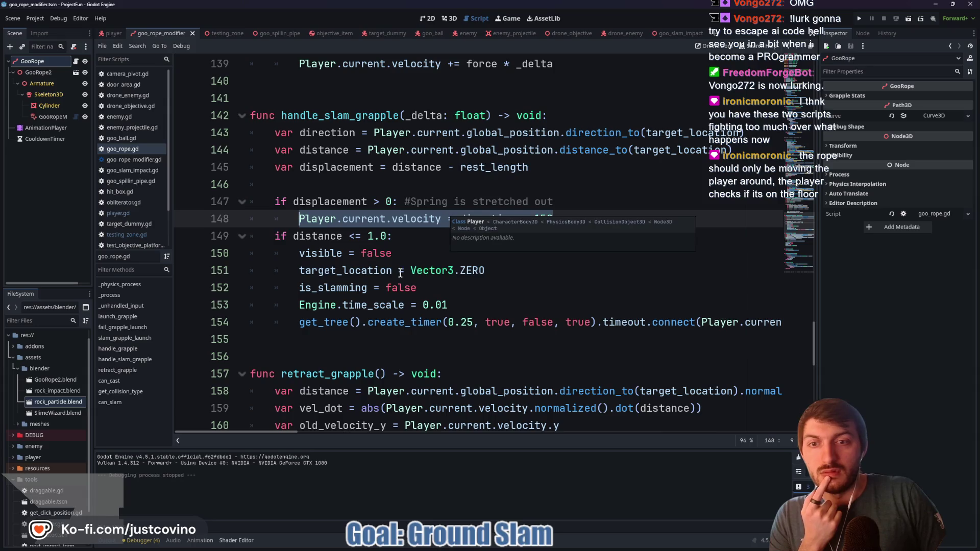
Inspect the if distance <= 1.0 condition on line 149, then clear the selection
{"action": "left_click", "coordinate": [318, 236]}
{"action": "left_click_drag", "start_coordinate": [273, 235], "coordinate": [400, 237]}
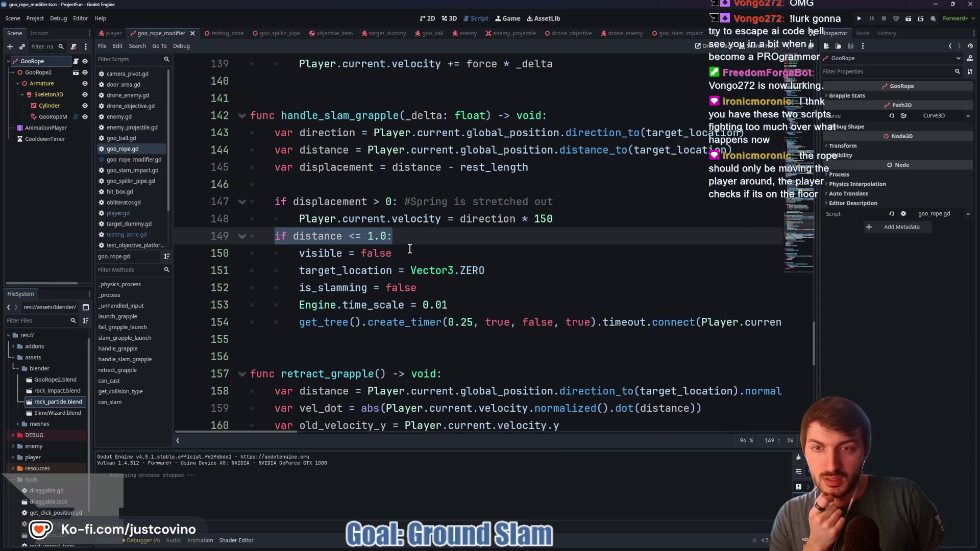
{"action": "left_click_drag", "start_coordinate": [393, 236], "coordinate": [249, 236]}
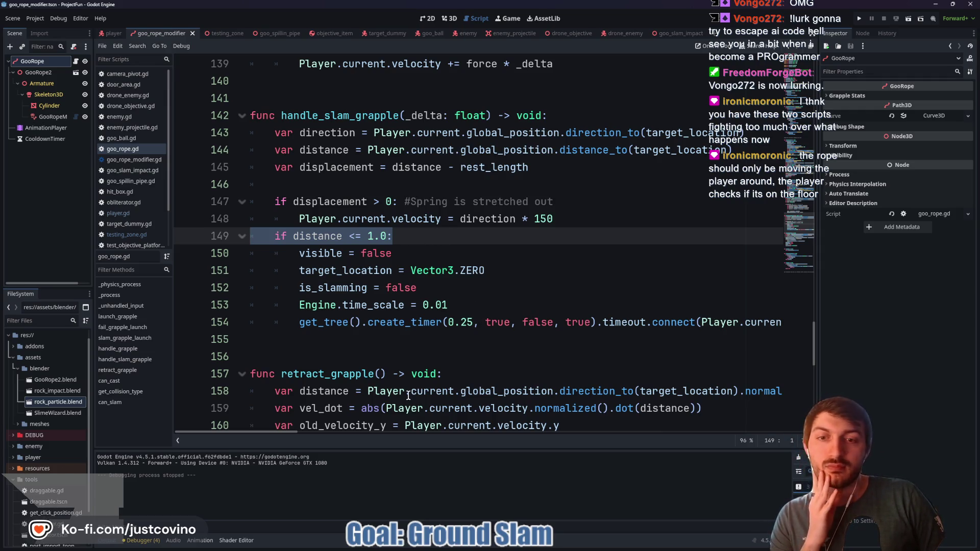
{"action": "left_click_drag", "start_coordinate": [271, 434], "coordinate": [263, 434]}
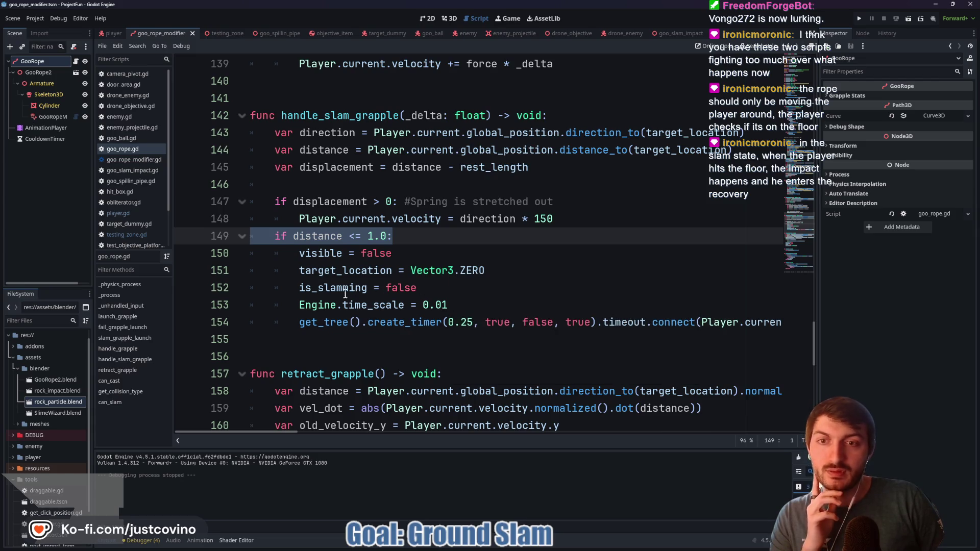
{"action": "left_click", "coordinate": [271, 239]}
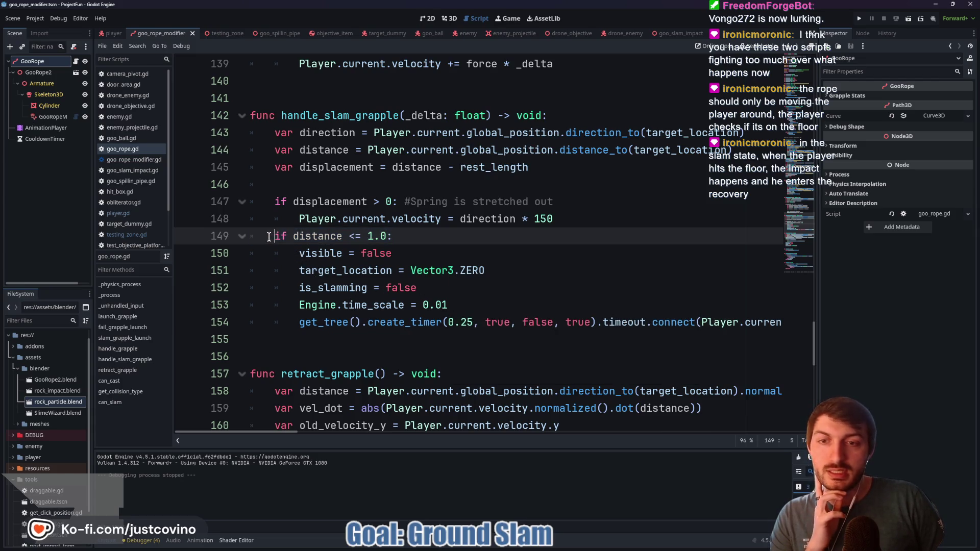
{"action": "left_click_drag", "start_coordinate": [300, 253], "coordinate": [474, 290]}
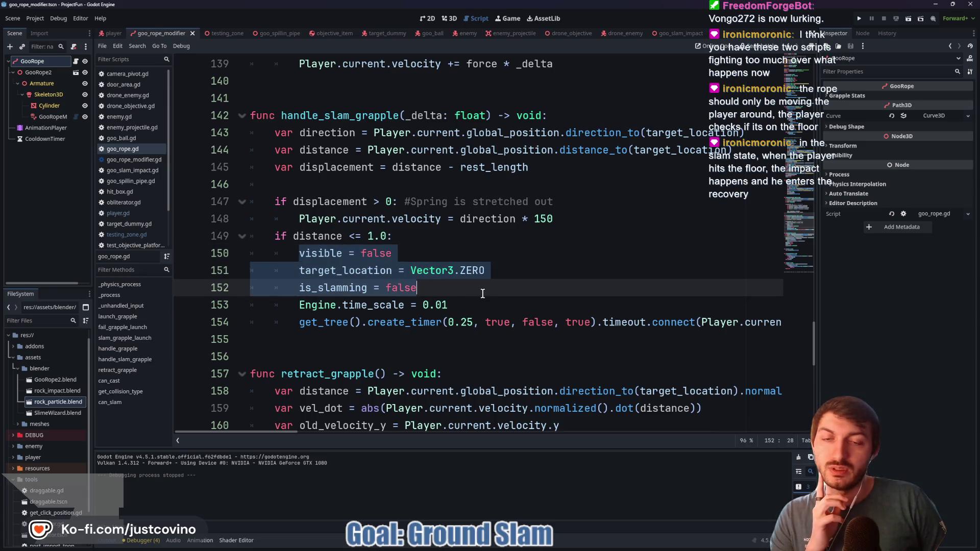
{"action": "mouse_move", "coordinate": [290, 307]}
{"action": "left_mouse_down"}
{"action": "mouse_move", "coordinate": [419, 324]}
{"action": "mouse_move", "coordinate": [811, 328]}
{"action": "left_mouse_up"}
{"action": "key", "text": "BackSpace"}
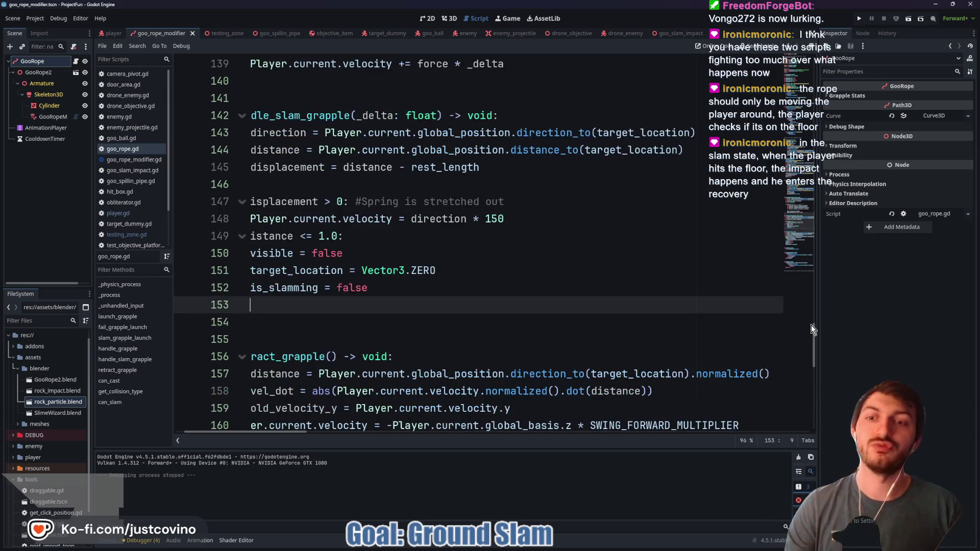
{"action": "left_click_drag", "start_coordinate": [292, 436], "coordinate": [237, 436]}
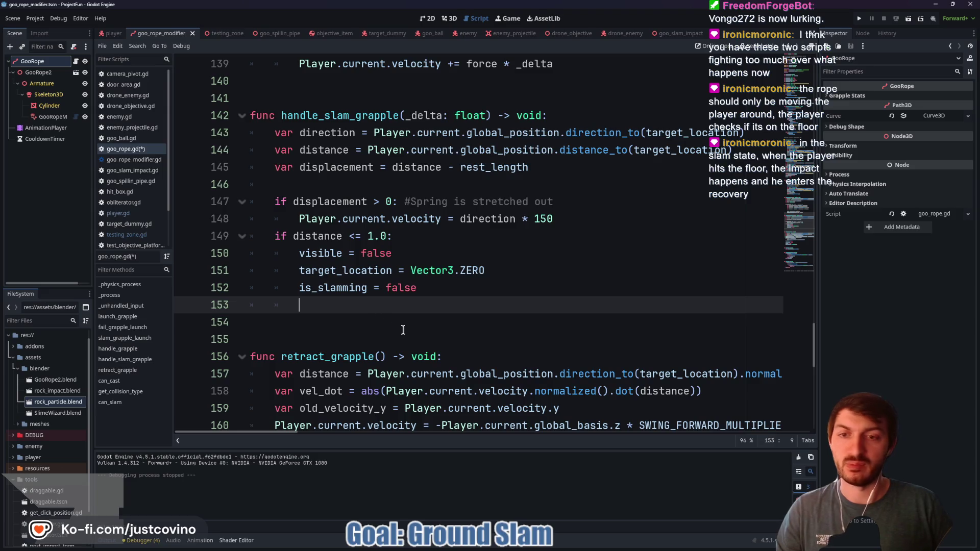
{"action": "scroll", "coordinate": [406, 322], "scroll_direction": "down", "scroll_amount": 2}
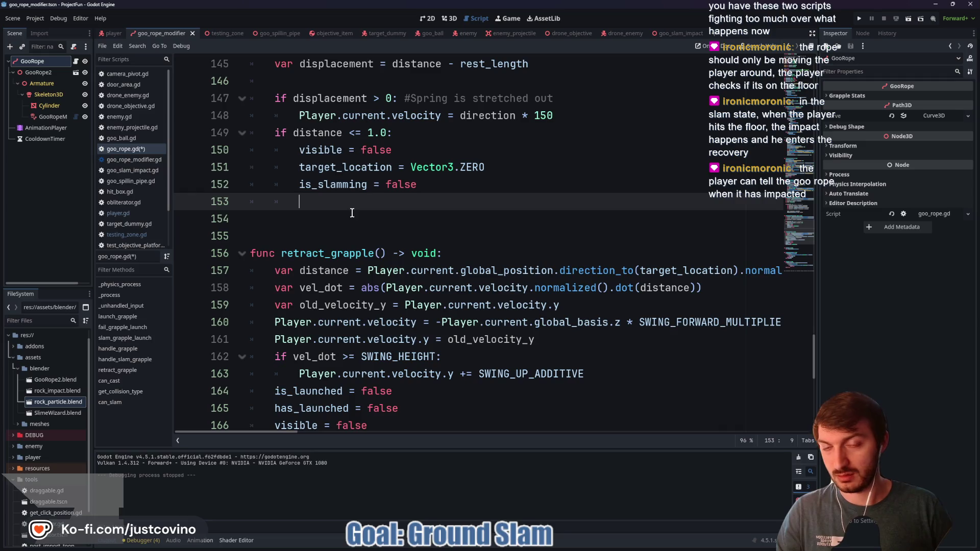
{"action": "scroll", "coordinate": [353, 213], "scroll_direction": "up", "scroll_amount": 1}
{"action": "left_click", "coordinate": [343, 266]}
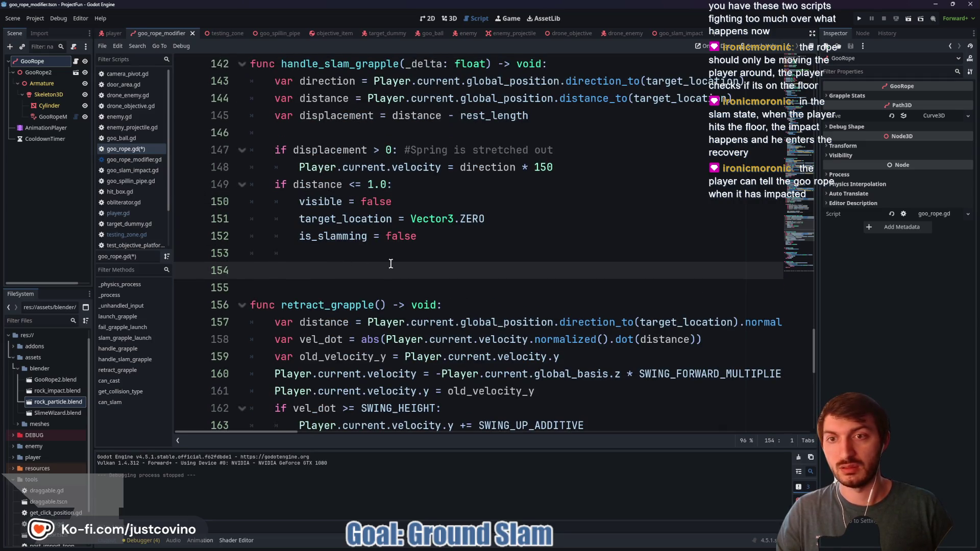
{"action": "scroll", "coordinate": [387, 265], "scroll_direction": "down", "scroll_amount": 9}
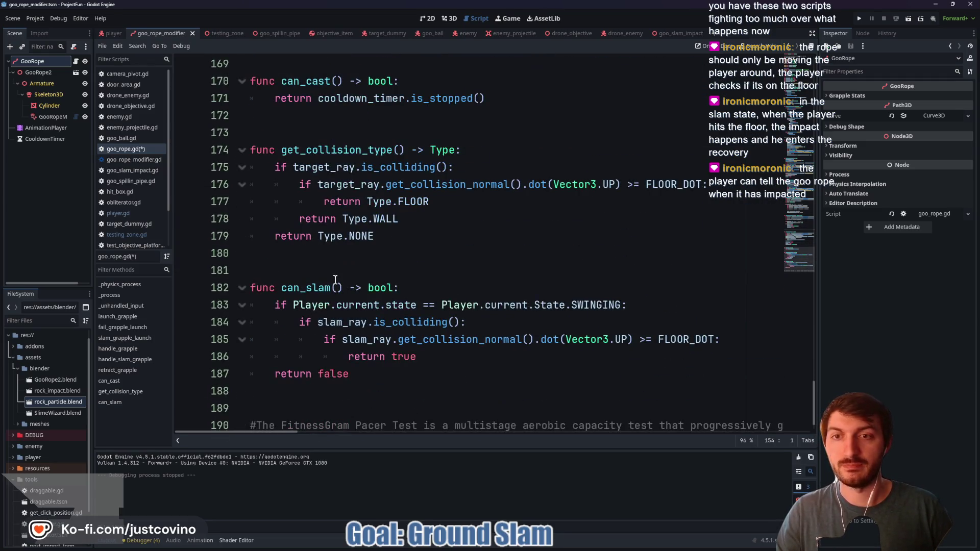
Add a func reset_rope() -> void: header below the can_cast function
{"action": "scroll", "coordinate": [341, 271], "scroll_direction": "up", "scroll_amount": 3}
{"action": "left_click", "coordinate": [324, 278]}
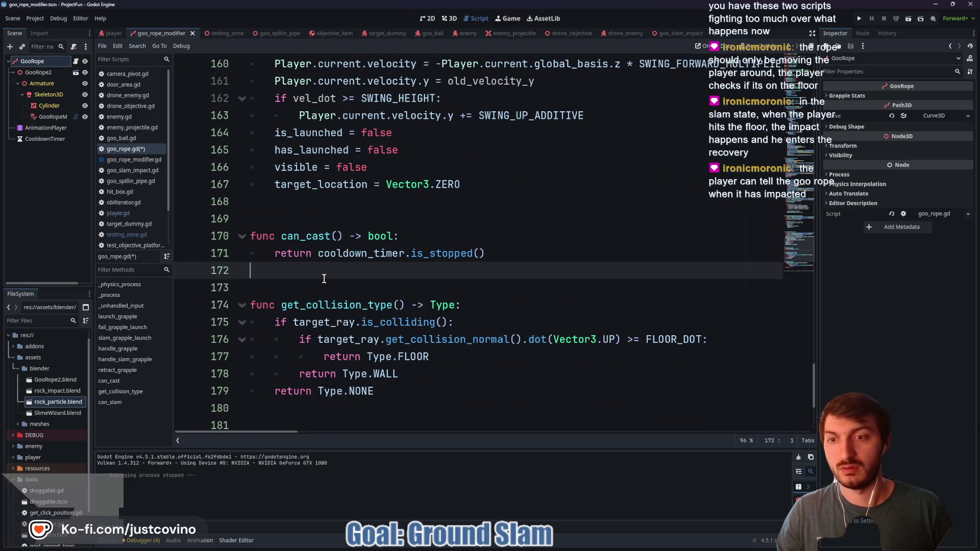
{"action": "key", "text": "Return"}
{"action": "key", "text": "Return"}
{"action": "key", "text": "Return"}
{"action": "key", "text": "Up"}
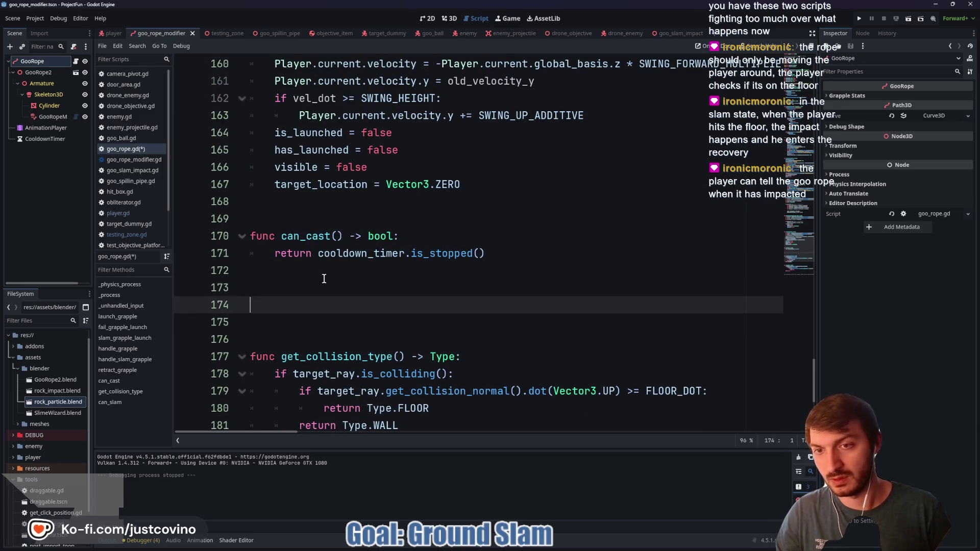
{"action": "type", "text": "func reset_rope("}
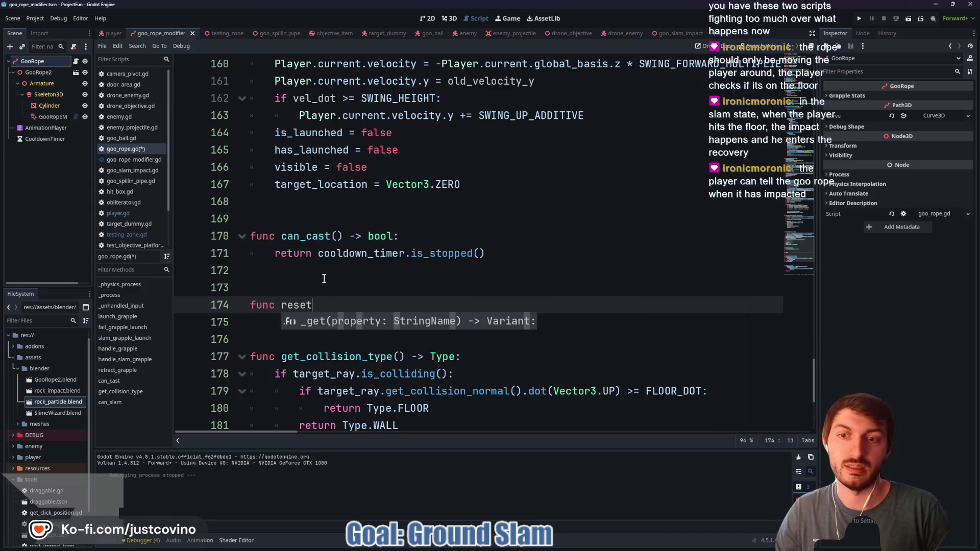
{"action": "type", "text": ") -> void"}
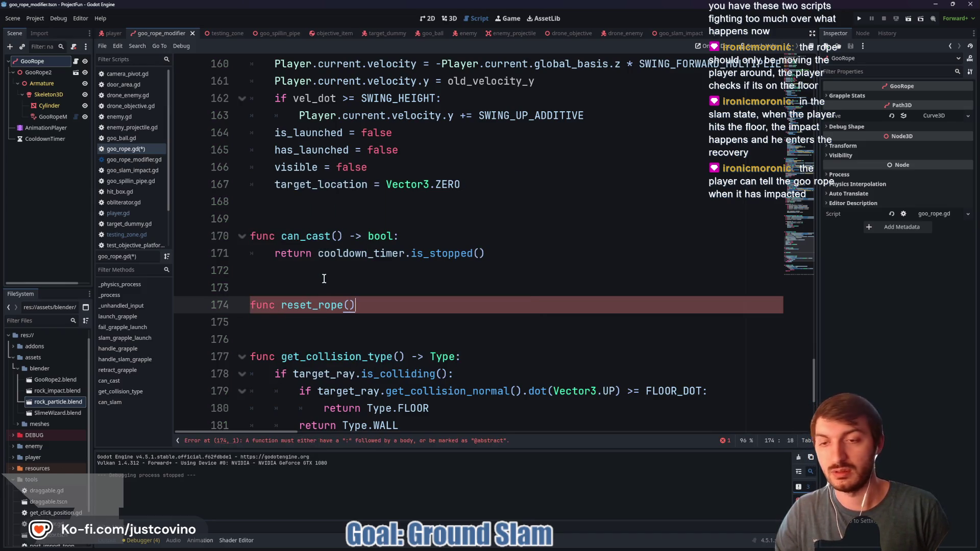
{"action": "type", "text": ":"}
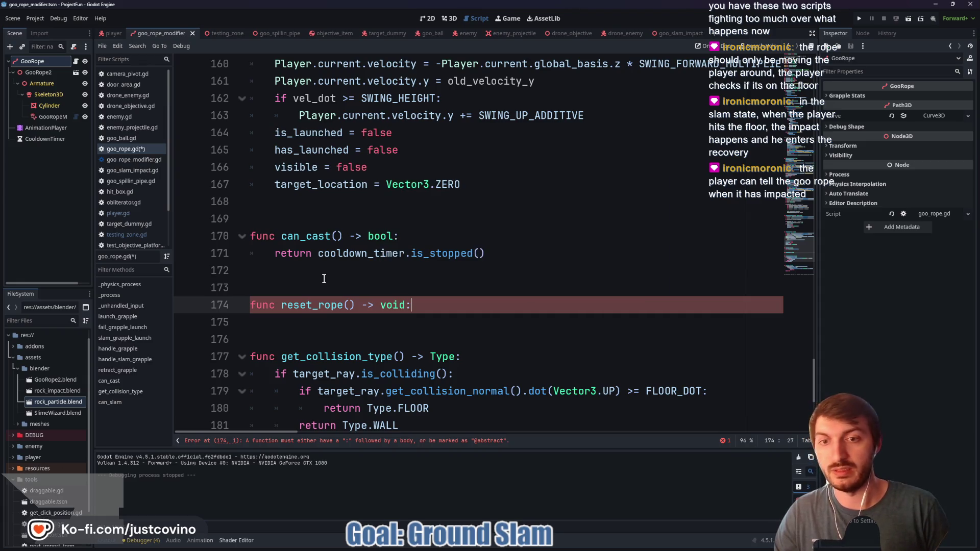
{"action": "key", "text": "Return"}
Copy retract_grapple's four flag-reset lines into reset_rope's body and fix their indentation
{"action": "left_click_drag", "start_coordinate": [367, 168], "coordinate": [246, 136]}
{"action": "mouse_move", "coordinate": [461, 184]}
{"action": "left_mouse_down"}
{"action": "mouse_move", "coordinate": [229, 144]}
{"action": "mouse_move", "coordinate": [228, 135]}
{"action": "left_mouse_up"}
{"action": "key", "text": "ctrl+c"}
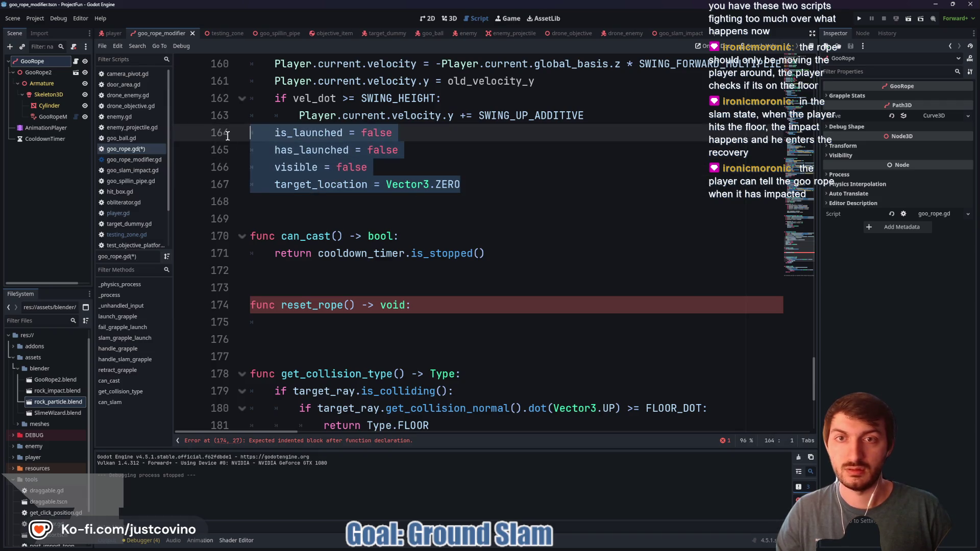
{"action": "left_click", "coordinate": [299, 322]}
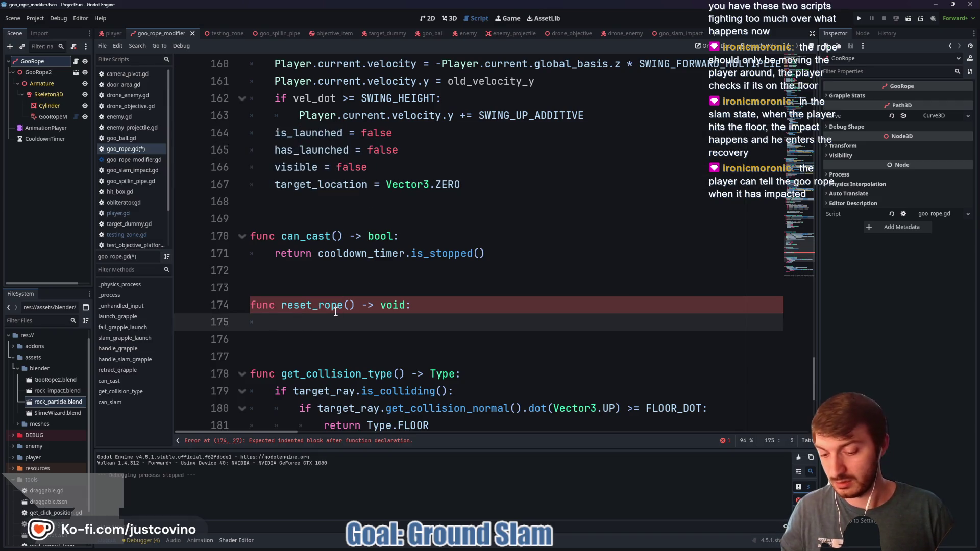
{"action": "key", "text": "ctrl+v"}
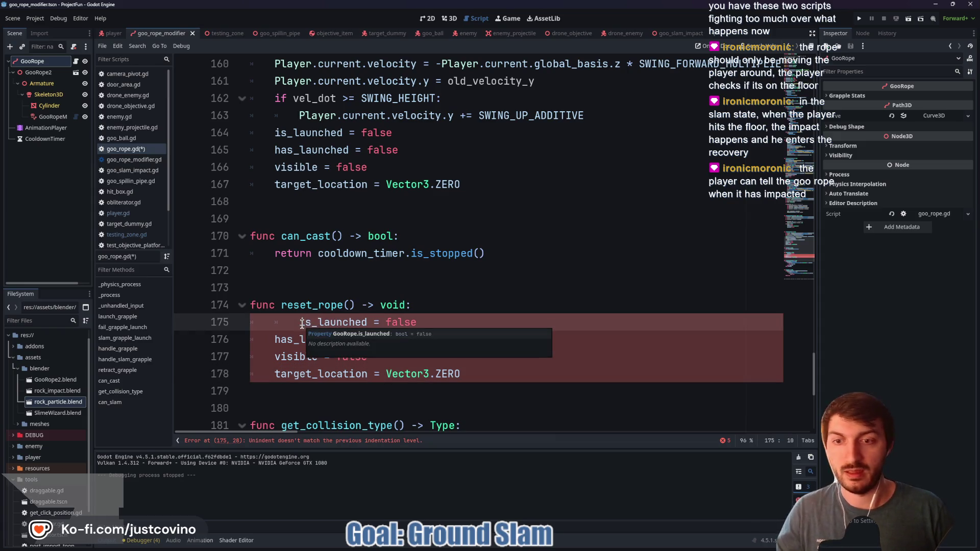
{"action": "key", "text": "BackSpace"}
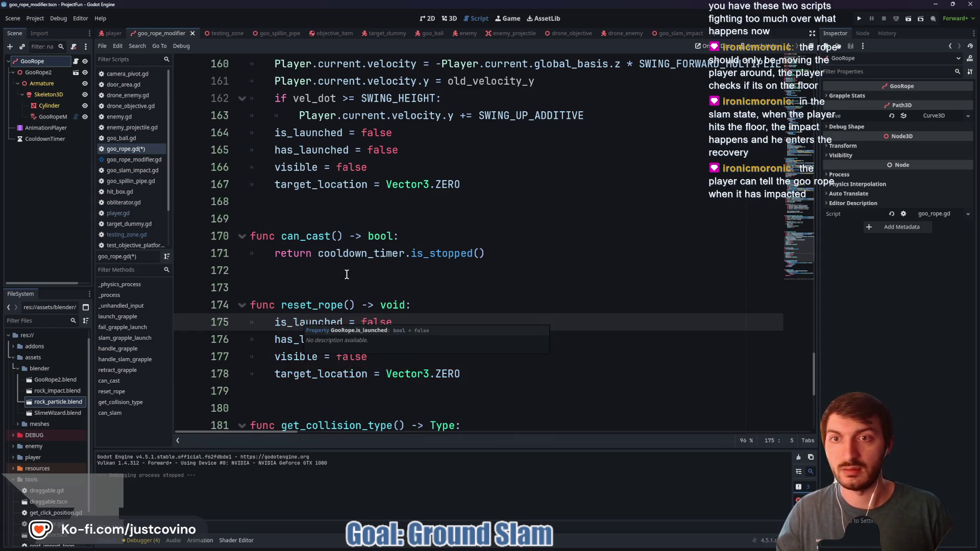
{"action": "scroll", "coordinate": [347, 276], "scroll_direction": "up", "scroll_amount": 4}
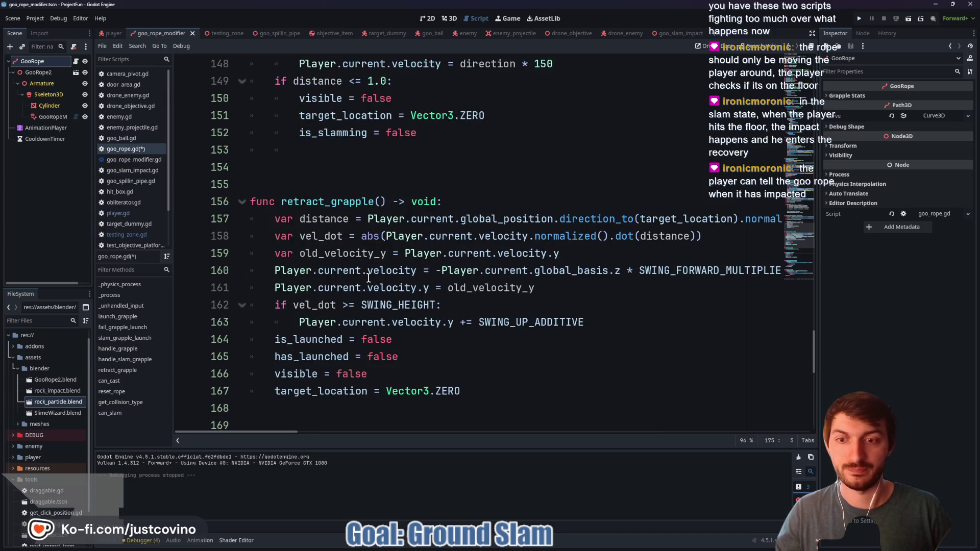
Make rest_length = 2 the first line of reset_rope
{"action": "scroll", "coordinate": [365, 276], "scroll_direction": "up", "scroll_amount": 4}
{"action": "scroll", "coordinate": [402, 298], "scroll_direction": "up", "scroll_amount": 3}
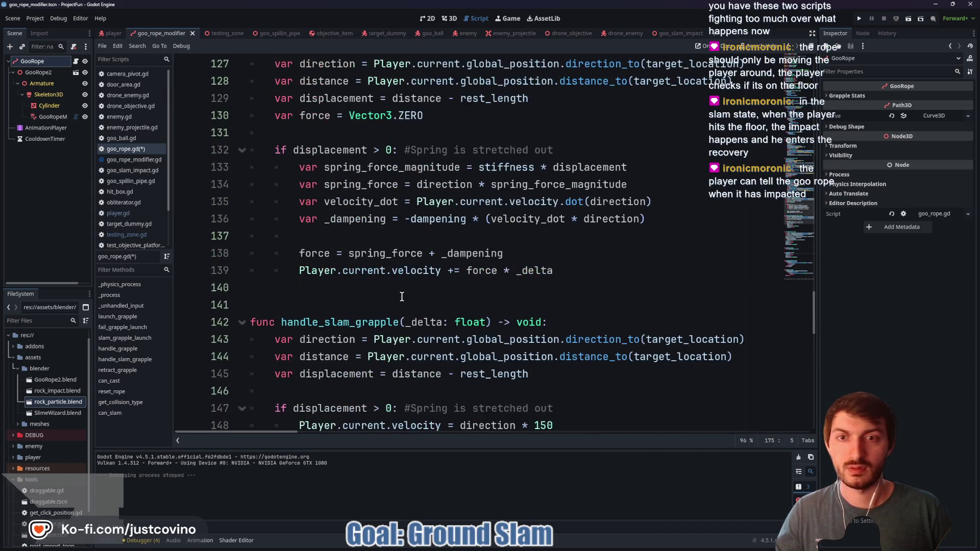
{"action": "scroll", "coordinate": [372, 283], "scroll_direction": "up", "scroll_amount": 7}
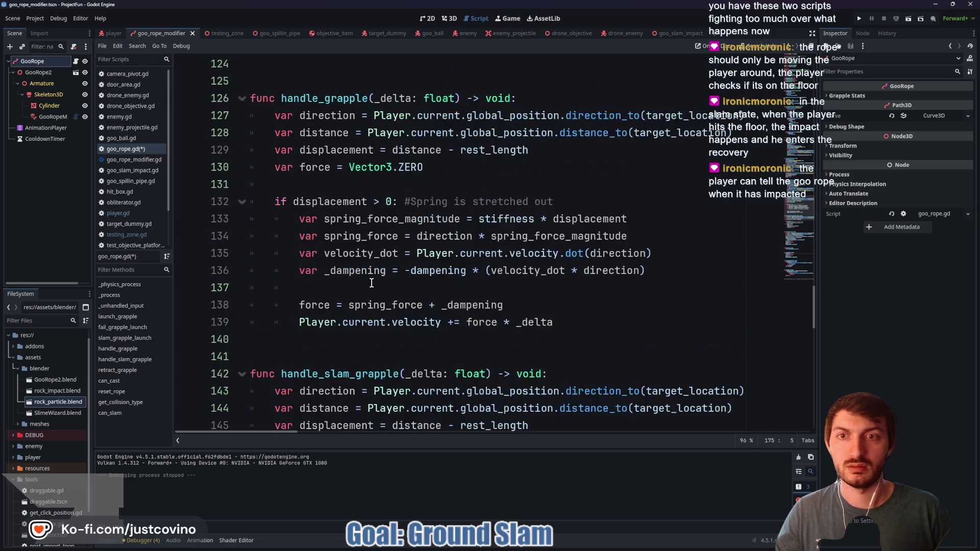
{"action": "scroll", "coordinate": [372, 283], "scroll_direction": "down", "scroll_amount": 2}
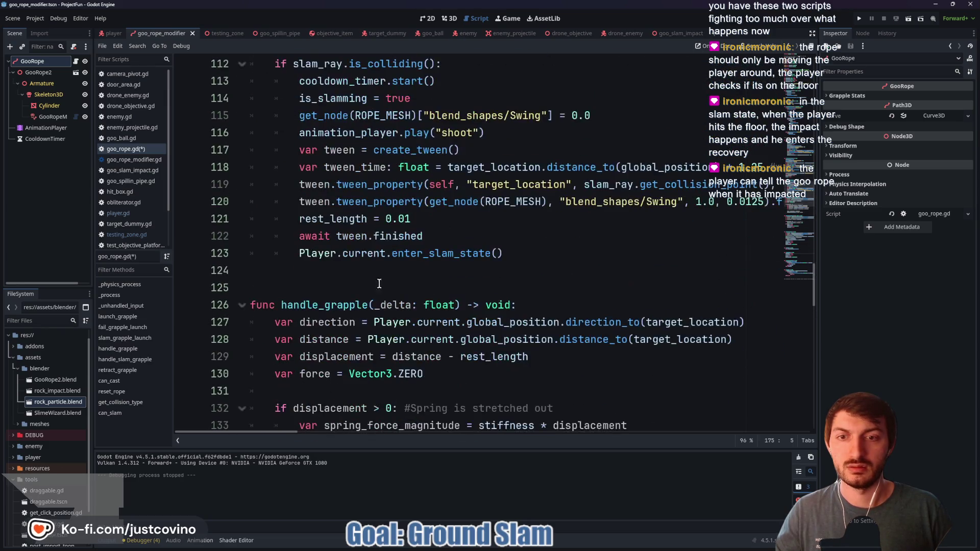
{"action": "left_click_drag", "start_coordinate": [416, 218], "coordinate": [275, 218]}
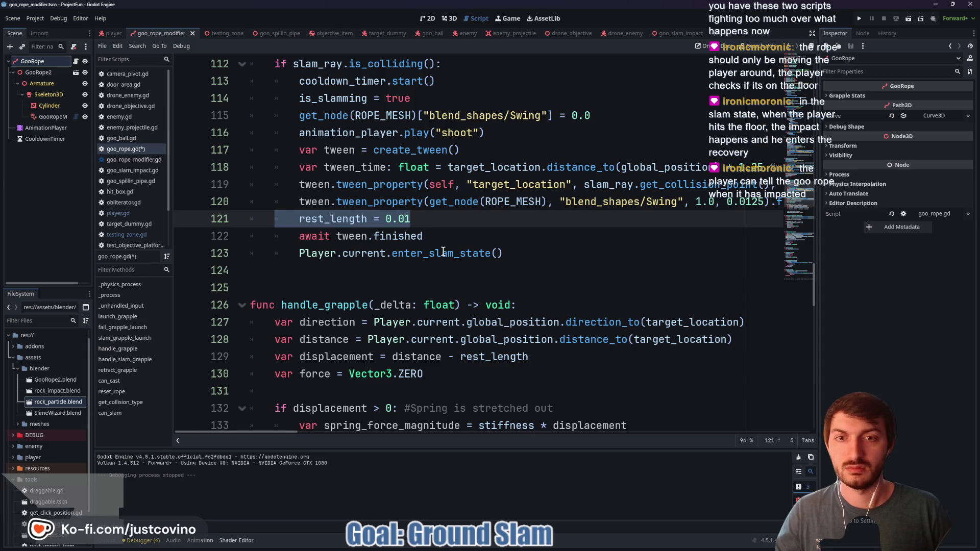
{"action": "scroll", "coordinate": [444, 256], "scroll_direction": "down", "scroll_amount": 1}
{"action": "scroll", "coordinate": [443, 253], "scroll_direction": "down", "scroll_amount": 6}
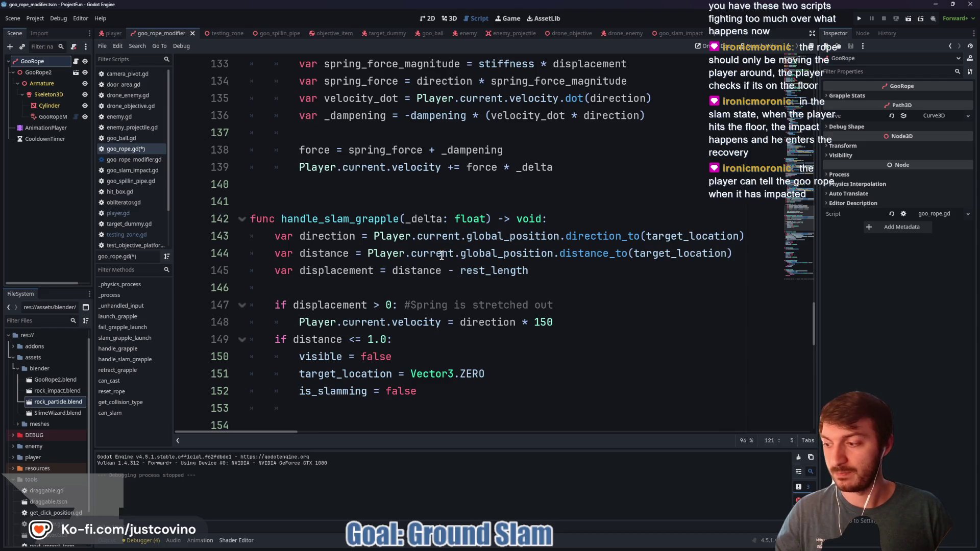
{"action": "scroll", "coordinate": [434, 255], "scroll_direction": "down", "scroll_amount": 7}
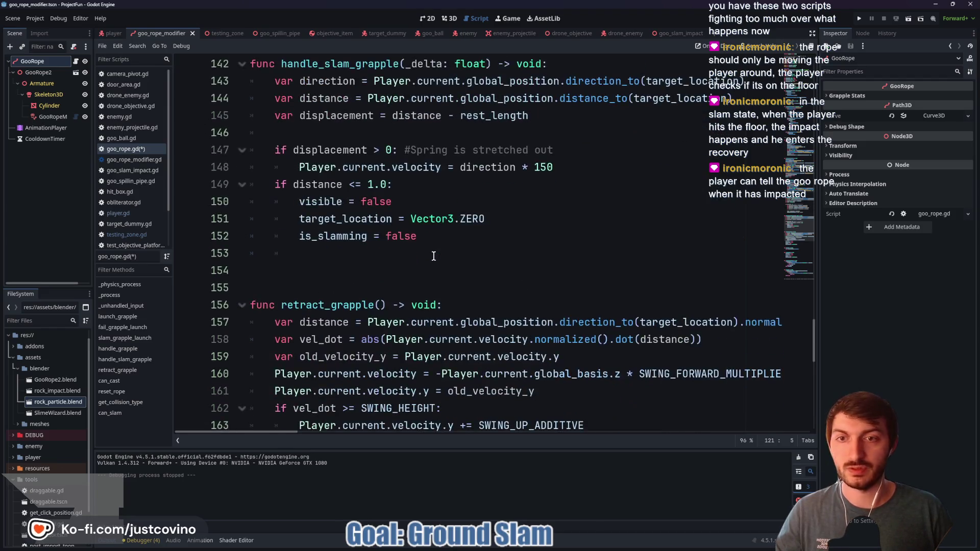
{"action": "scroll", "coordinate": [429, 257], "scroll_direction": "down", "scroll_amount": 2}
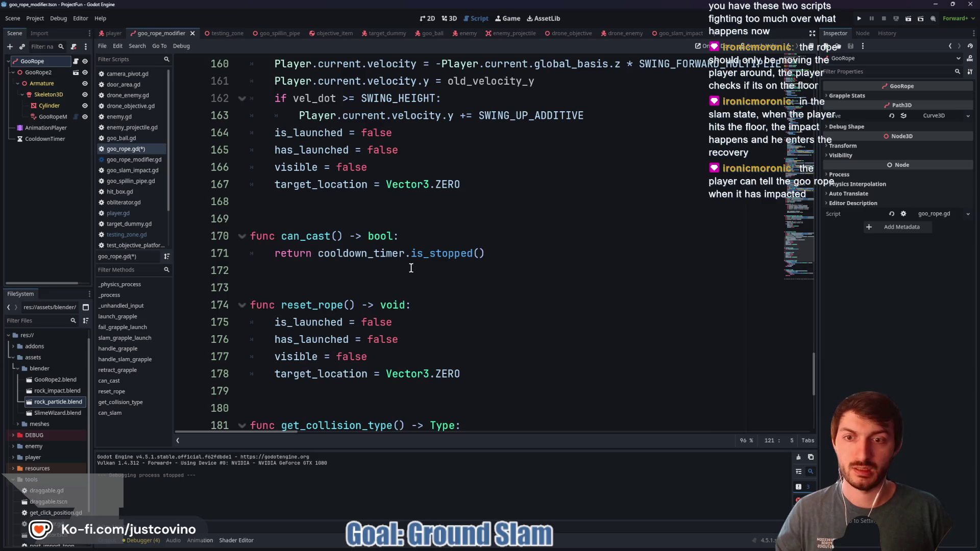
{"action": "scroll", "coordinate": [413, 268], "scroll_direction": "down", "scroll_amount": 2}
{"action": "left_click", "coordinate": [423, 207]}
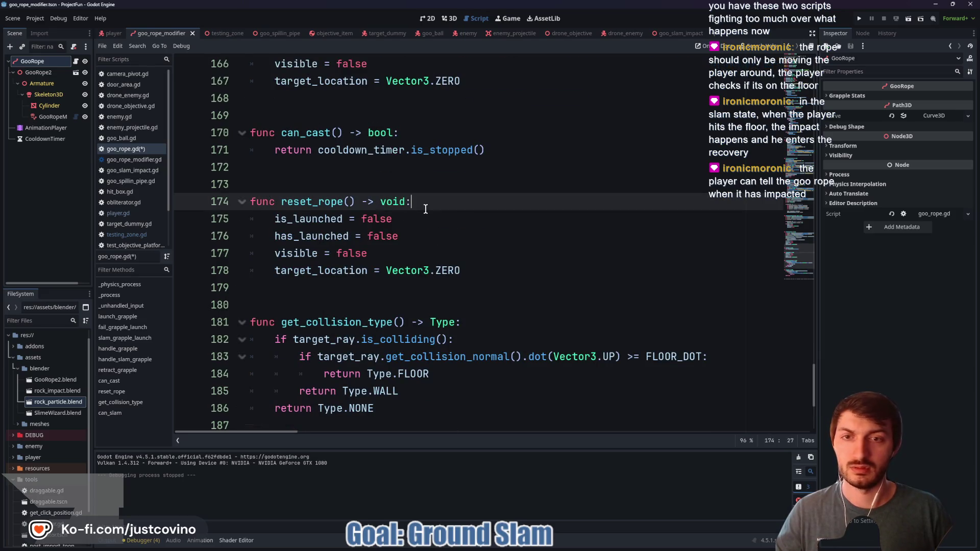
{"action": "key", "text": "Return"}
{"action": "type", "text": "rest"}
{"action": "key", "text": "Return"}
{"action": "type", "text": "= "}
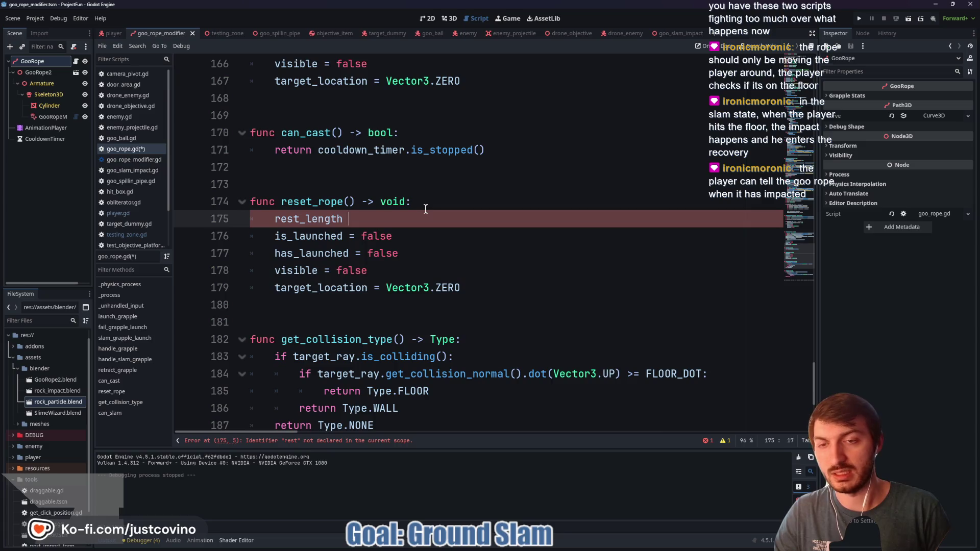
{"action": "type", "text": "2.0"}
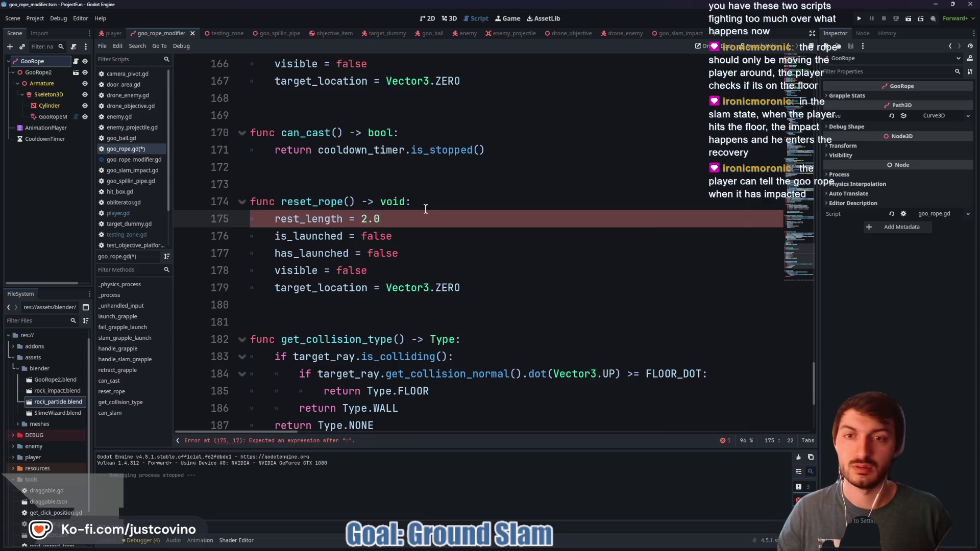
Delete the if distance <= 1.0 reset block from handle_slam_grapple, including its leftover blank line
{"action": "scroll", "coordinate": [422, 241], "scroll_direction": "up", "scroll_amount": 10}
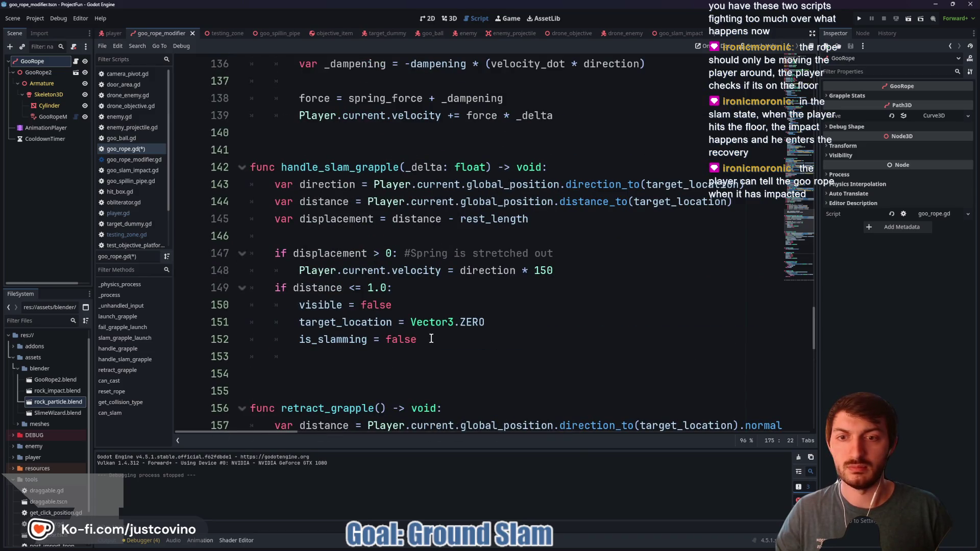
{"action": "mouse_move", "coordinate": [429, 339]}
{"action": "left_mouse_down"}
{"action": "mouse_move", "coordinate": [307, 326]}
{"action": "mouse_move", "coordinate": [293, 310]}
{"action": "left_mouse_up"}
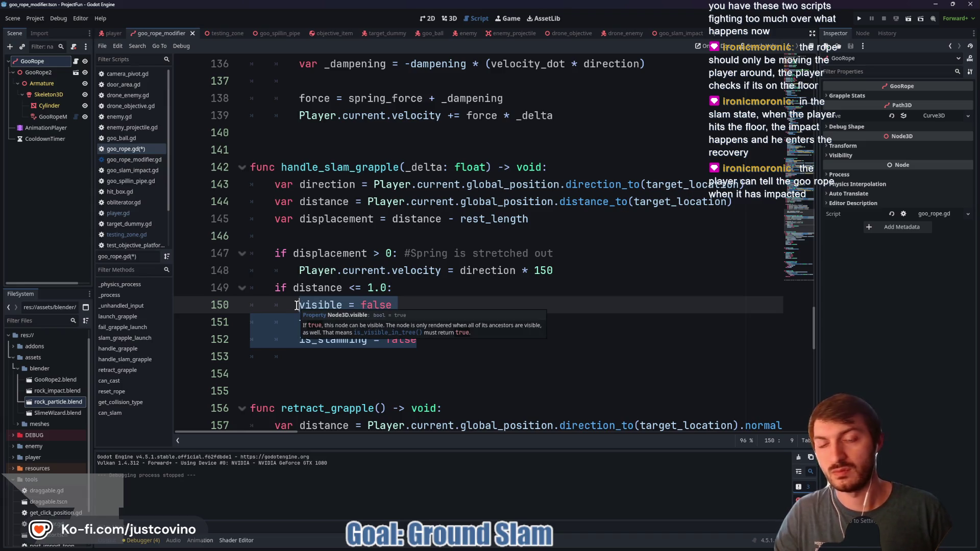
{"action": "mouse_move", "coordinate": [420, 339]}
{"action": "left_mouse_down"}
{"action": "mouse_move", "coordinate": [254, 289]}
{"action": "mouse_move", "coordinate": [221, 304]}
{"action": "mouse_move", "coordinate": [221, 295]}
{"action": "left_mouse_up"}
{"action": "key", "text": "BackSpace"}
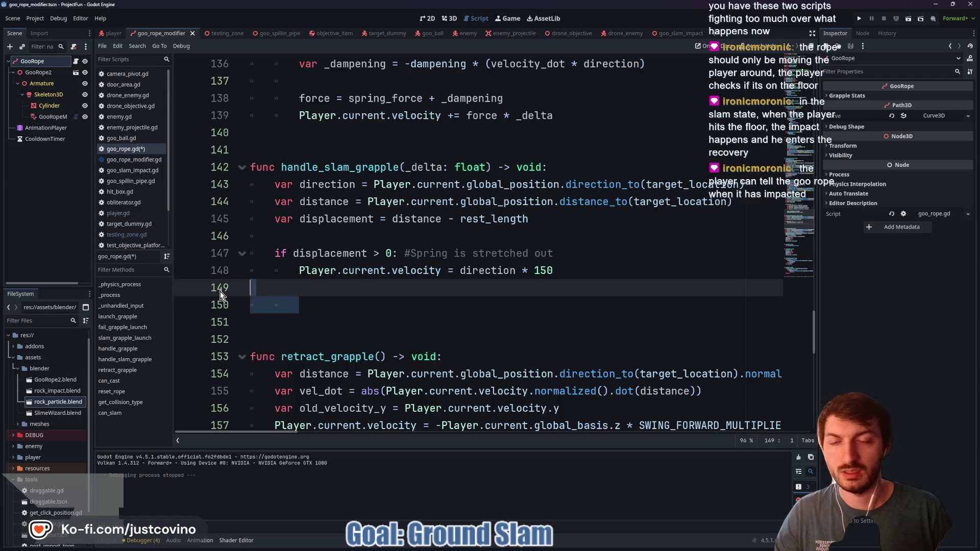
{"action": "key", "text": "BackSpace"}
{"action": "scroll", "coordinate": [221, 295], "scroll_direction": "up", "scroll_amount": 4}
{"action": "scroll", "coordinate": [220, 295], "scroll_direction": "down", "scroll_amount": 2}
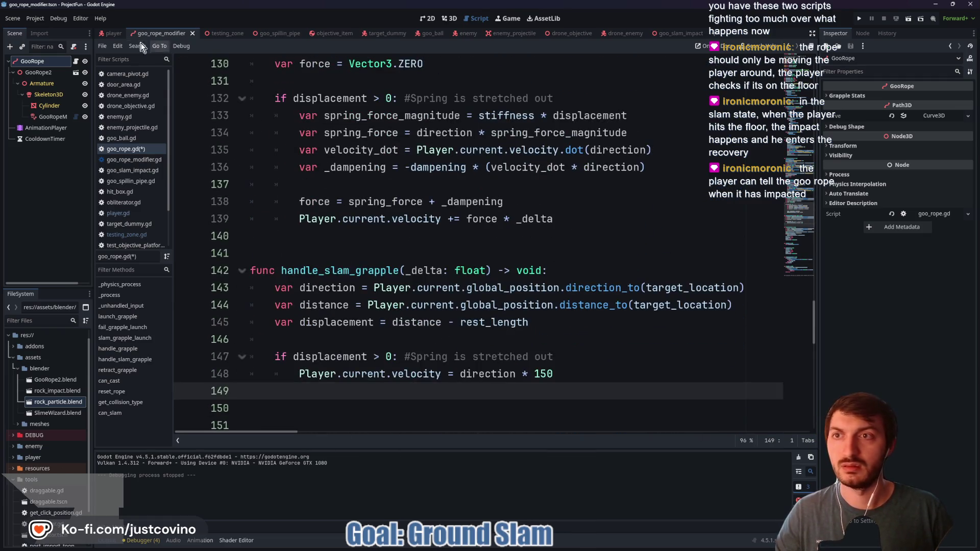
In player.gd's SLAMMING branch, add an if is_on_floor(): check whose body starts with GooRope
{"action": "left_click", "coordinate": [112, 34]}
{"action": "left_click", "coordinate": [418, 341]}
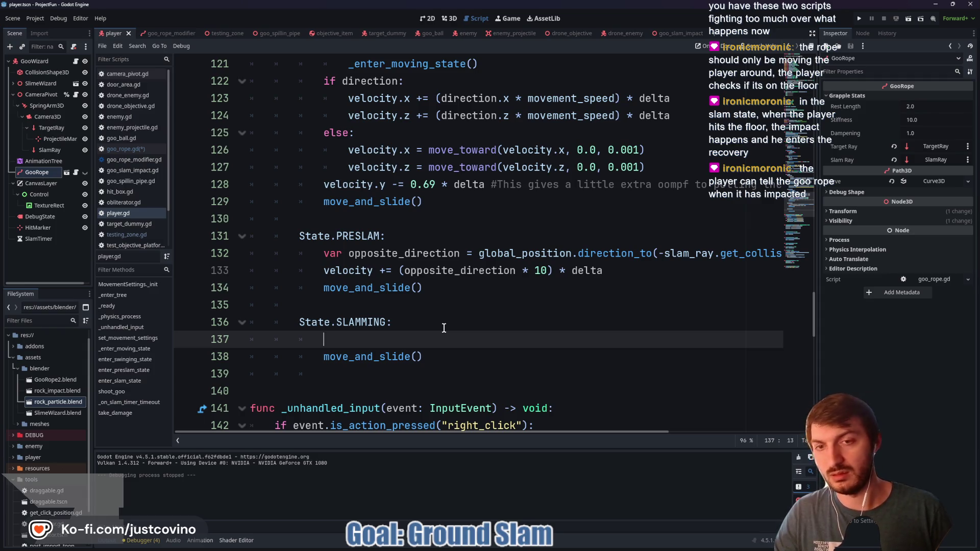
{"action": "type", "text": "if is_on_f"}
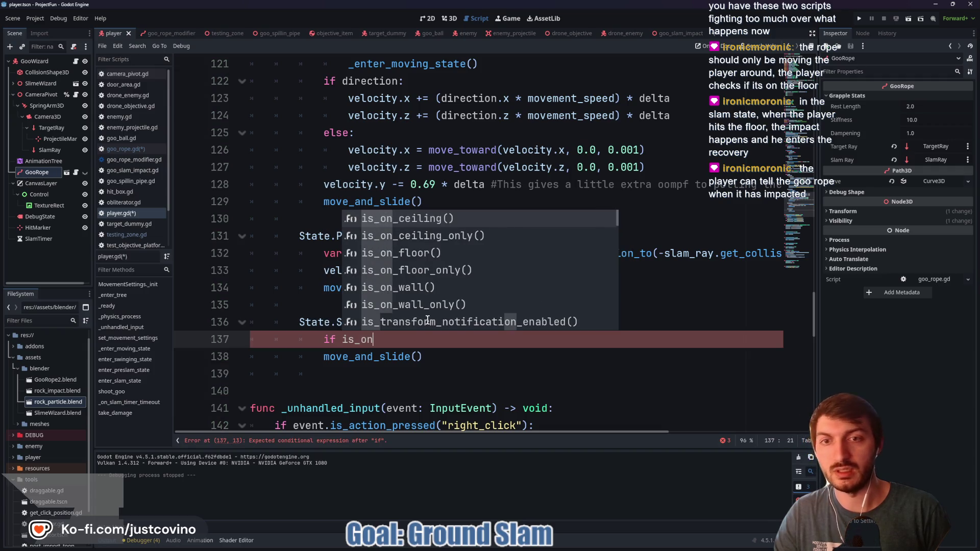
{"action": "key", "text": "Return"}
{"action": "type", "text": ":"}
{"action": "key", "text": "Return"}
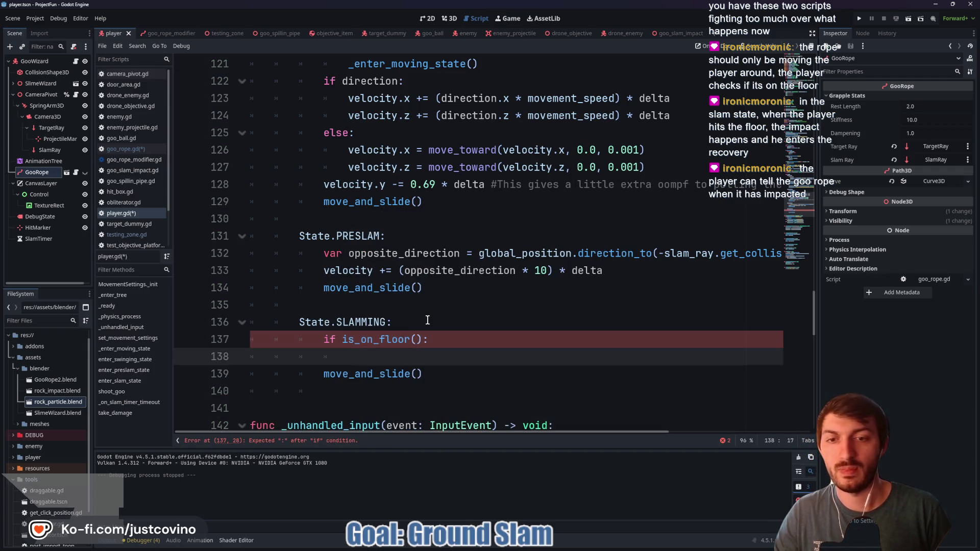
{"action": "type", "text": "goo"}
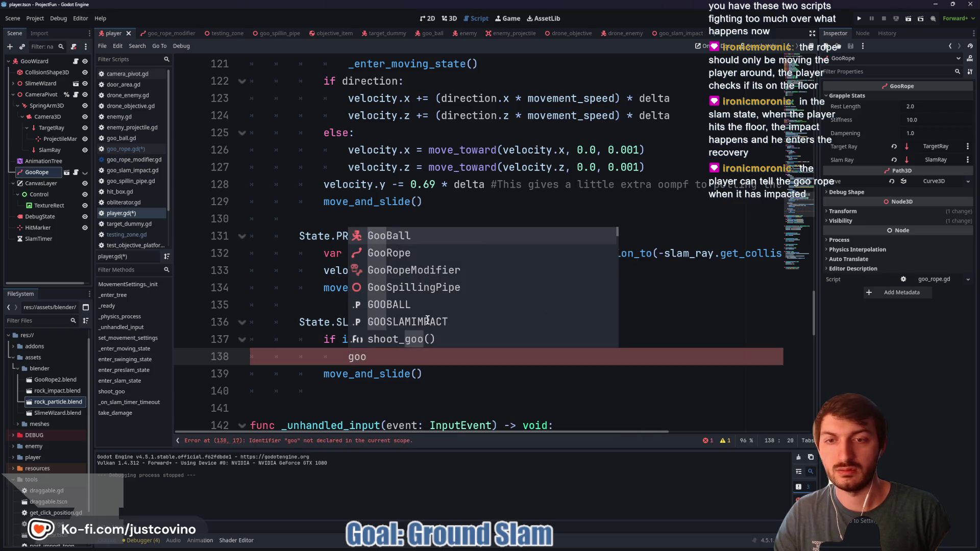
{"action": "key", "text": "Down"}
{"action": "key", "text": "Return"}
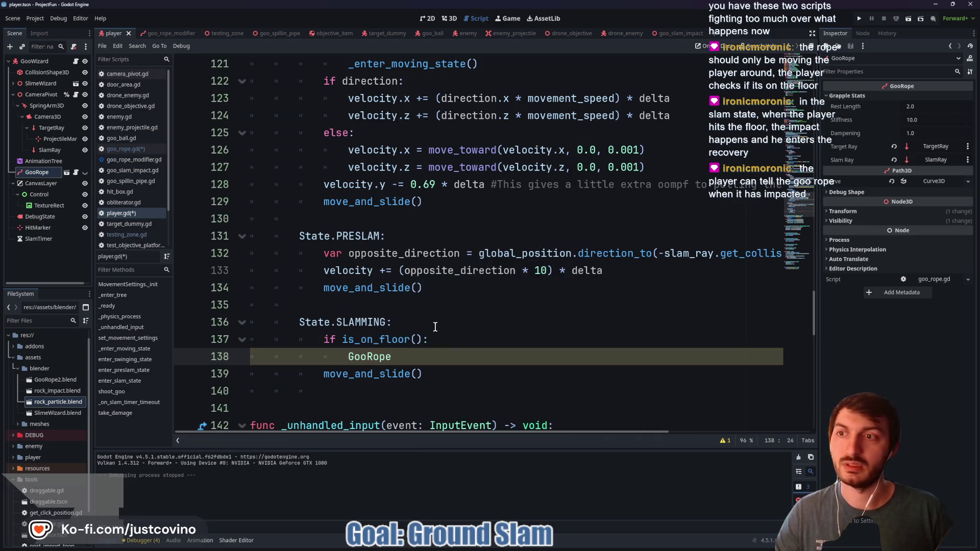
{"action": "scroll", "coordinate": [435, 326], "scroll_direction": "up", "scroll_amount": 20}
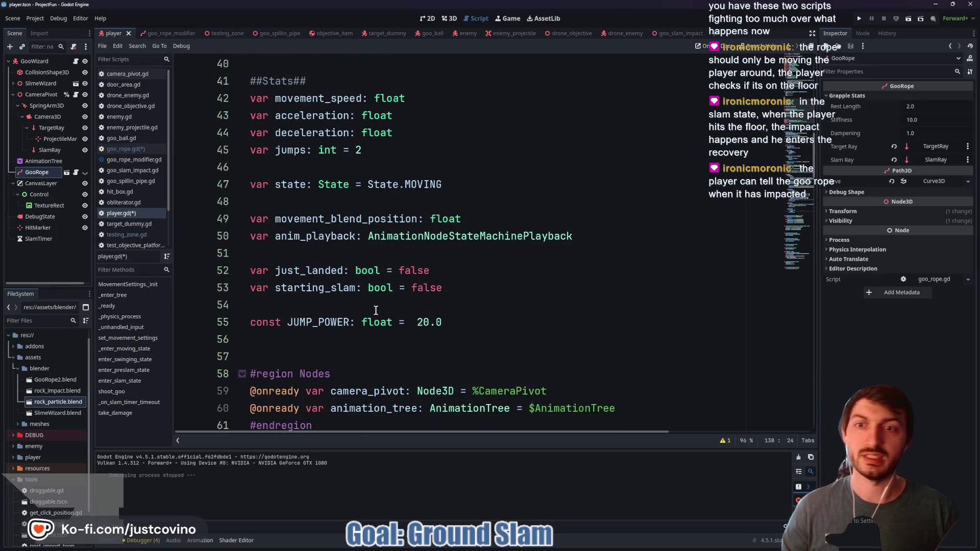
{"action": "scroll", "coordinate": [371, 317], "scroll_direction": "up", "scroll_amount": 2}
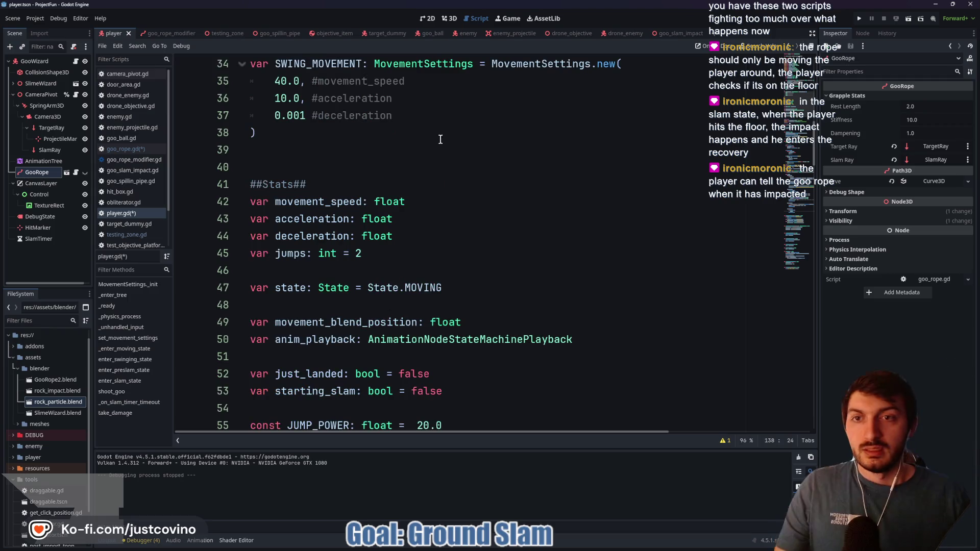
{"action": "scroll", "coordinate": [439, 227], "scroll_direction": "down", "scroll_amount": 3}
{"action": "scroll", "coordinate": [440, 227], "scroll_direction": "up", "scroll_amount": 3}
{"action": "scroll", "coordinate": [440, 227], "scroll_direction": "up", "scroll_amount": 7}
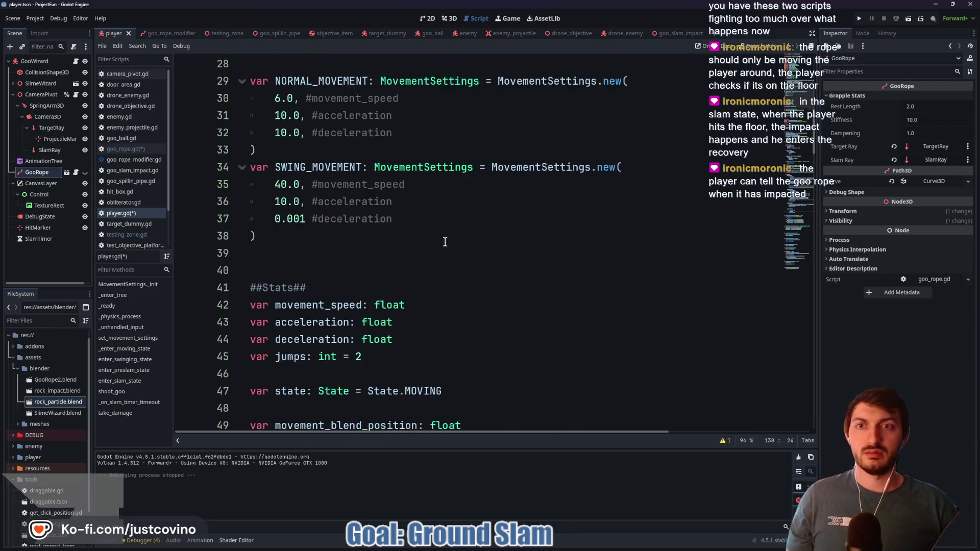
{"action": "scroll", "coordinate": [504, 280], "scroll_direction": "up", "scroll_amount": 2}
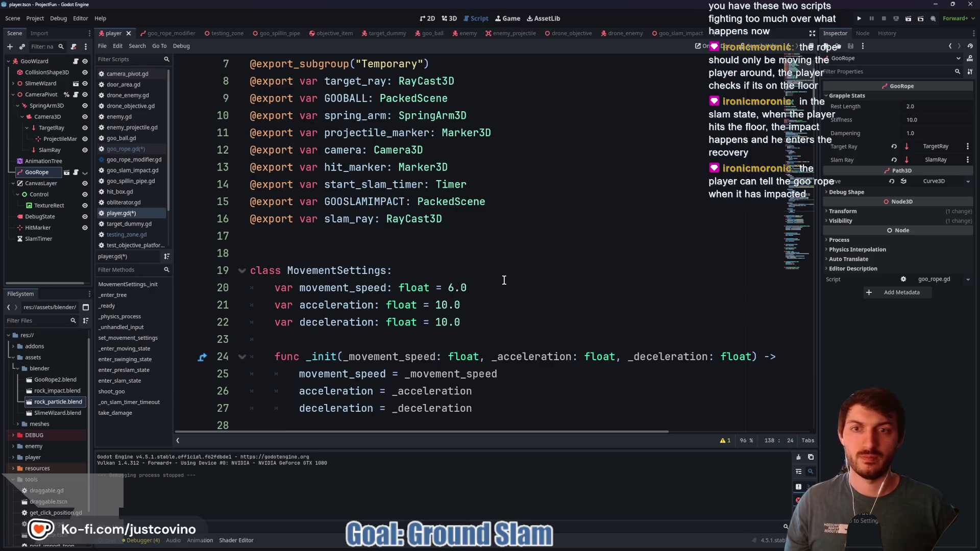
{"action": "scroll", "coordinate": [480, 283], "scroll_direction": "up", "scroll_amount": 1}
{"action": "left_click", "coordinate": [478, 273]}
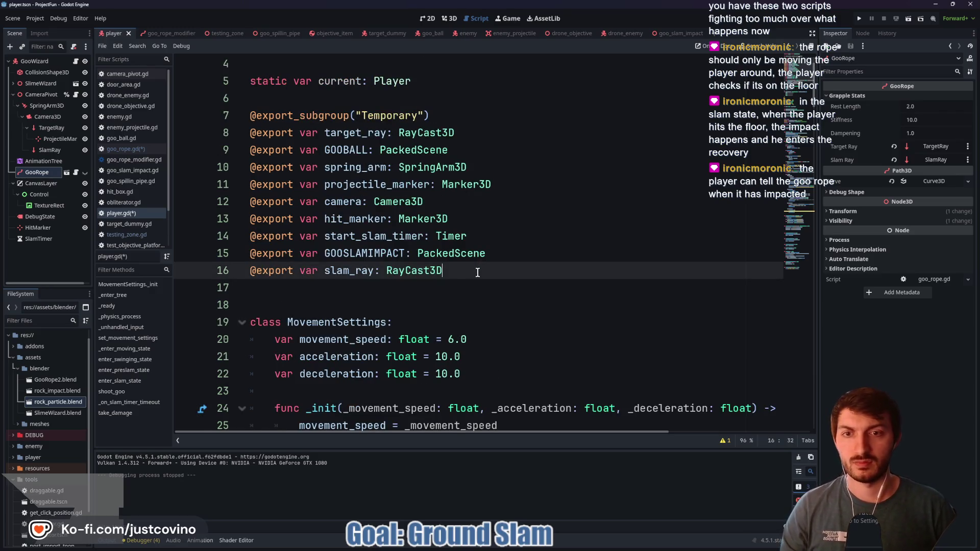
{"action": "key", "text": "Return"}
{"action": "type", "text": "@export var goo_rope"}
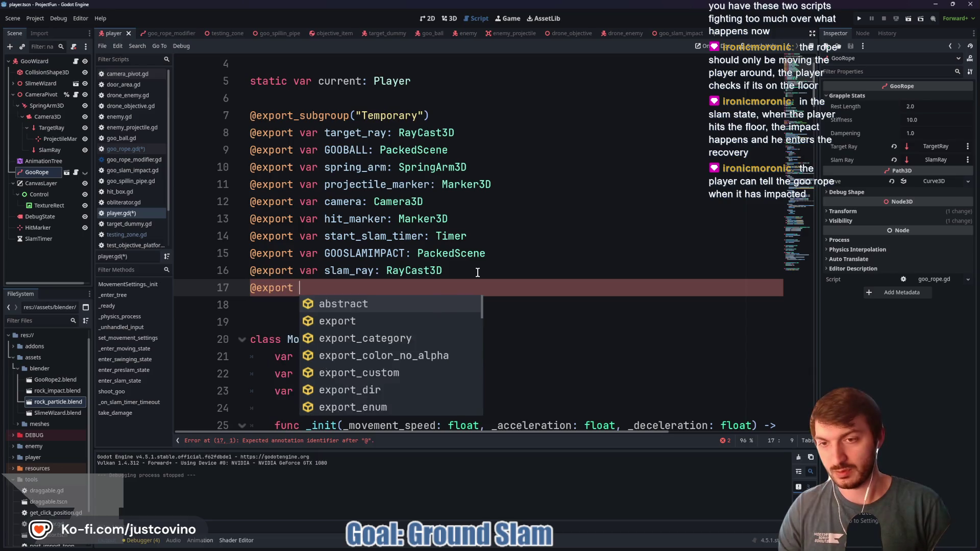
{"action": "type", "text": ": GooR"}
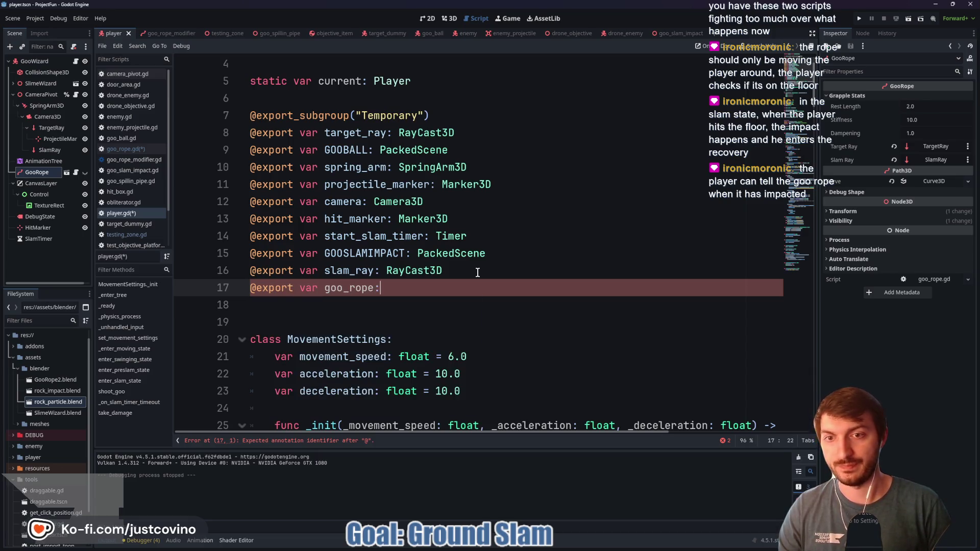
{"action": "key", "text": "Return"}
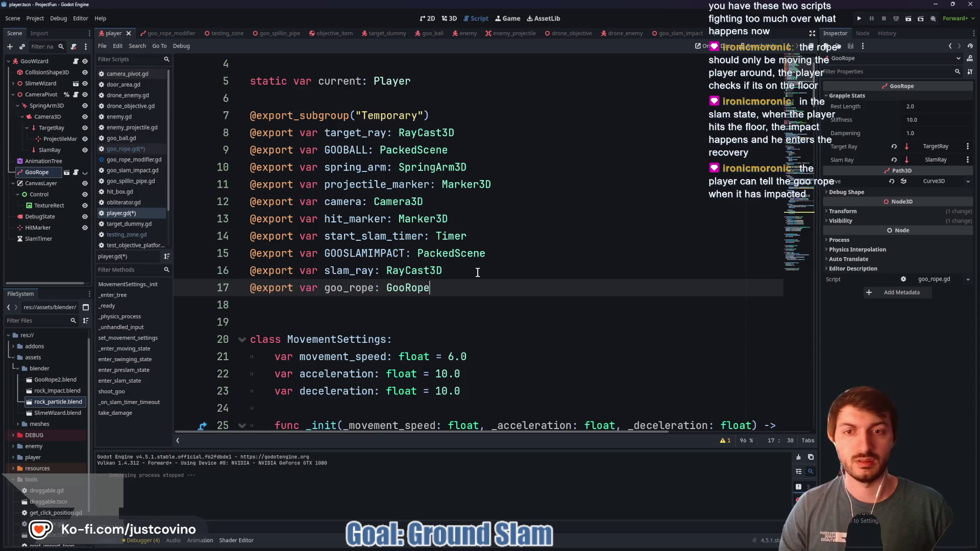
{"action": "left_click", "coordinate": [35, 61]}
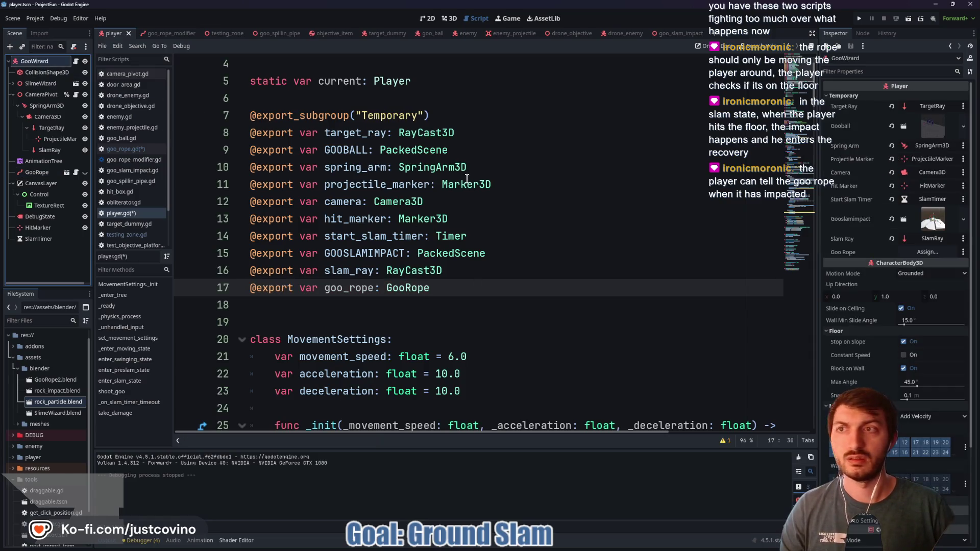
{"action": "left_click", "coordinate": [928, 251]}
{"action": "left_click", "coordinate": [470, 191]}
{"action": "left_click", "coordinate": [460, 393]}
Replace line 139's GooRope placeholder with goo_rope.reset_rope() and save player.gd
{"action": "scroll", "coordinate": [414, 364], "scroll_direction": "down", "scroll_amount": 20}
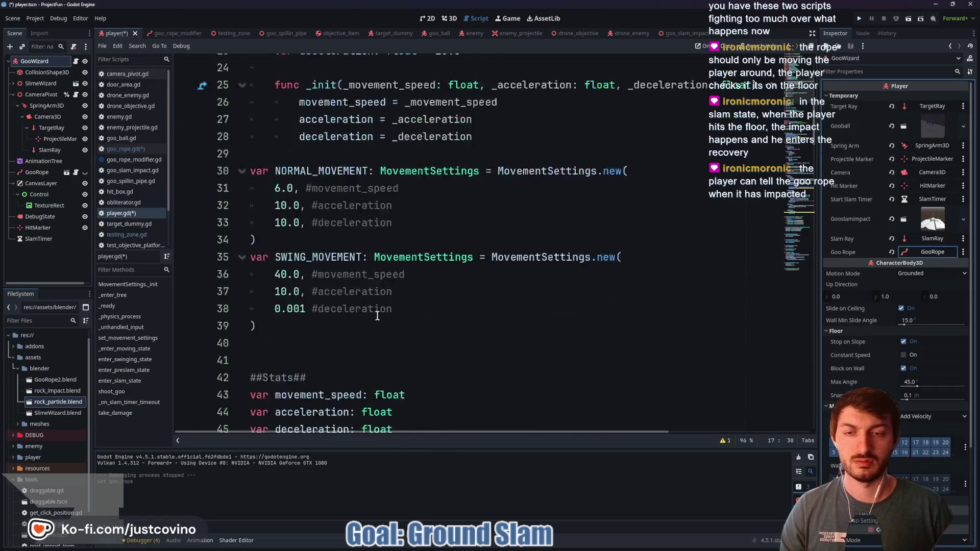
{"action": "scroll", "coordinate": [374, 315], "scroll_direction": "down", "scroll_amount": 6}
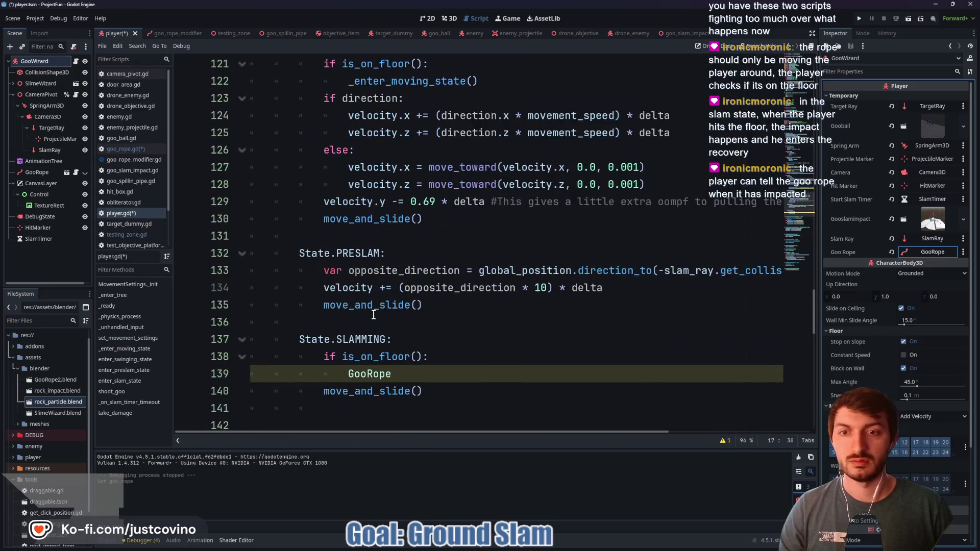
{"action": "left_click", "coordinate": [404, 374]}
{"action": "key", "text": "BackSpace"}
{"action": "type", "text": "goo"}
{"action": "key", "text": "Return"}
{"action": "type", "text": "."}
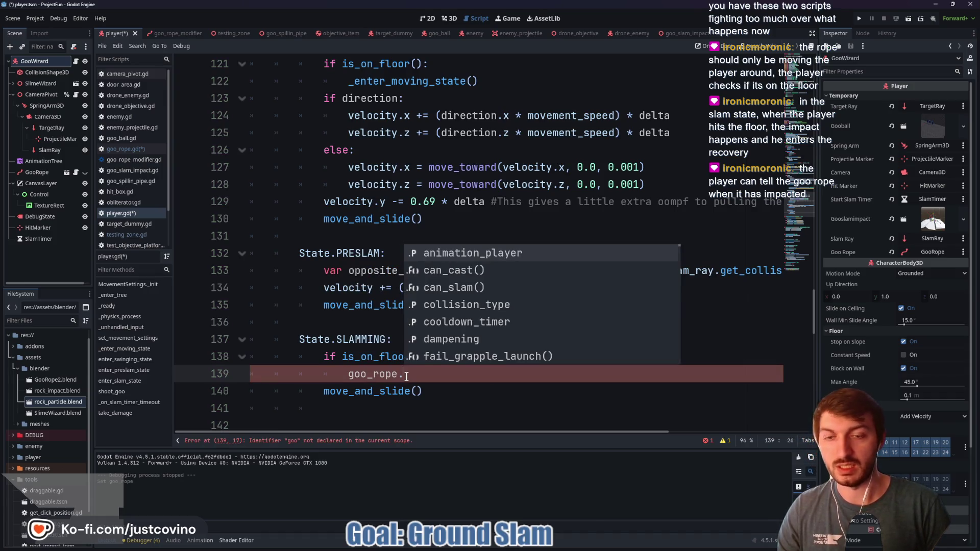
{"action": "type", "text": "reset"}
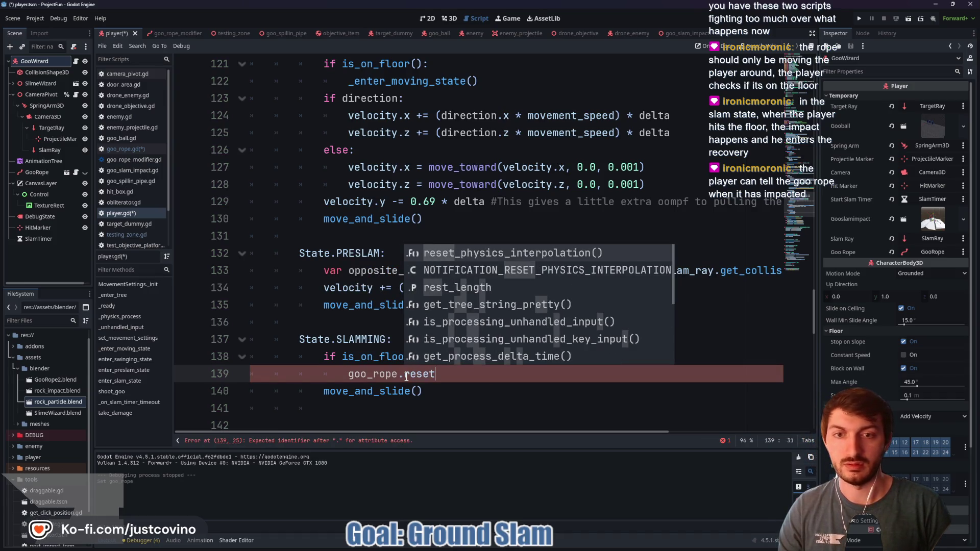
{"action": "type", "text": "_rope()"}
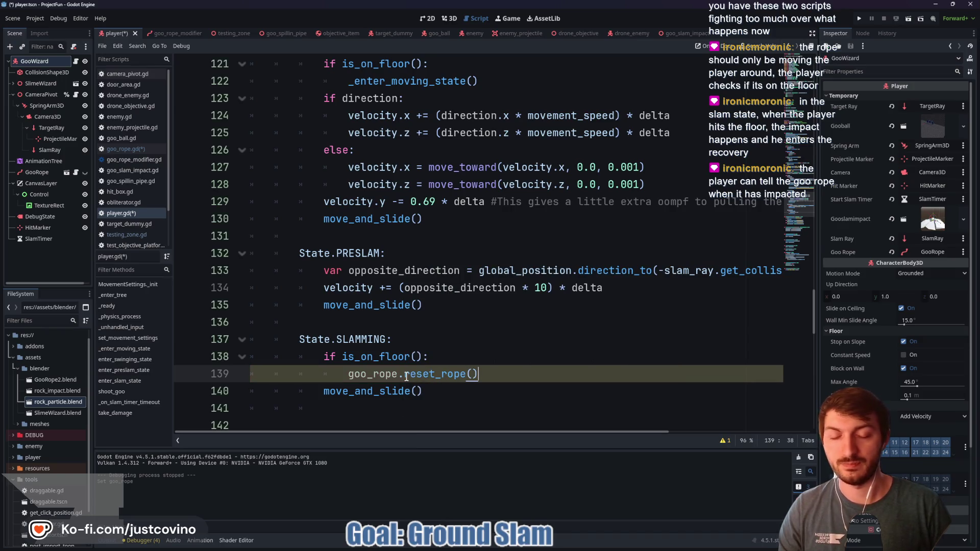
{"action": "key", "text": "ctrl+s"}
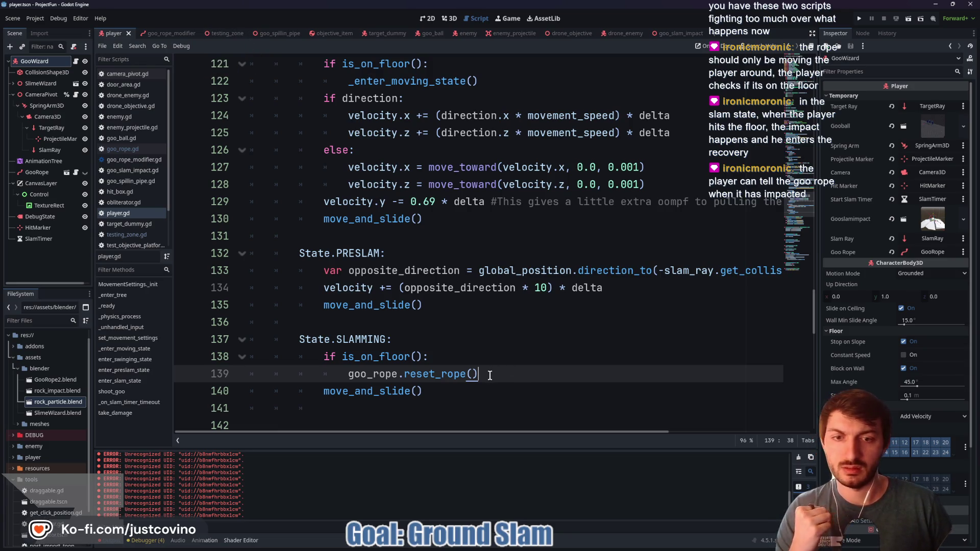
Add and undo a blank line before State.SLAMMING, then return to the testing_zone scene
{"action": "left_click", "coordinate": [406, 327]}
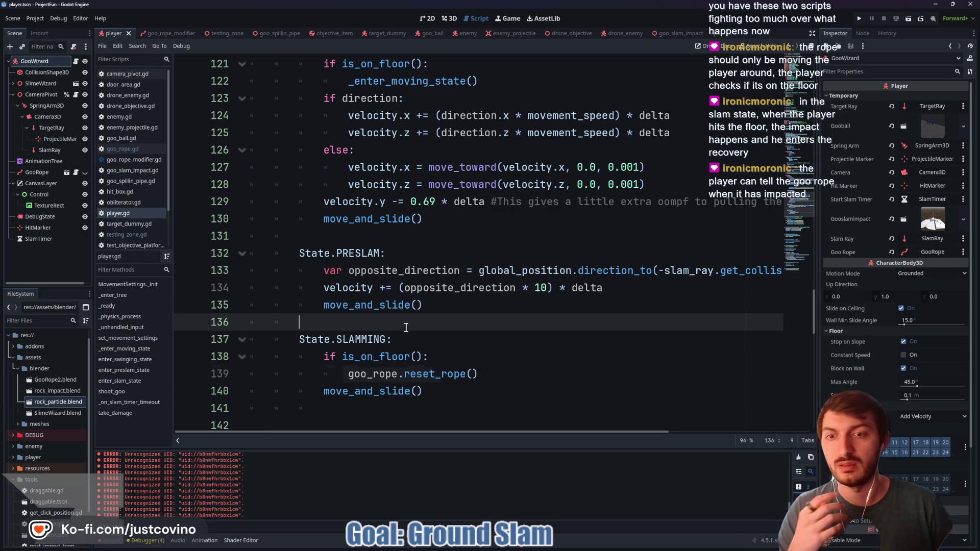
{"action": "key", "text": "Return"}
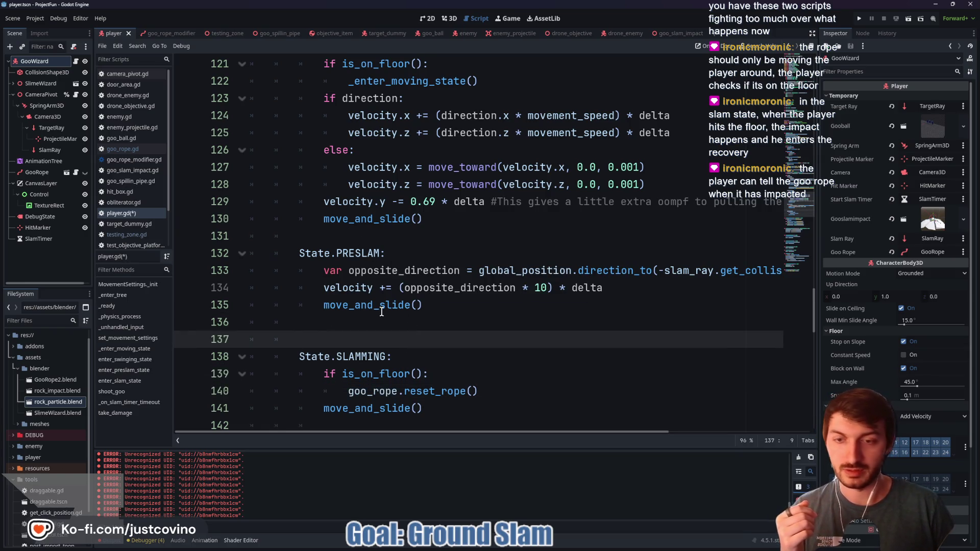
{"action": "key", "text": "ctrl+z"}
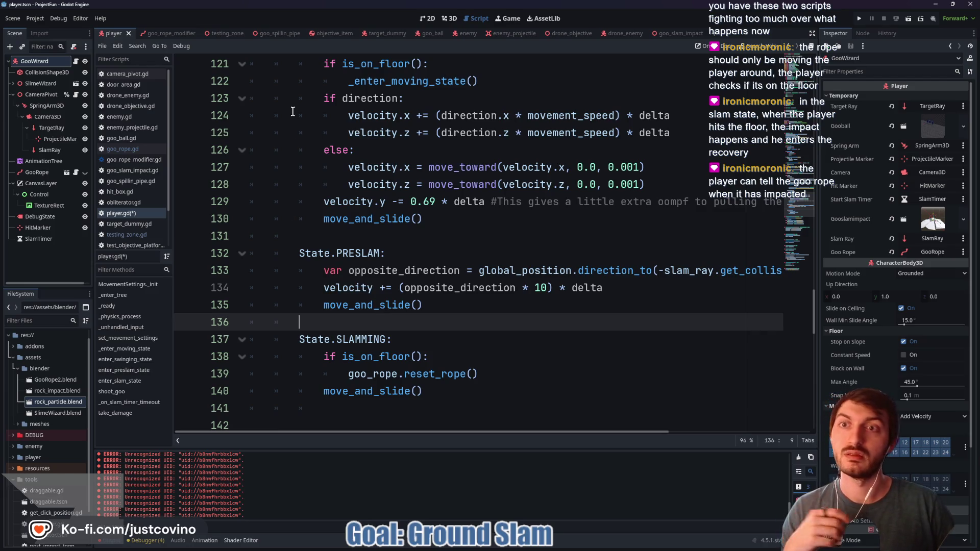
{"action": "left_click", "coordinate": [219, 33]}
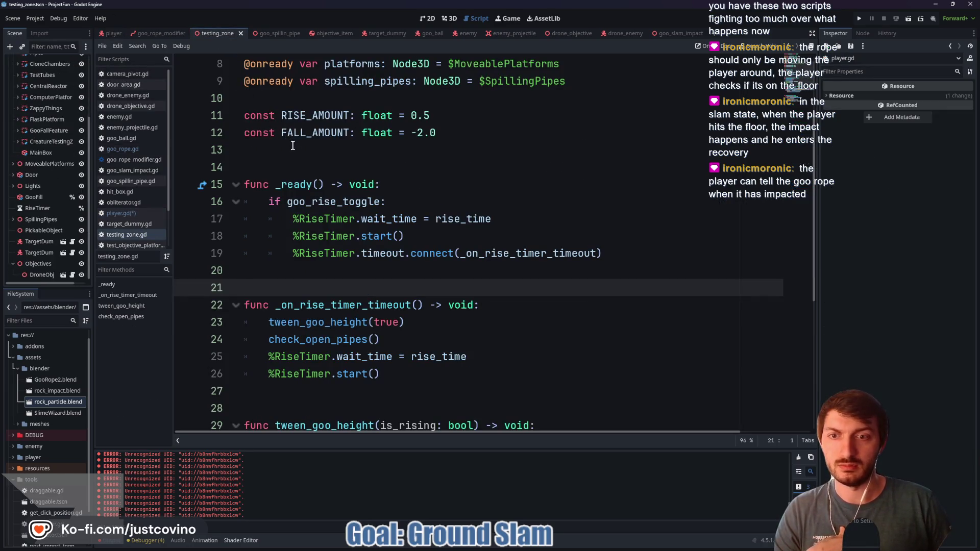
In goo_rope.gd, add is_slamming = false after the has_launched line in reset_rope
{"action": "left_click", "coordinate": [168, 34]}
{"action": "scroll", "coordinate": [467, 246], "scroll_direction": "down", "scroll_amount": 8}
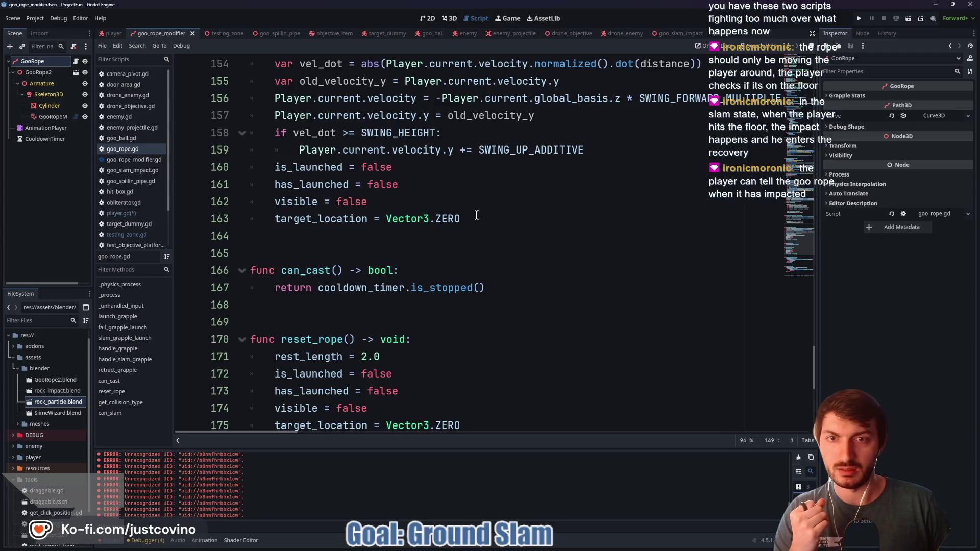
{"action": "left_click_drag", "start_coordinate": [419, 184], "coordinate": [259, 169]}
{"action": "scroll", "coordinate": [395, 220], "scroll_direction": "down", "scroll_amount": 4}
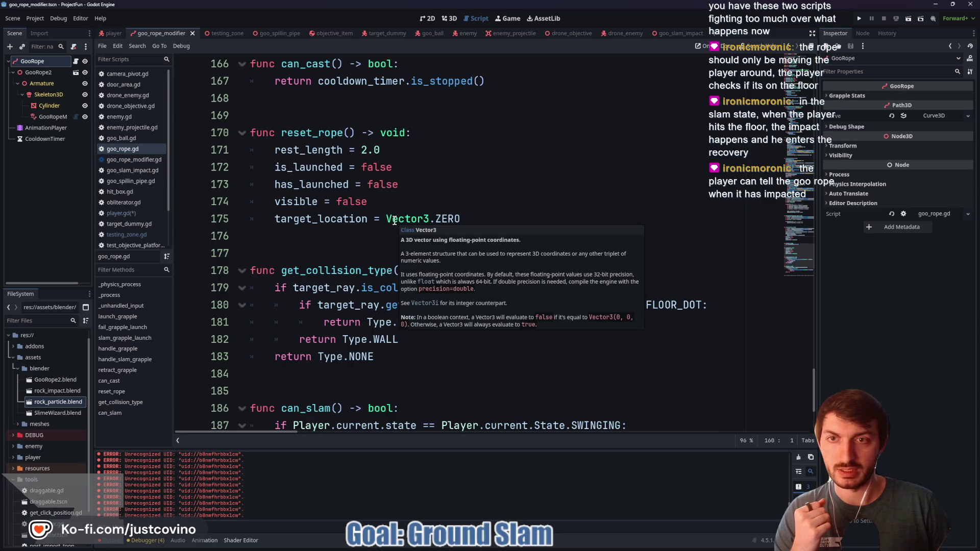
{"action": "left_click", "coordinate": [424, 193]}
{"action": "key", "text": "Return"}
{"action": "type", "text": "i"}
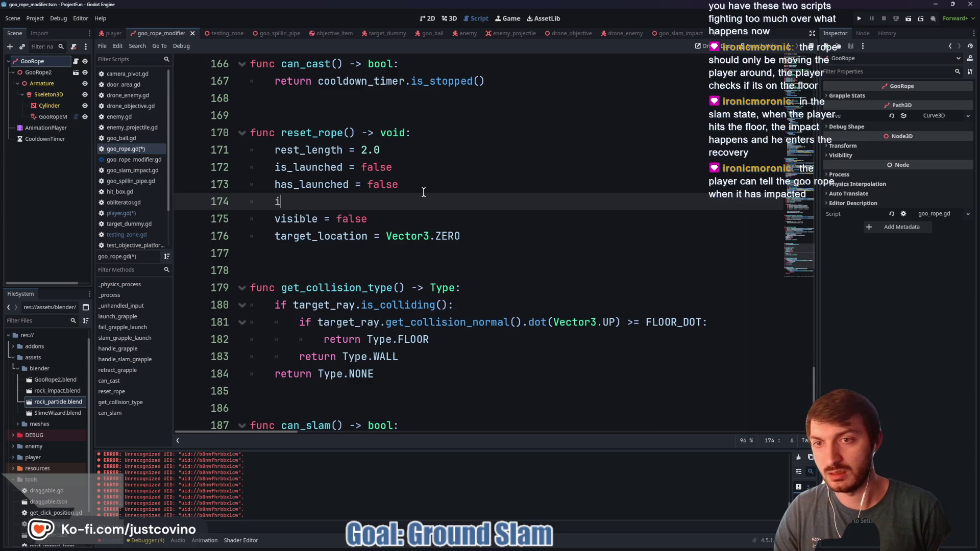
{"action": "type", "text": "s"}
{"action": "key", "text": "Down"}
{"action": "key", "text": "Return"}
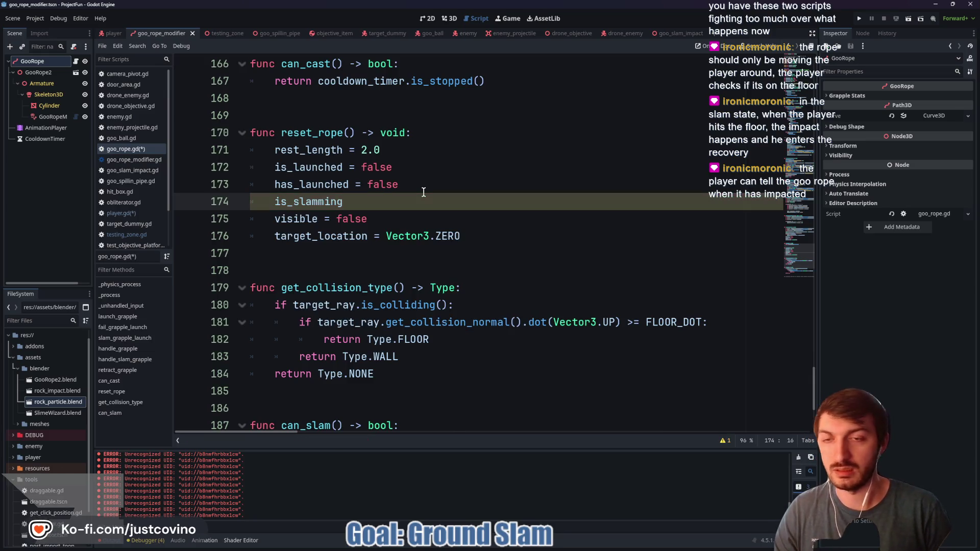
{"action": "type", "text": "fals"}
{"action": "key", "text": "Return"}
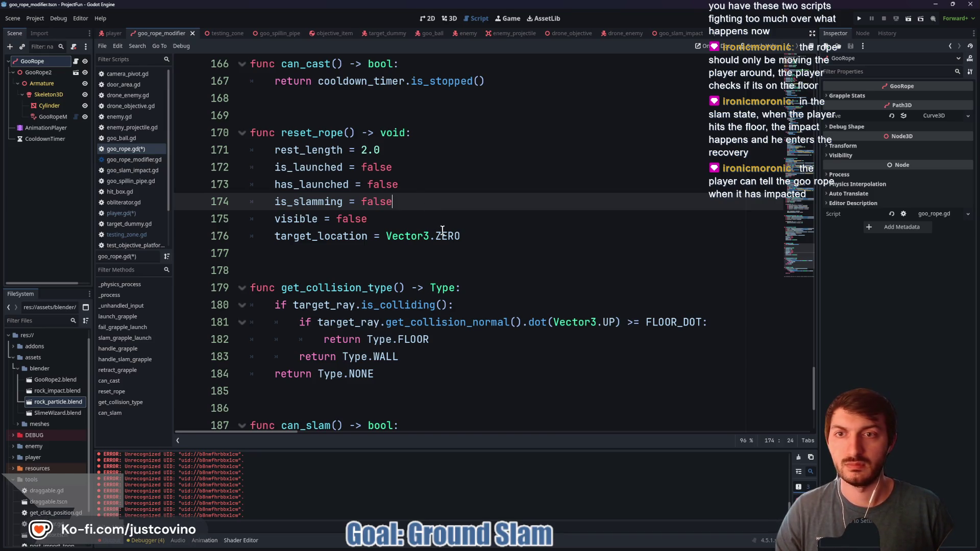
Add is_snapping_back = false on the next line of reset_rope
{"action": "scroll", "coordinate": [442, 230], "scroll_direction": "up", "scroll_amount": 5}
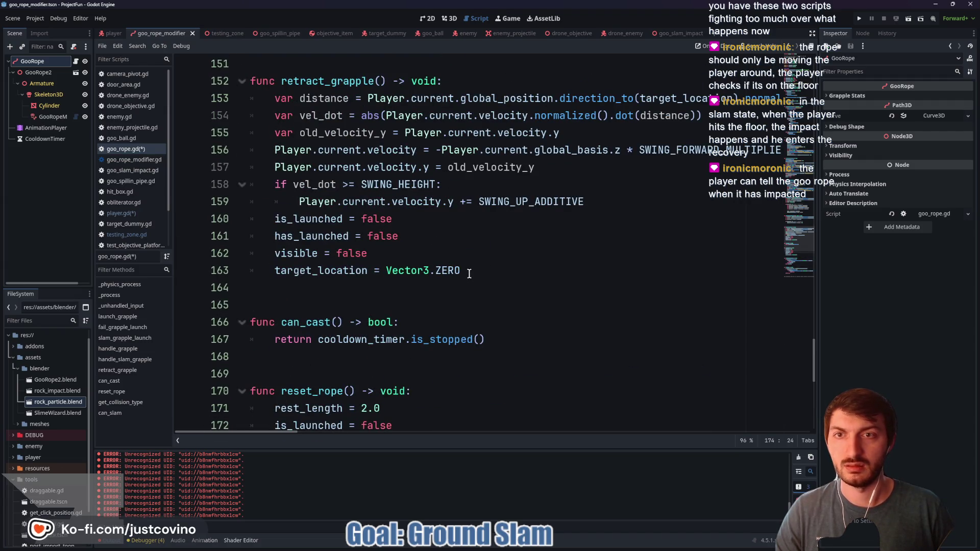
{"action": "scroll", "coordinate": [461, 269], "scroll_direction": "down", "scroll_amount": 3}
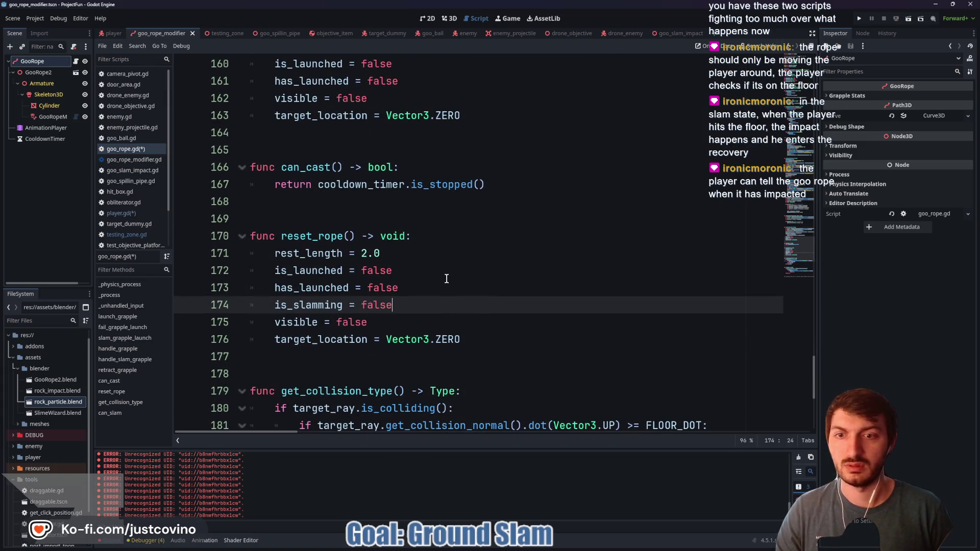
{"action": "key", "text": "Return"}
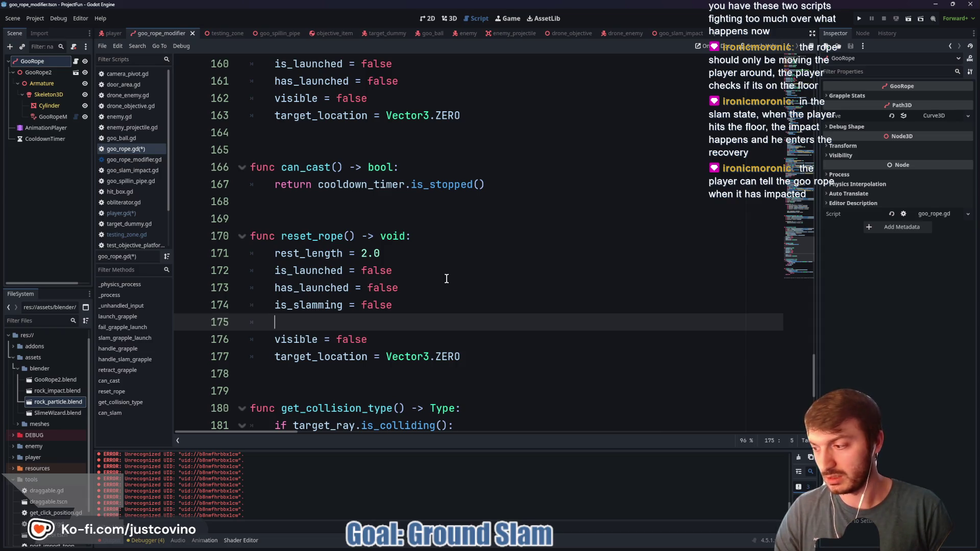
{"action": "type", "text": "is_"}
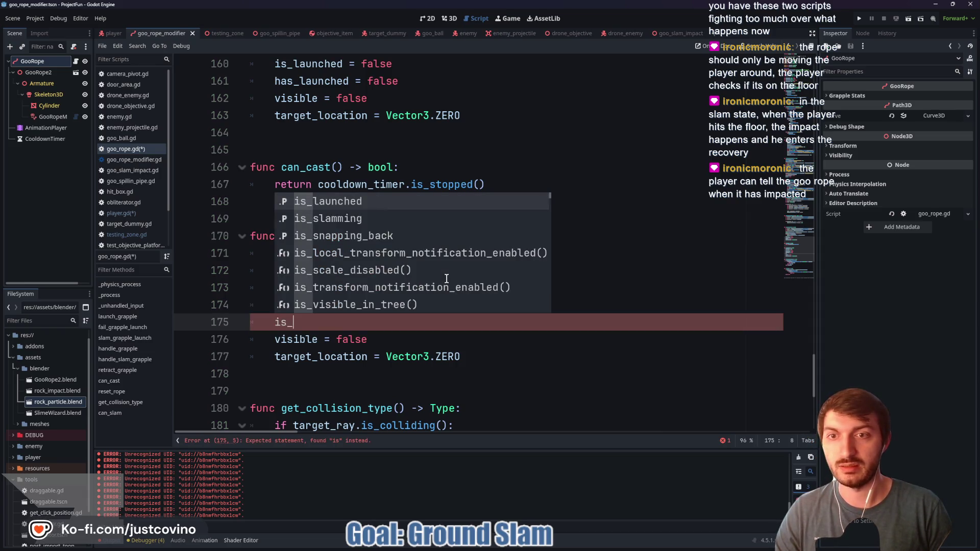
{"action": "key", "text": "Down"}
{"action": "key", "text": "Down"}
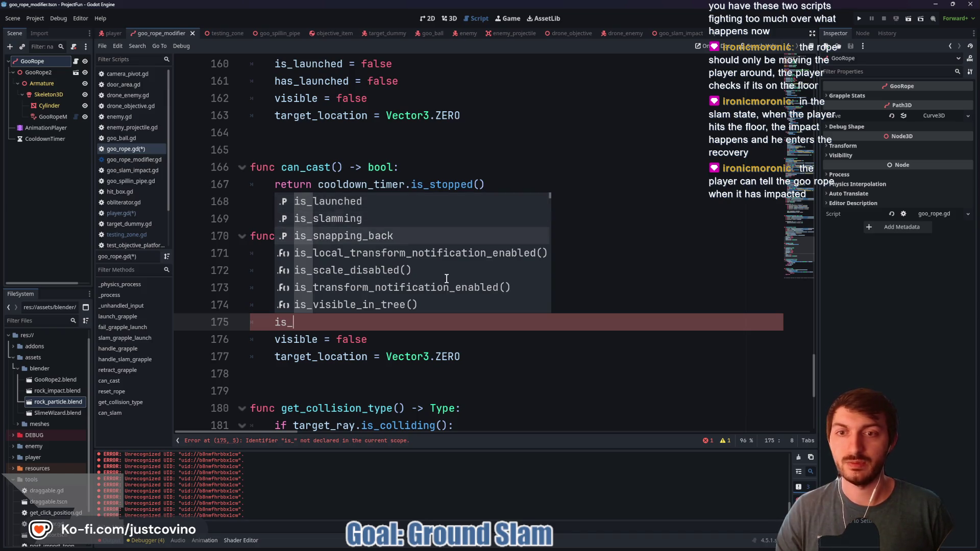
{"action": "key", "text": "Return"}
{"action": "type", "text": "= fal"}
{"action": "key", "text": "Return"}
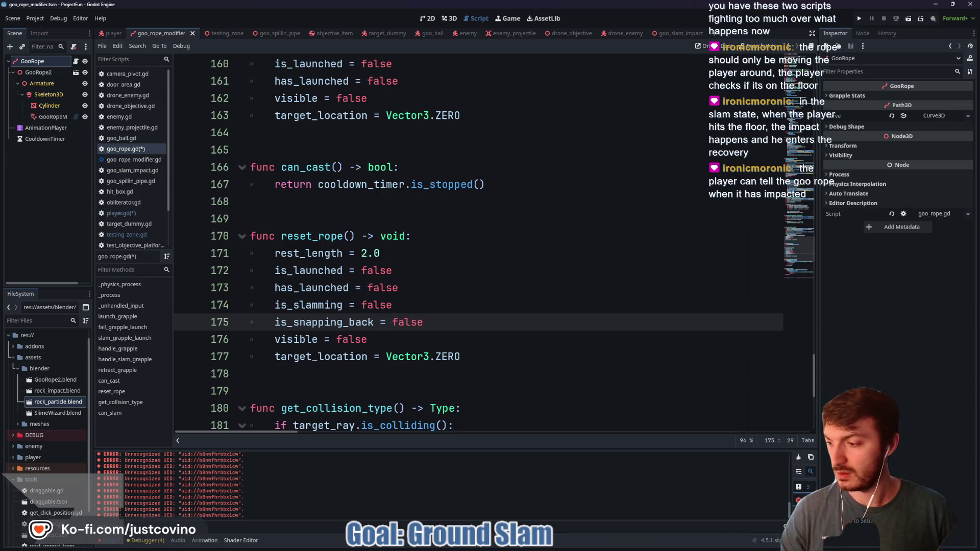
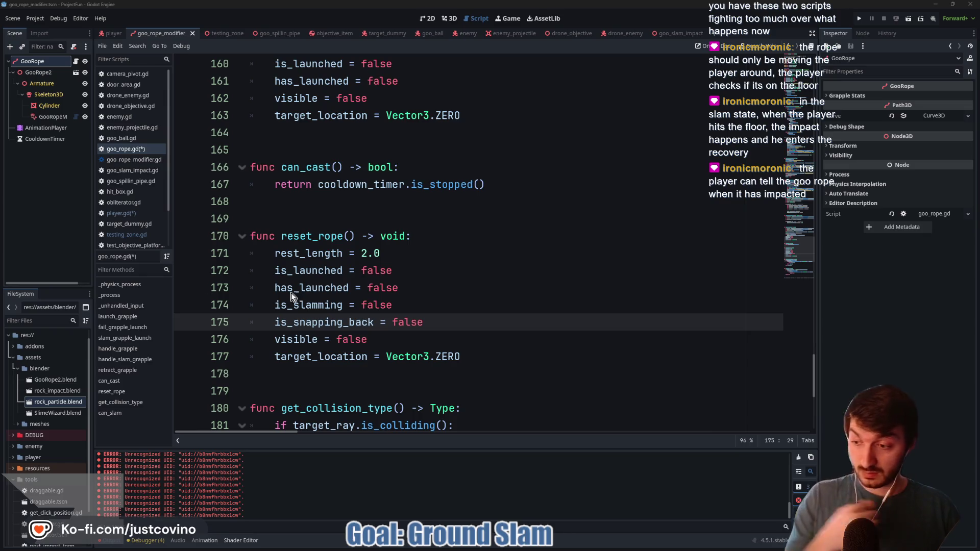
Replace the four rope reset lines in retract_grapple with a single reset_rope() call
{"action": "scroll", "coordinate": [446, 323], "scroll_direction": "up", "scroll_amount": 3}
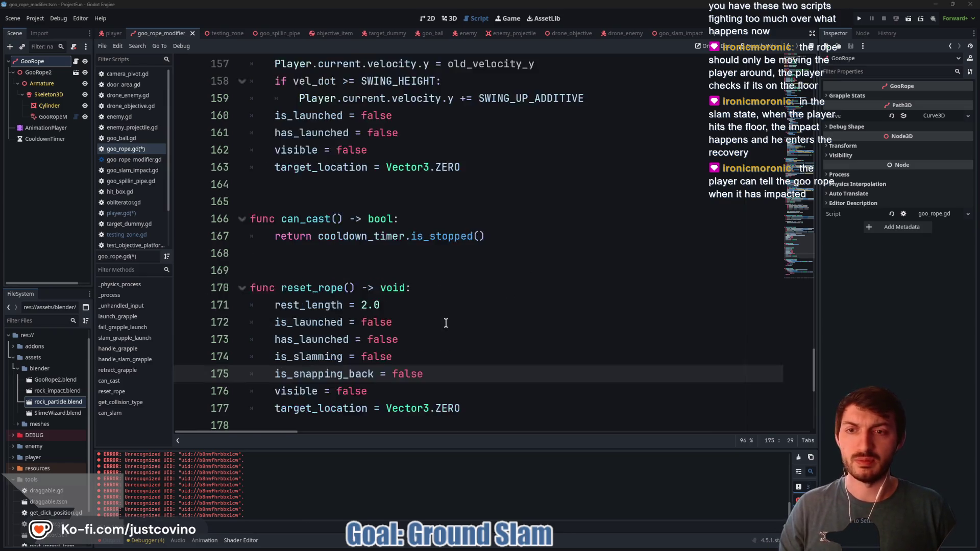
{"action": "left_click", "coordinate": [475, 270]}
{"action": "mouse_move", "coordinate": [445, 270]}
{"action": "left_mouse_down"}
{"action": "mouse_move", "coordinate": [294, 236]}
{"action": "mouse_move", "coordinate": [275, 219]}
{"action": "left_mouse_up"}
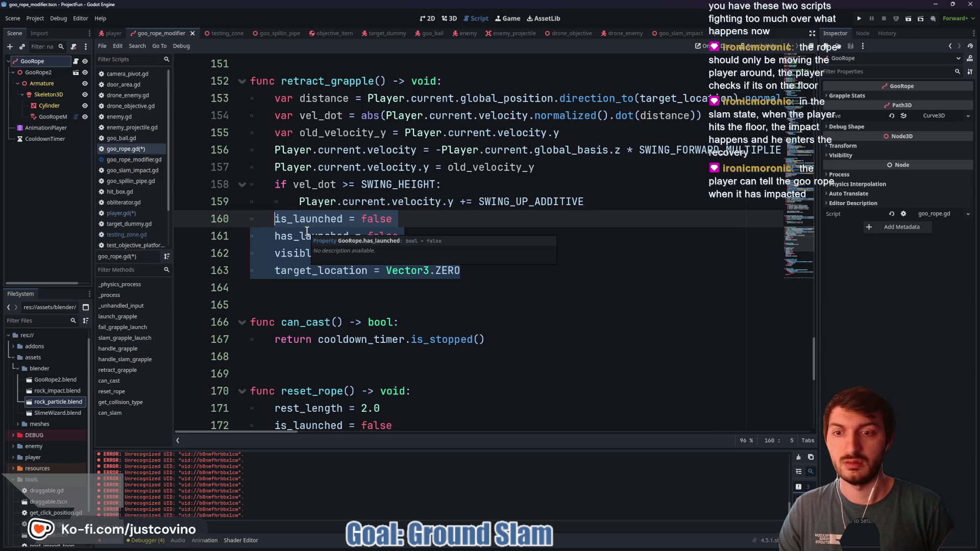
{"action": "type", "text": "re"}
{"action": "key", "text": "Return"}
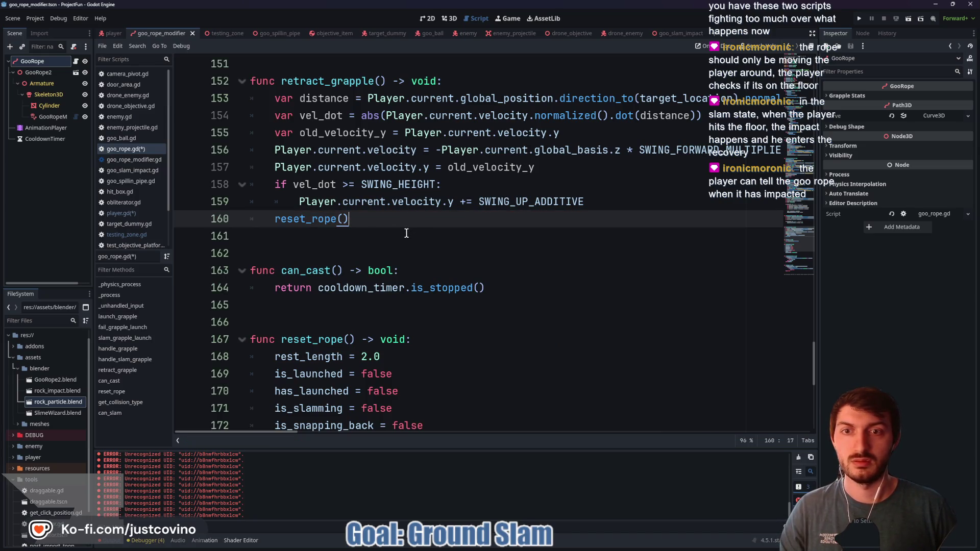
Replace the is_snapping_back and visible reset lines in fail_grapple_launch with reset_rope()
{"action": "scroll", "coordinate": [415, 239], "scroll_direction": "up", "scroll_amount": 8}
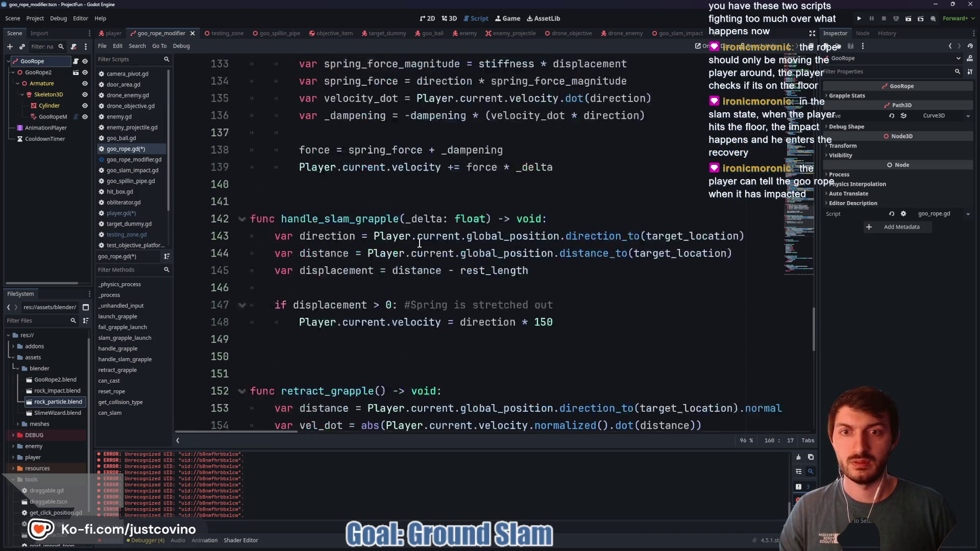
{"action": "scroll", "coordinate": [510, 264], "scroll_direction": "up", "scroll_amount": 6}
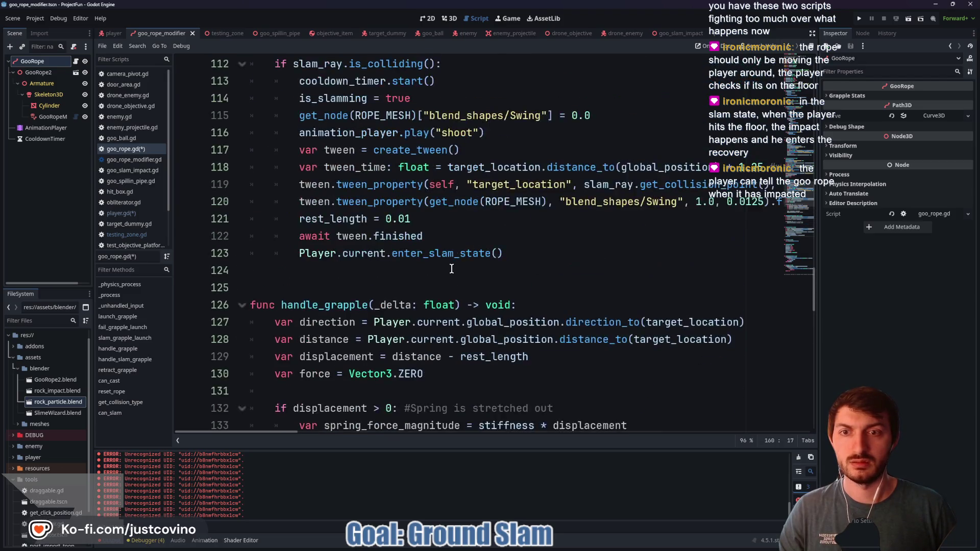
{"action": "scroll", "coordinate": [463, 279], "scroll_direction": "up", "scroll_amount": 5}
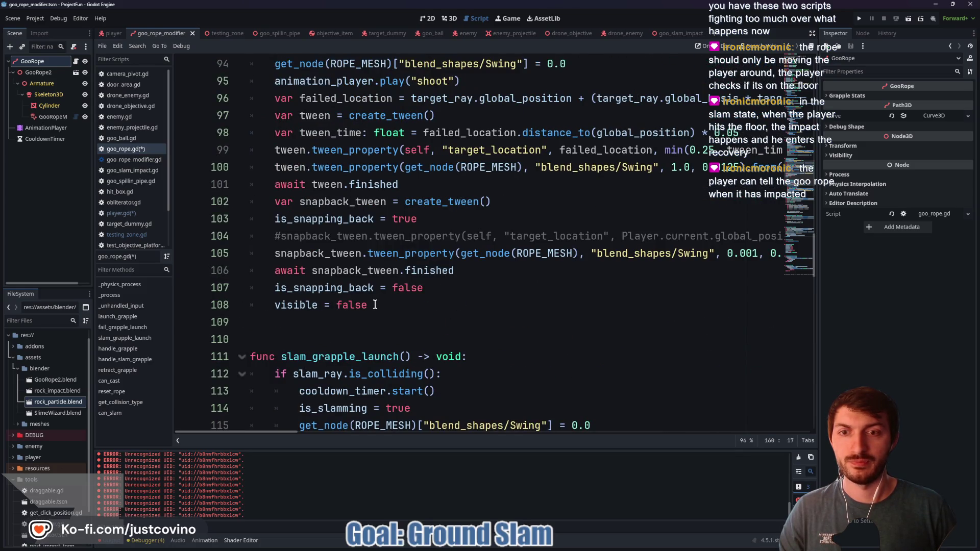
{"action": "left_click_drag", "start_coordinate": [373, 304], "coordinate": [267, 293]}
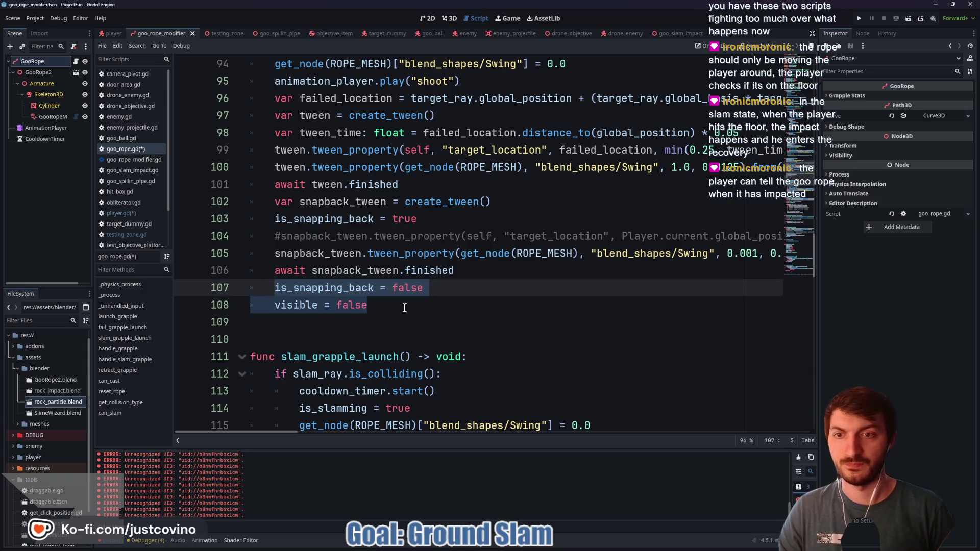
{"action": "type", "text": "reset"}
{"action": "key", "text": "Return"}
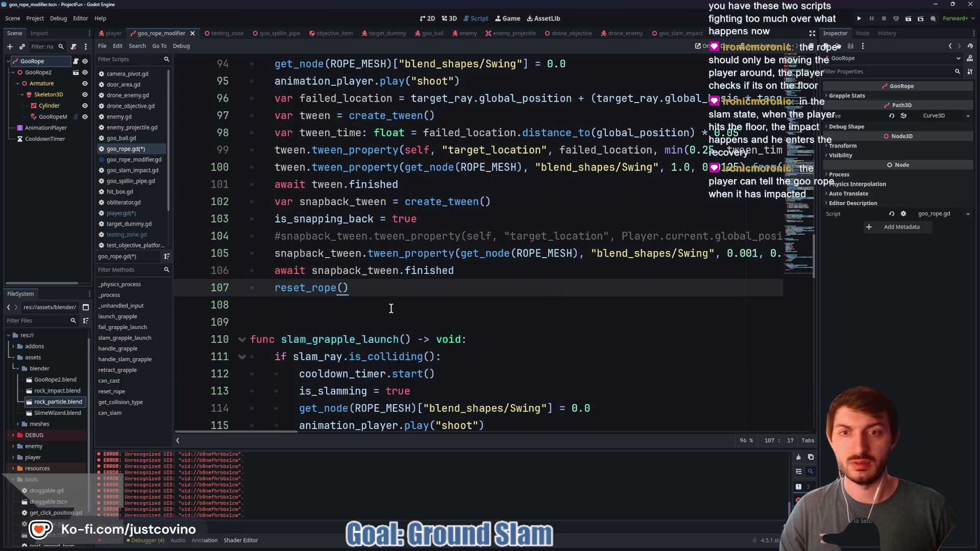
Review the floor-hit branch of goo_rope.gd, then switch to the testing_zone script
{"action": "scroll", "coordinate": [378, 293], "scroll_direction": "up", "scroll_amount": 5}
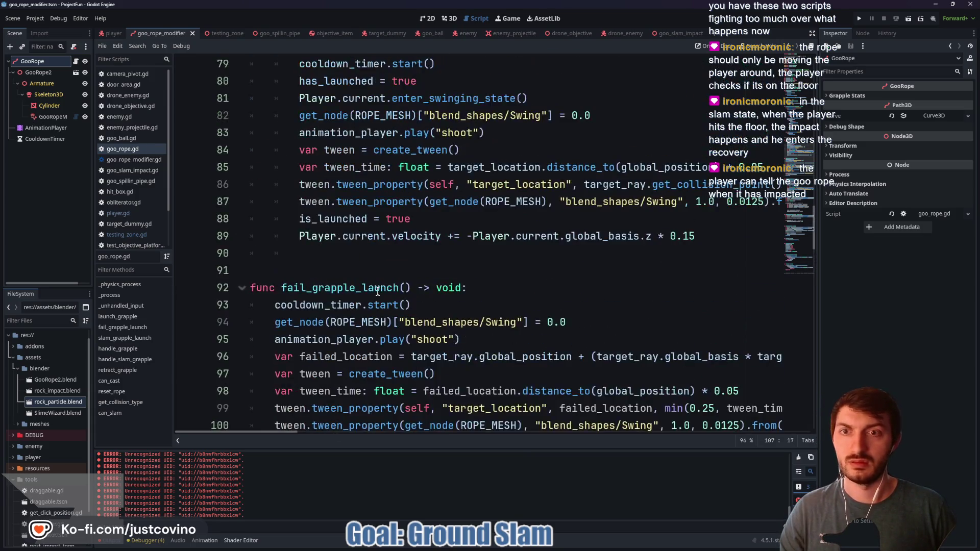
{"action": "scroll", "coordinate": [373, 276], "scroll_direction": "up", "scroll_amount": 8}
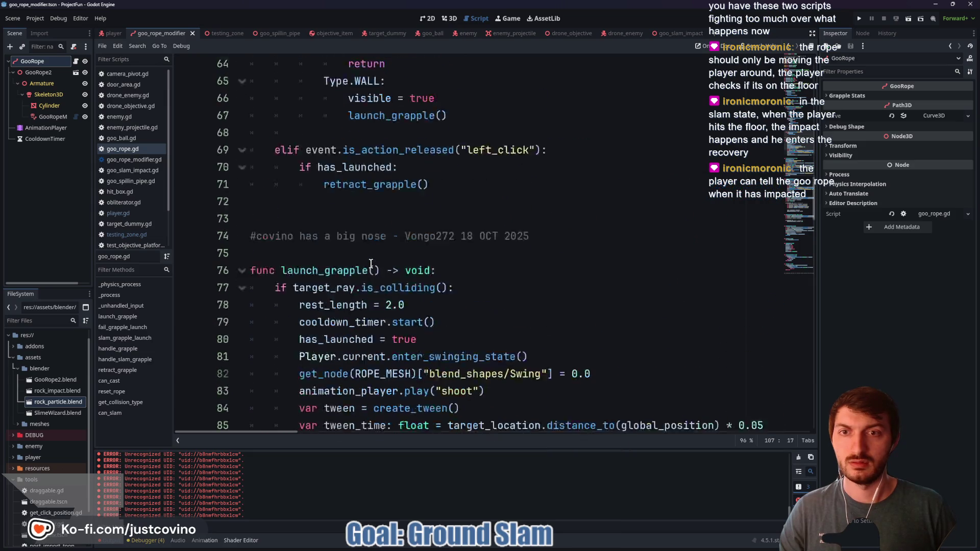
{"action": "scroll", "coordinate": [371, 255], "scroll_direction": "up", "scroll_amount": 6}
{"action": "scroll", "coordinate": [366, 225], "scroll_direction": "down", "scroll_amount": 3}
{"action": "scroll", "coordinate": [366, 225], "scroll_direction": "down", "scroll_amount": 3}
{"action": "left_click", "coordinate": [469, 226]}
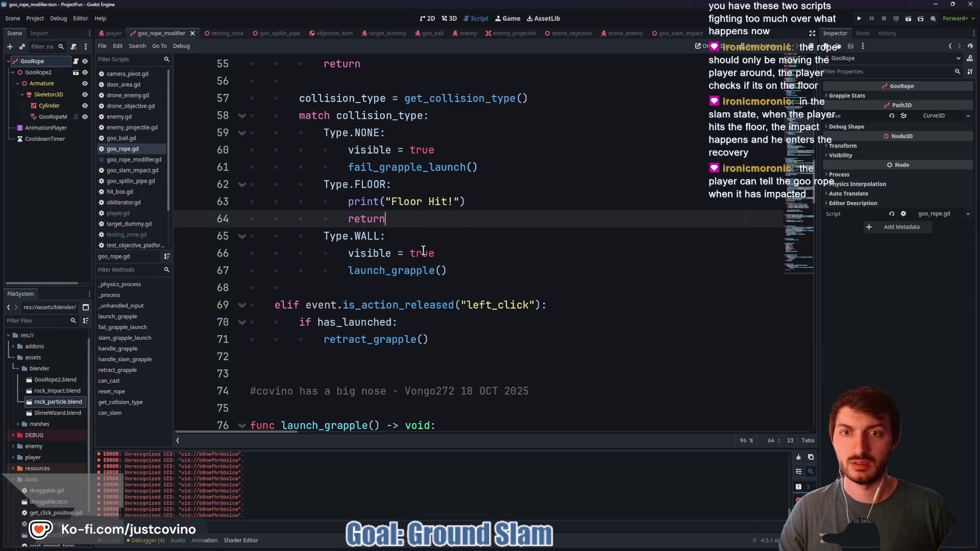
{"action": "scroll", "coordinate": [424, 228], "scroll_direction": "up", "scroll_amount": 8}
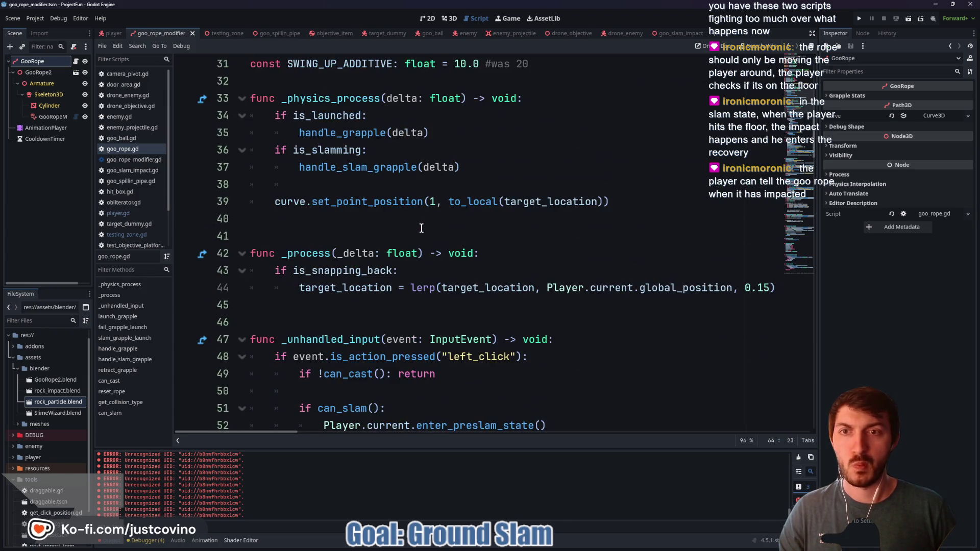
{"action": "scroll", "coordinate": [416, 228], "scroll_direction": "up", "scroll_amount": 2}
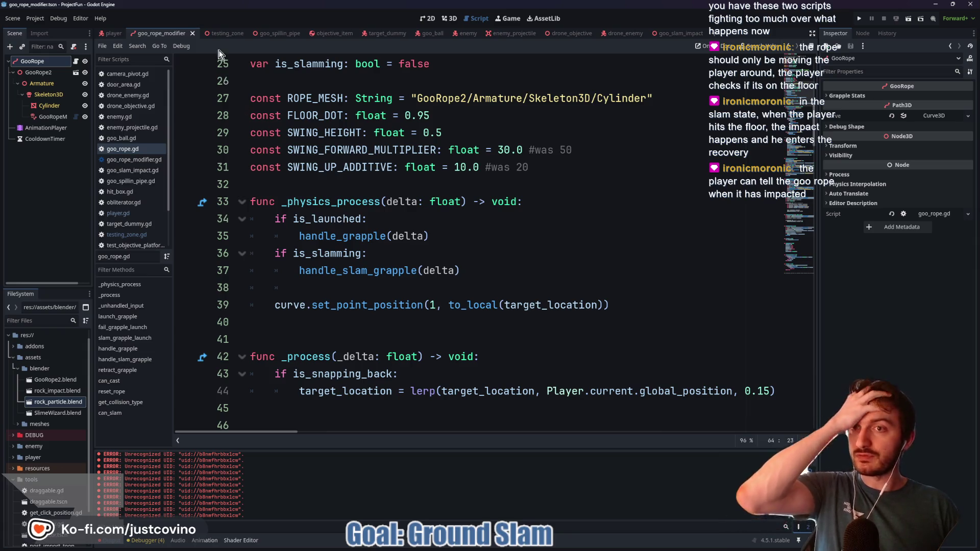
{"action": "left_click", "coordinate": [219, 34]}
Run the game, swing on the goo rope, ground slam with Ctrl, then stop and return to goo_rope.gd
{"action": "key", "text": "F5"}
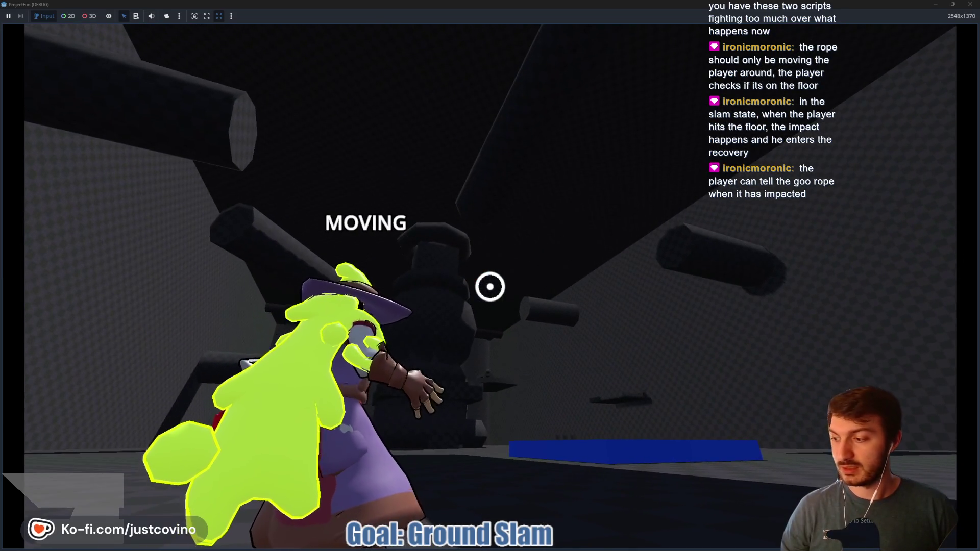
{"action": "left_click", "coordinate": [489, 287]}
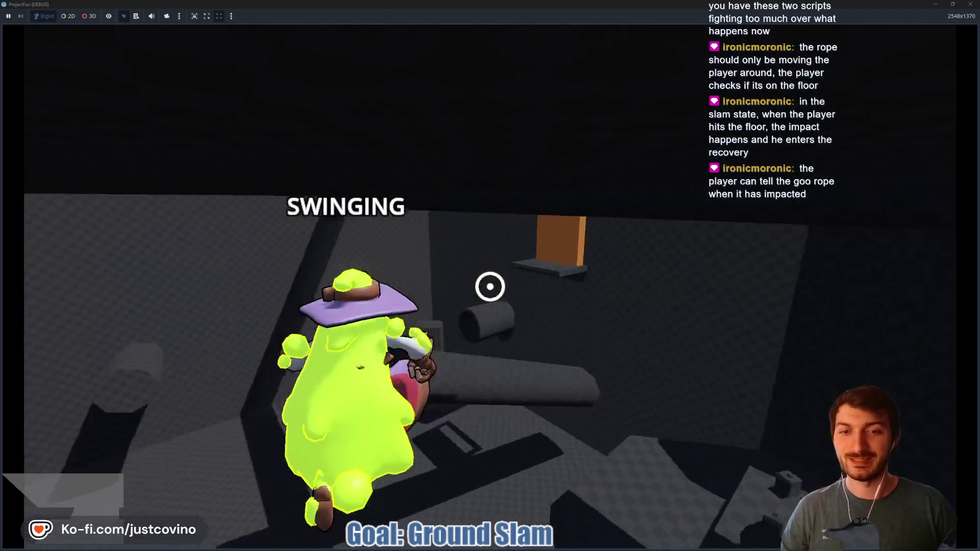
{"action": "key", "text": "ctrl"}
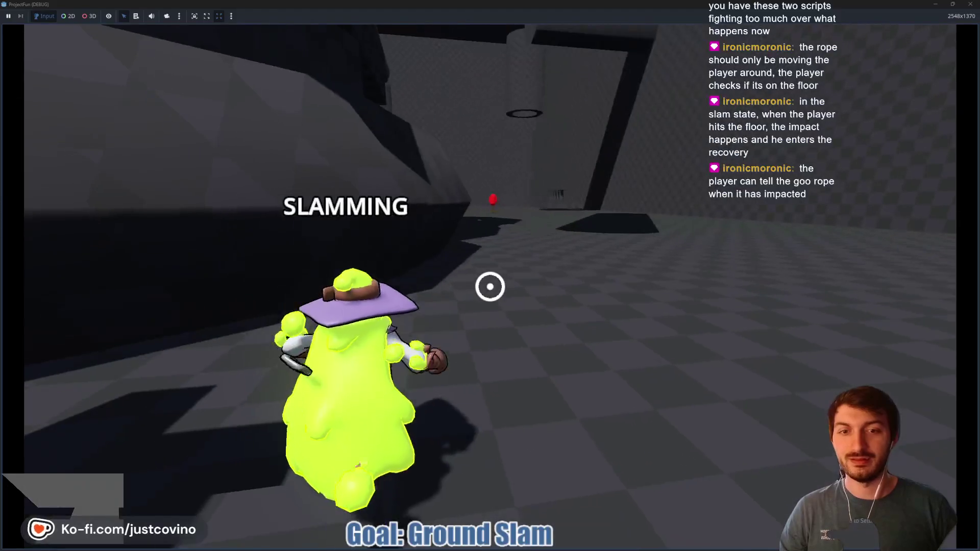
{"action": "key", "text": "F8"}
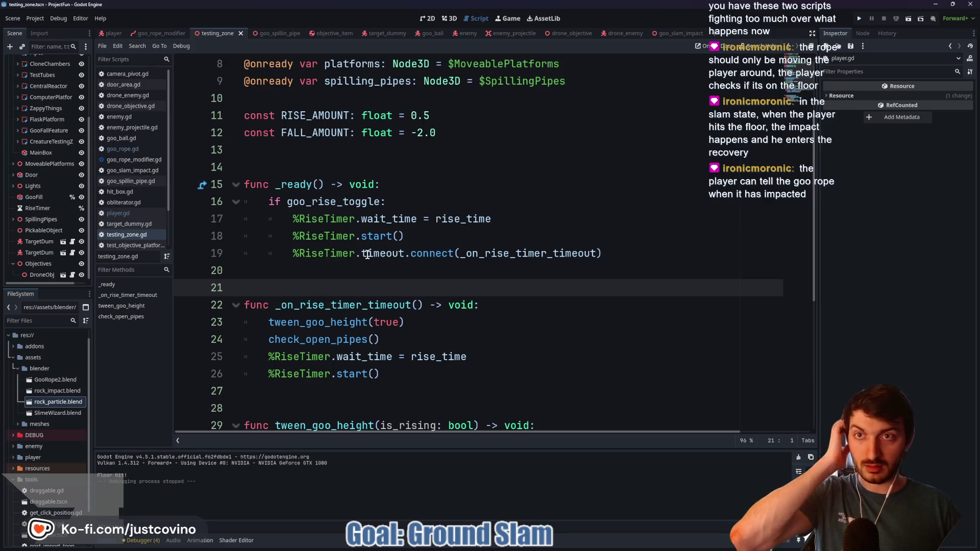
{"action": "left_click", "coordinate": [162, 33]}
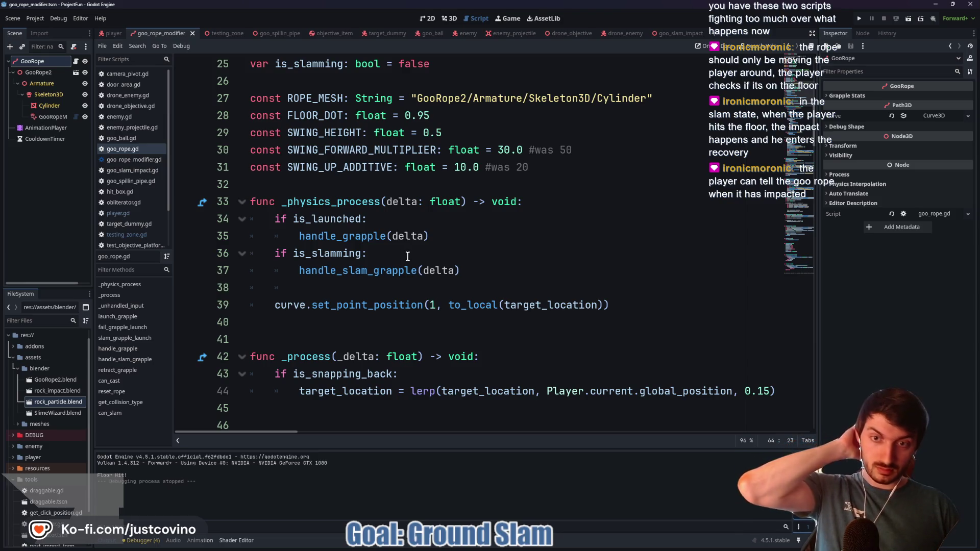
Review the is_snapping_back and slam handling code further down goo_rope.gd
{"action": "scroll", "coordinate": [401, 276], "scroll_direction": "down", "scroll_amount": 3}
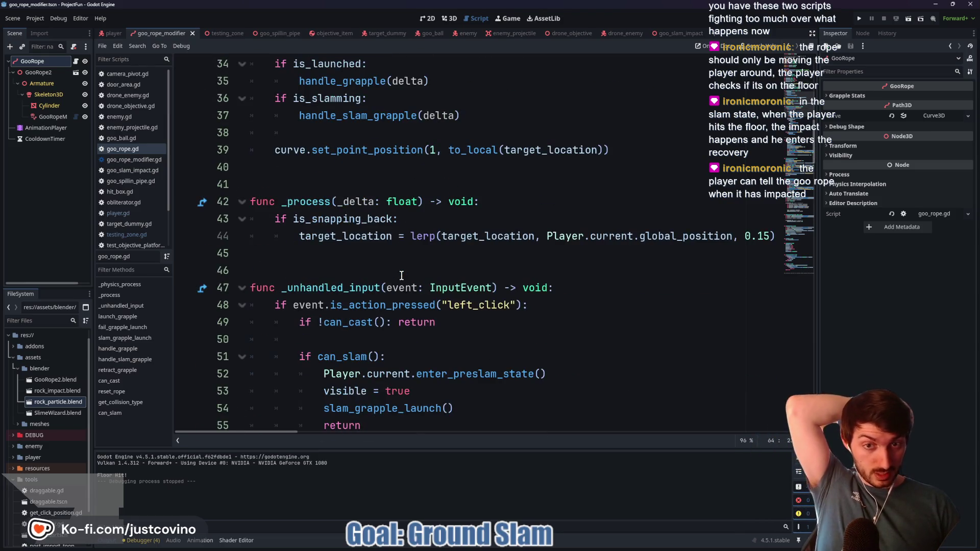
{"action": "double_click", "coordinate": [357, 219]}
{"action": "scroll", "coordinate": [387, 282], "scroll_direction": "down", "scroll_amount": 16}
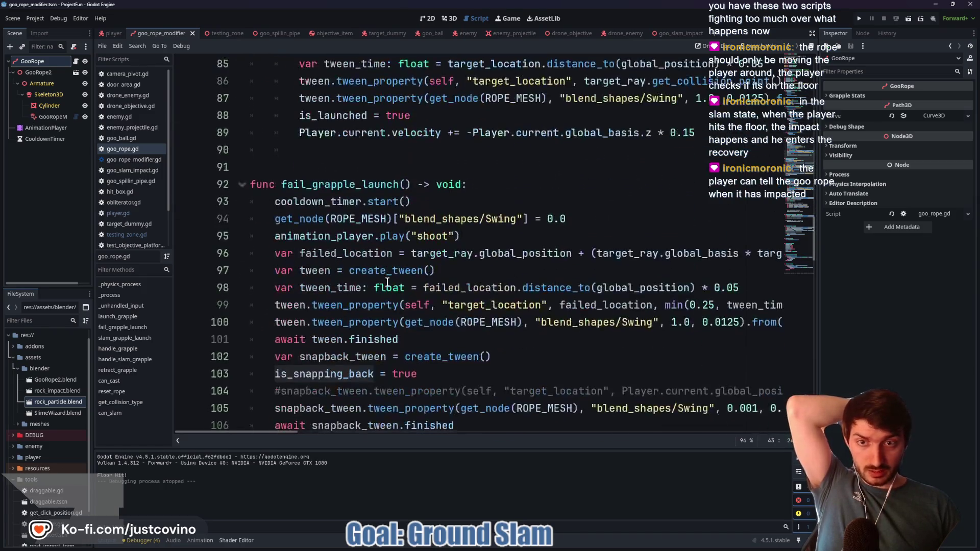
{"action": "scroll", "coordinate": [388, 282], "scroll_direction": "down", "scroll_amount": 1}
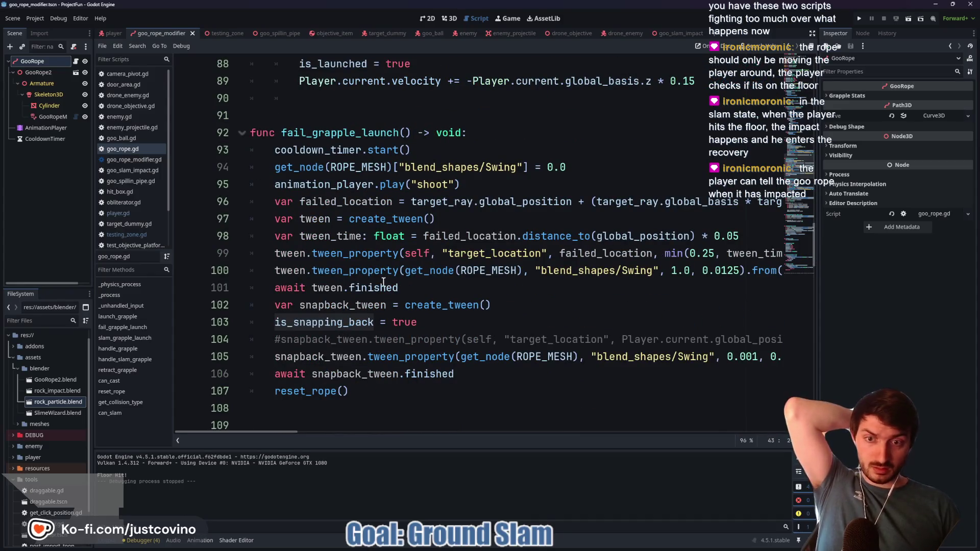
{"action": "scroll", "coordinate": [378, 281], "scroll_direction": "down", "scroll_amount": 7}
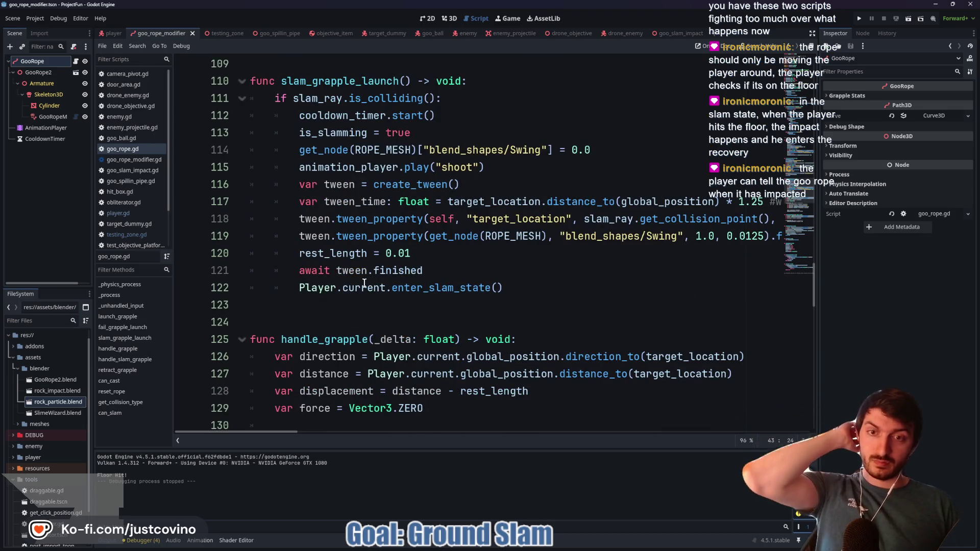
{"action": "scroll", "coordinate": [363, 283], "scroll_direction": "down", "scroll_amount": 3}
{"action": "scroll", "coordinate": [332, 285], "scroll_direction": "down", "scroll_amount": 4}
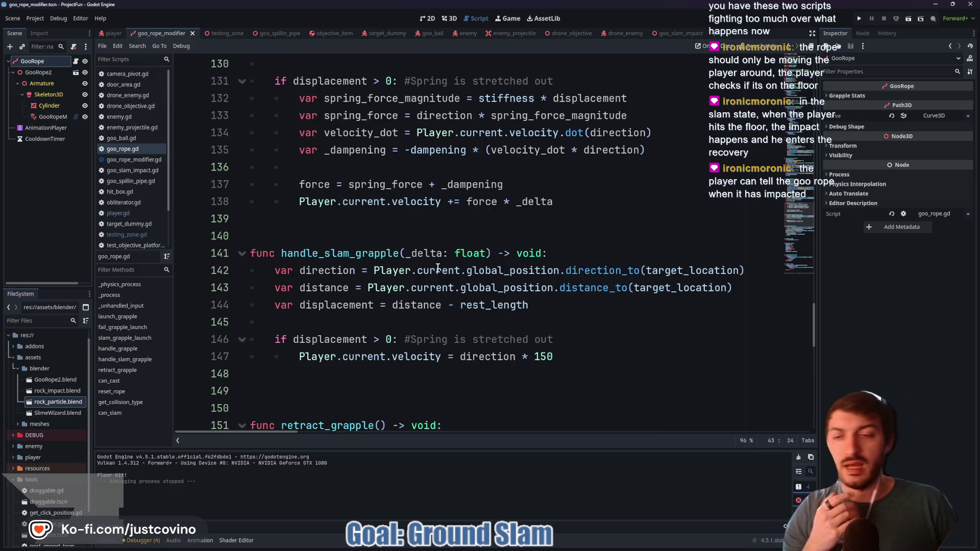
{"action": "scroll", "coordinate": [388, 322], "scroll_direction": "down", "scroll_amount": 2}
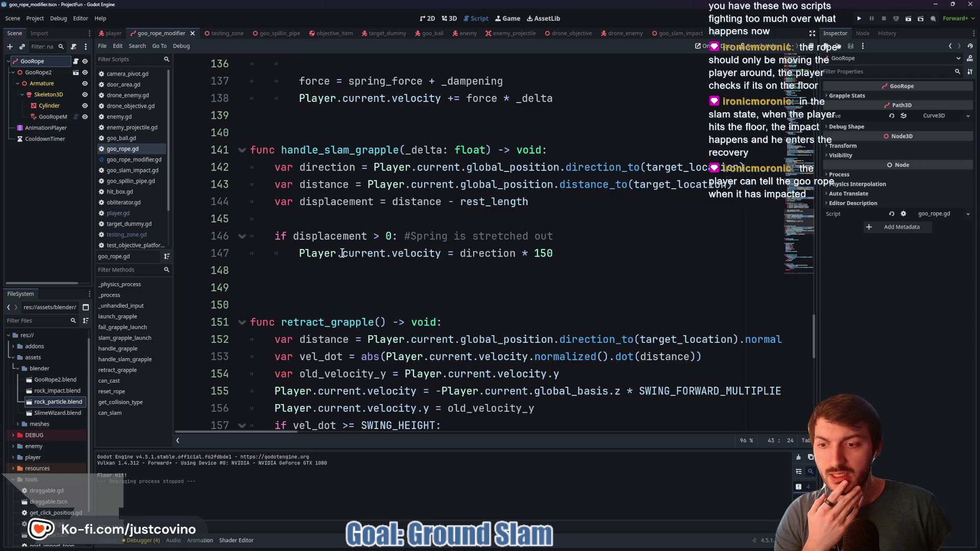
Check player.gd's SLAMMING state, then launch the game again from testing_zone
{"action": "left_click", "coordinate": [113, 34]}
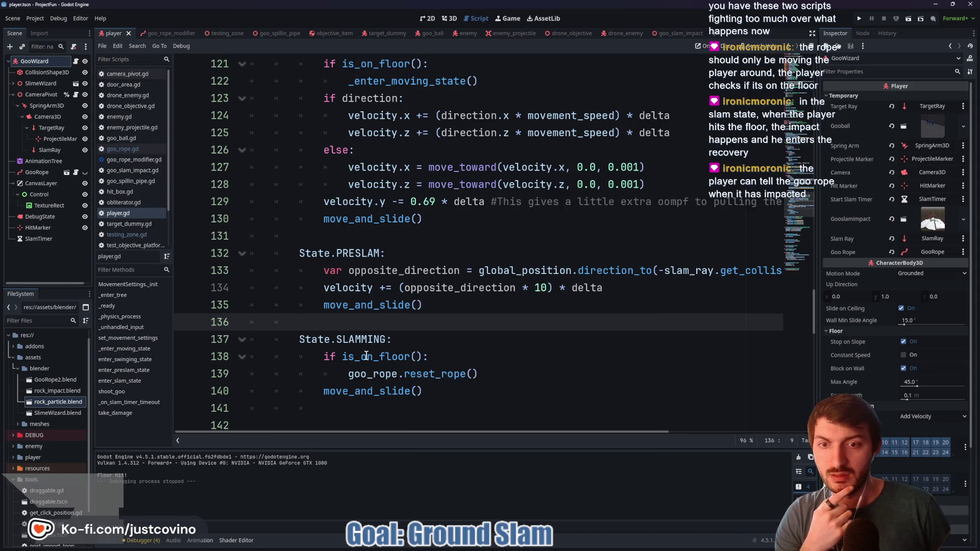
{"action": "scroll", "coordinate": [454, 370], "scroll_direction": "up", "scroll_amount": 6}
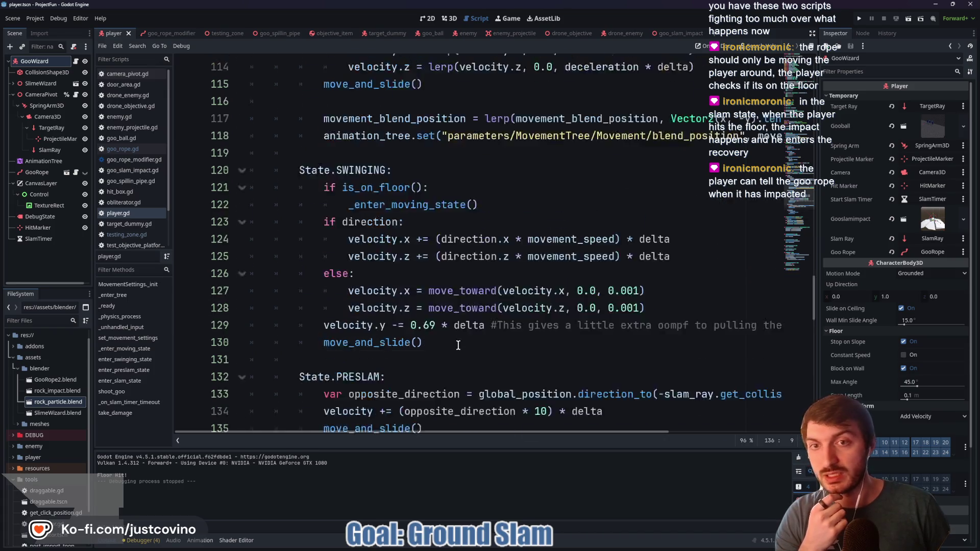
{"action": "scroll", "coordinate": [454, 342], "scroll_direction": "down", "scroll_amount": 1}
{"action": "scroll", "coordinate": [448, 341], "scroll_direction": "up", "scroll_amount": 2}
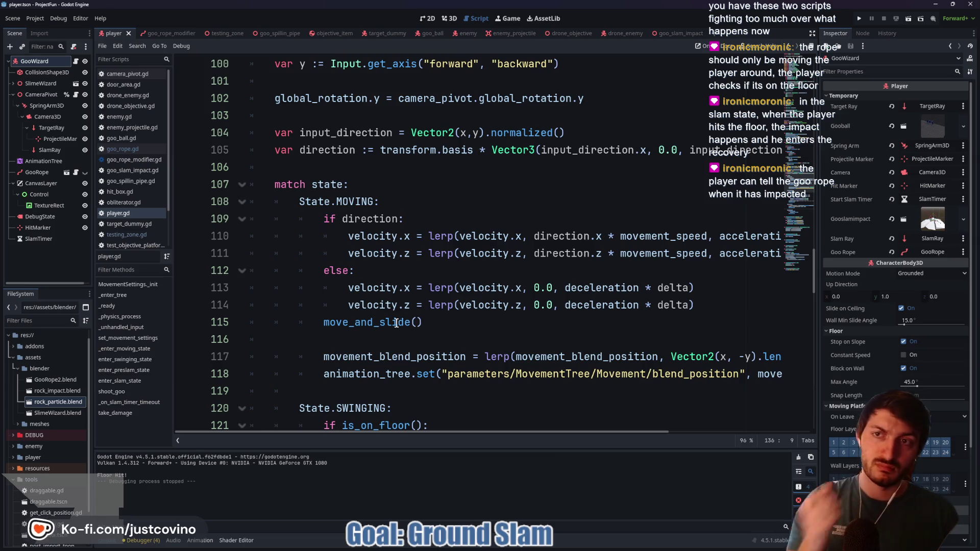
{"action": "left_click", "coordinate": [216, 34]}
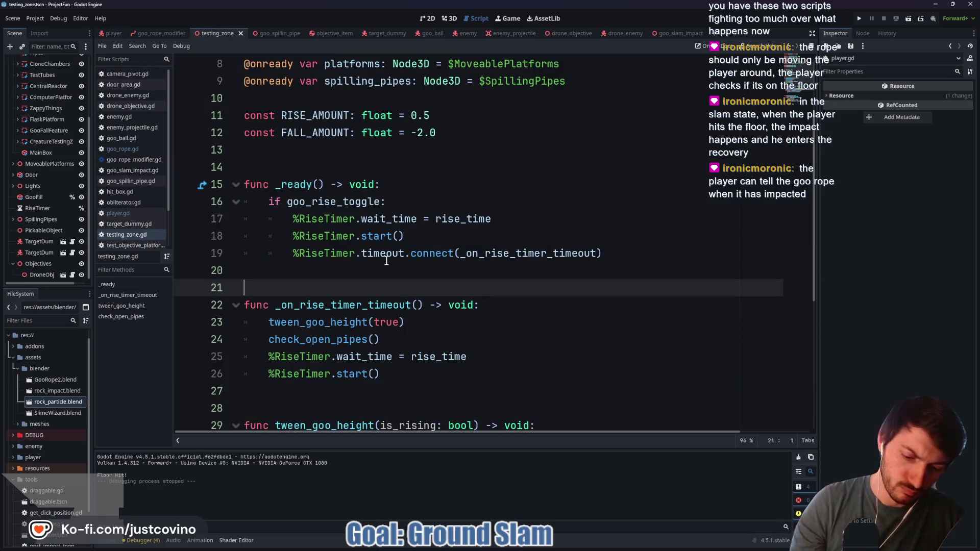
{"action": "key", "text": "F6"}
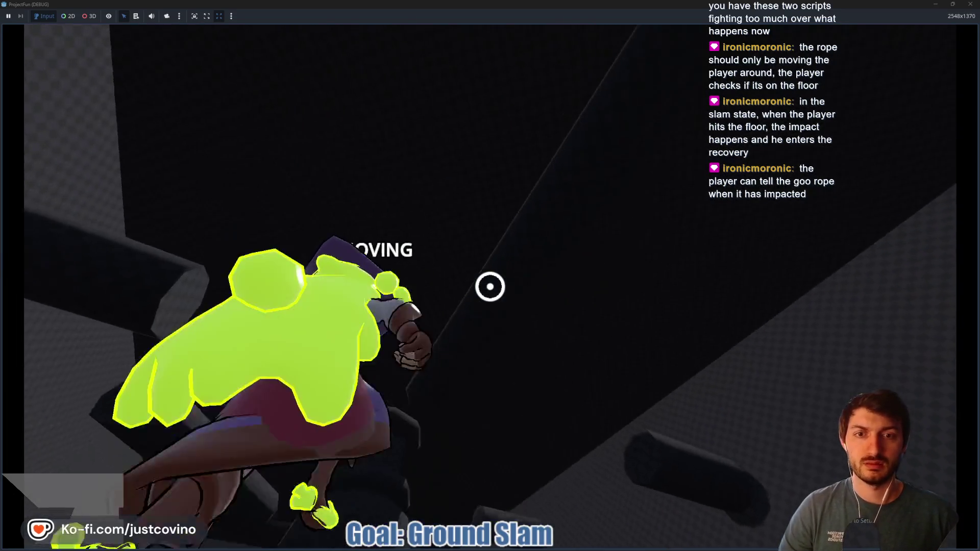
Swing on the goo rope, ground slam with Ctrl, and stop the test run with F8
{"action": "left_click", "coordinate": [491, 287]}
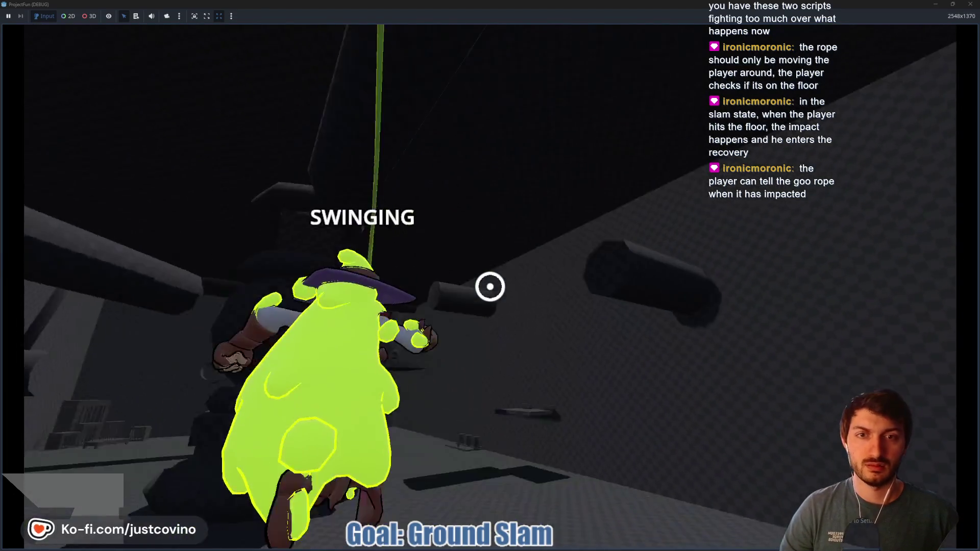
{"action": "key", "text": "ctrl"}
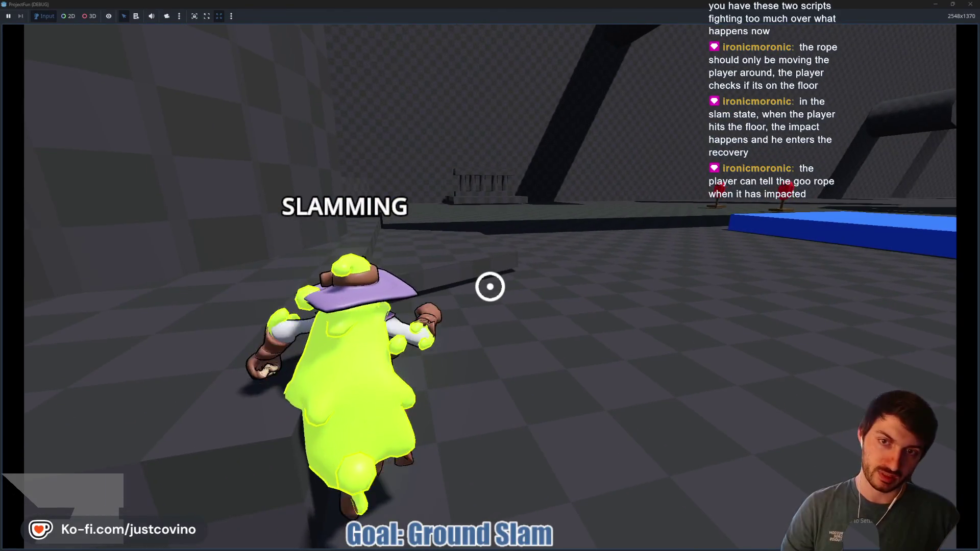
{"action": "key", "text": "F8"}
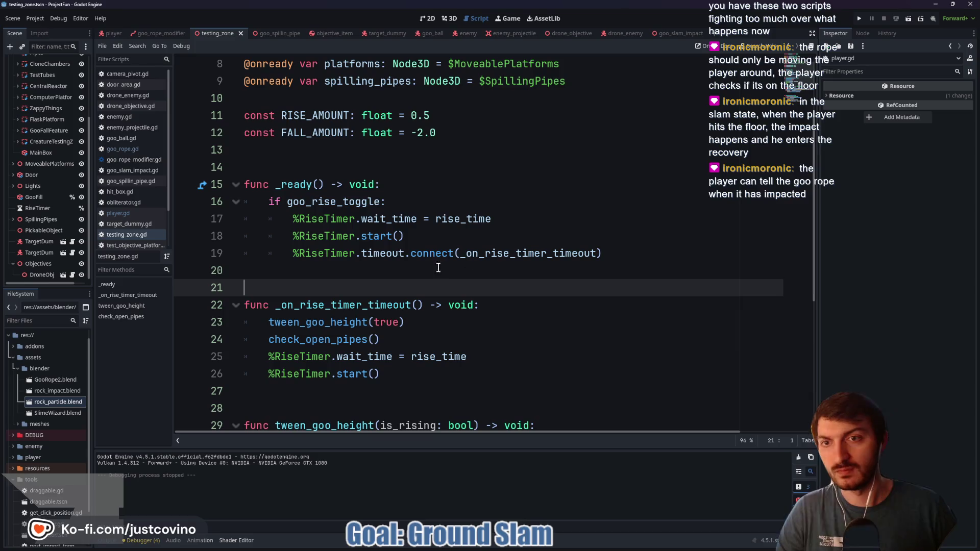
{"action": "scroll", "coordinate": [399, 285], "scroll_direction": "down", "scroll_amount": 2}
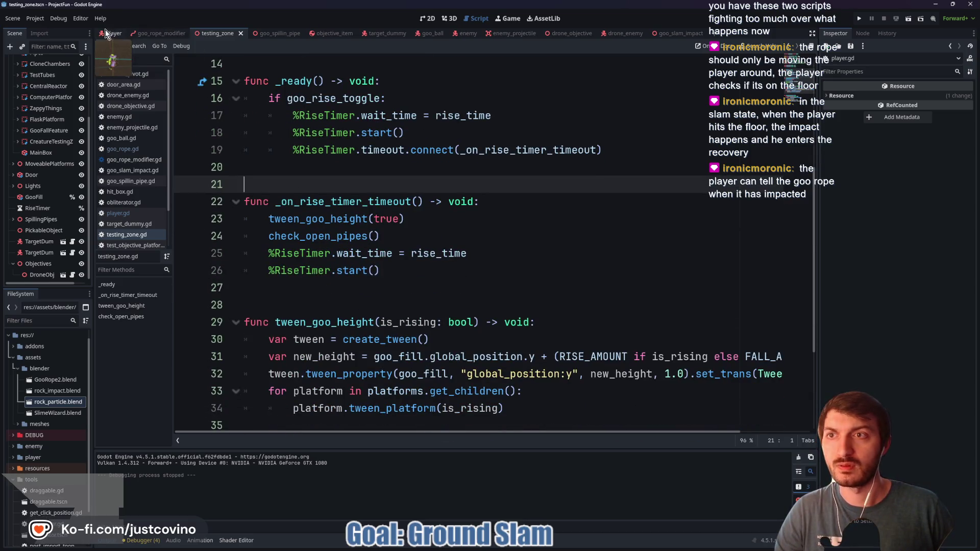
Add an _enter_moving_state() call after goo_rope.reset_rope() in player.gd's SLAMMING branch
{"action": "left_click", "coordinate": [113, 33]}
{"action": "scroll", "coordinate": [417, 255], "scroll_direction": "down", "scroll_amount": 7}
{"action": "scroll", "coordinate": [414, 259], "scroll_direction": "down", "scroll_amount": 1}
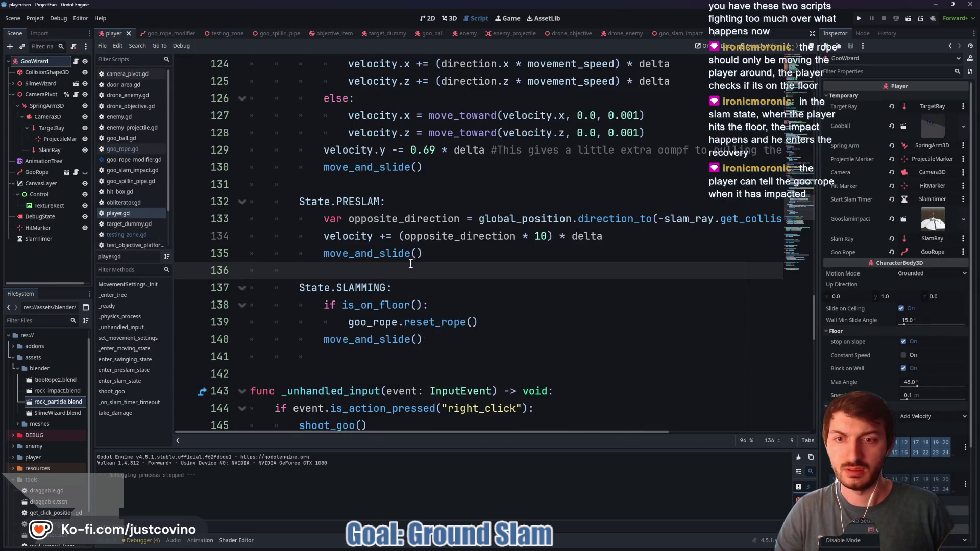
{"action": "double_click", "coordinate": [389, 305]}
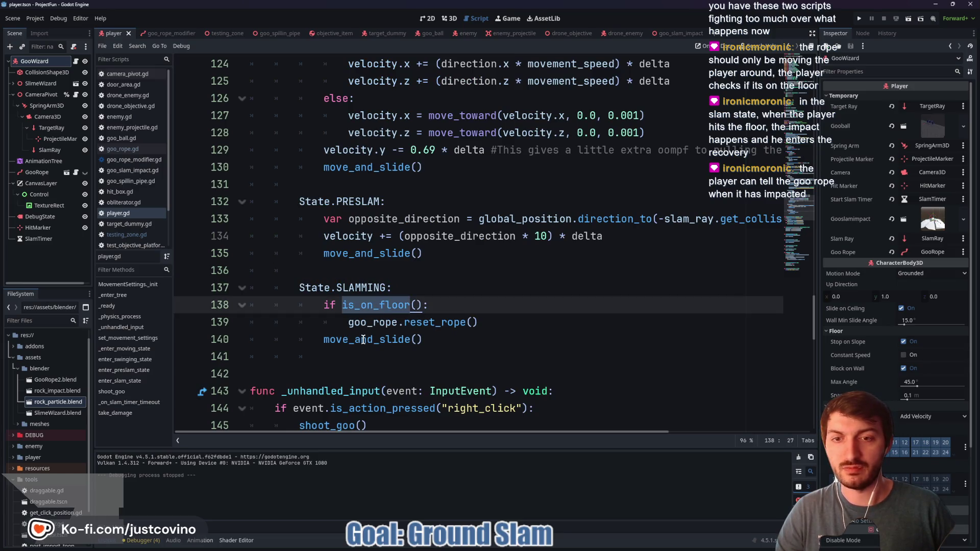
{"action": "left_click", "coordinate": [404, 322]}
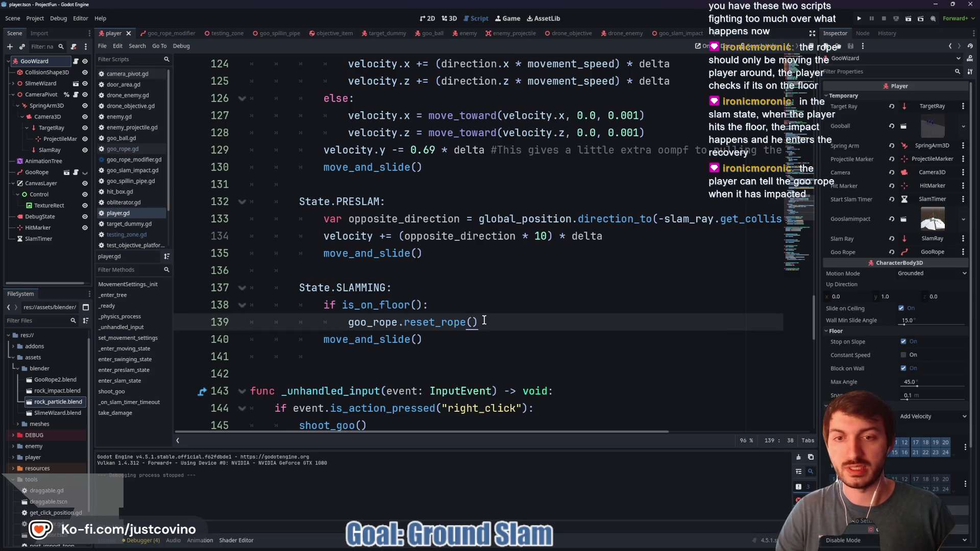
{"action": "key", "text": "Return"}
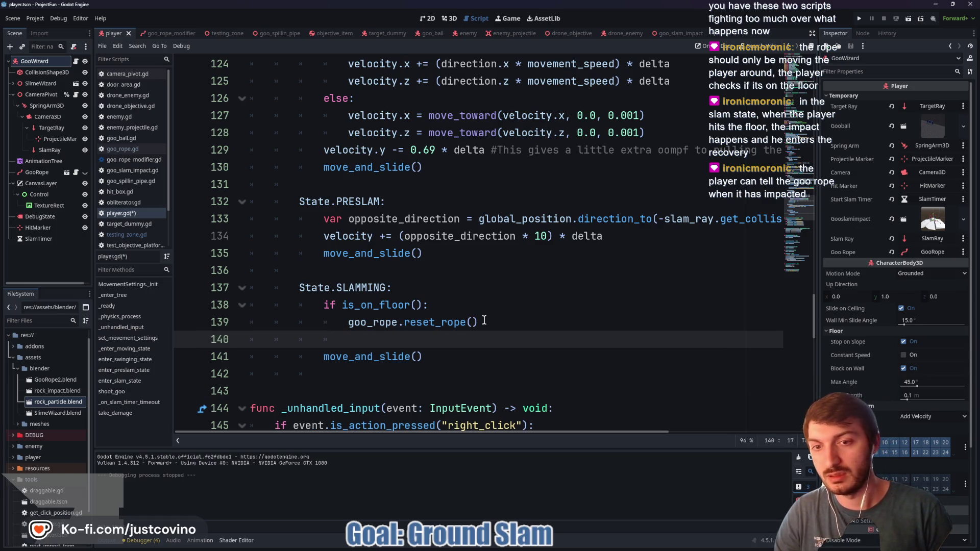
{"action": "type", "text": "_enter"}
{"action": "key", "text": "Return"}
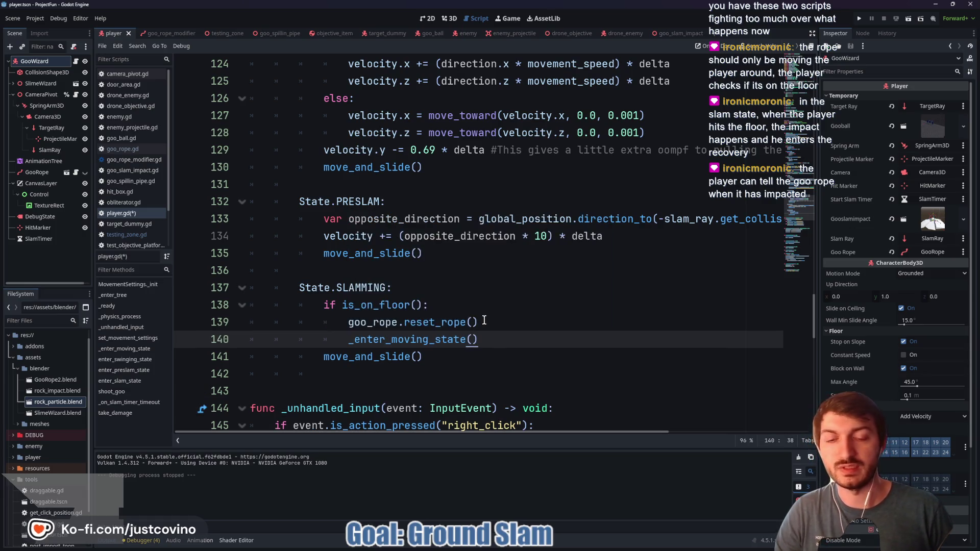
Save player.gd and run the game from the testing_zone script
{"action": "key", "text": "ctrl+s"}
{"action": "left_click", "coordinate": [218, 33]}
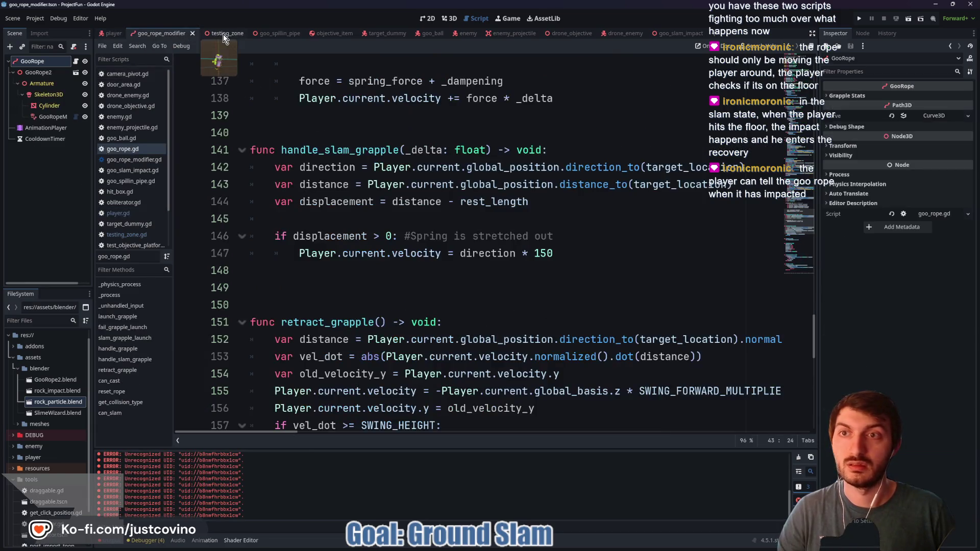
{"action": "key", "text": "F5"}
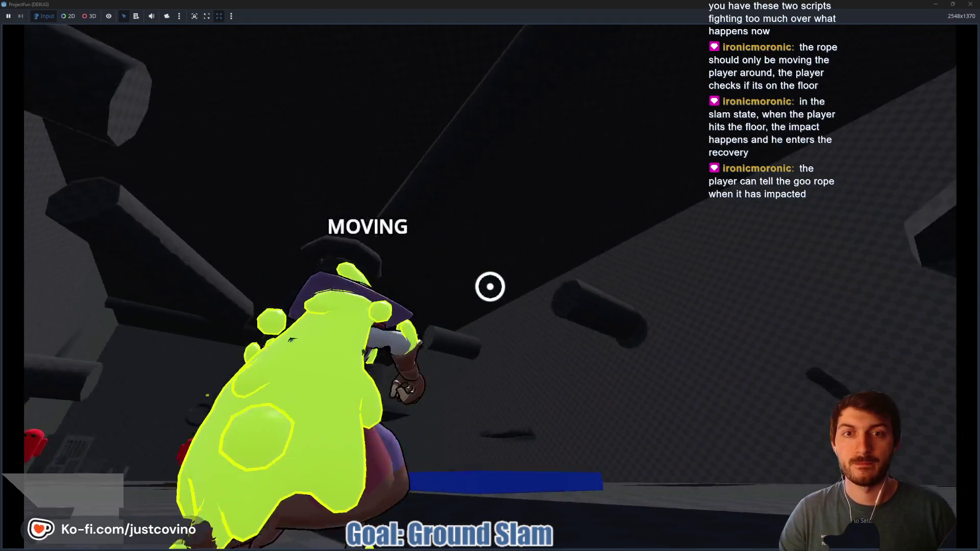
Swing, slam and walk with W to confirm the player returns to MOVING, then stop the game
{"action": "left_click", "coordinate": [490, 286]}
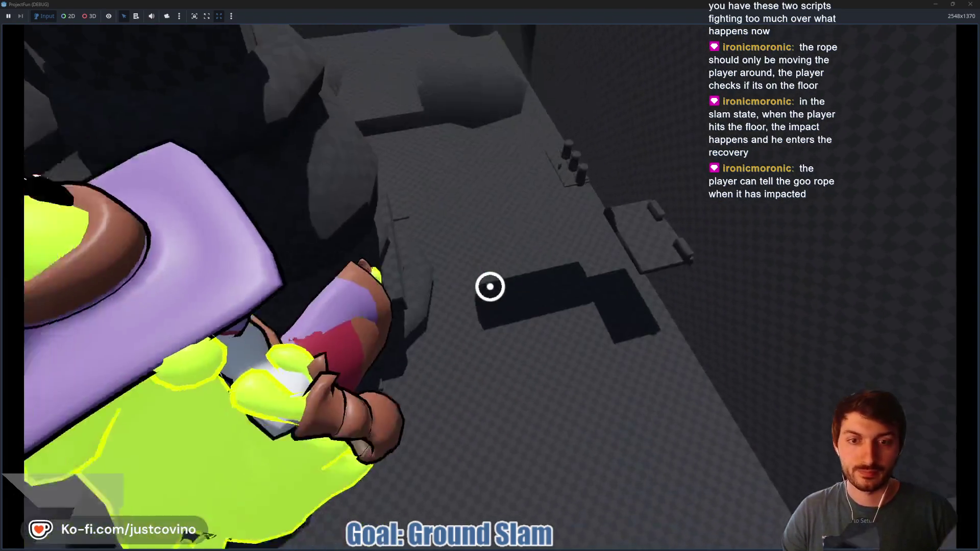
{"action": "left_click", "coordinate": [490, 286]}
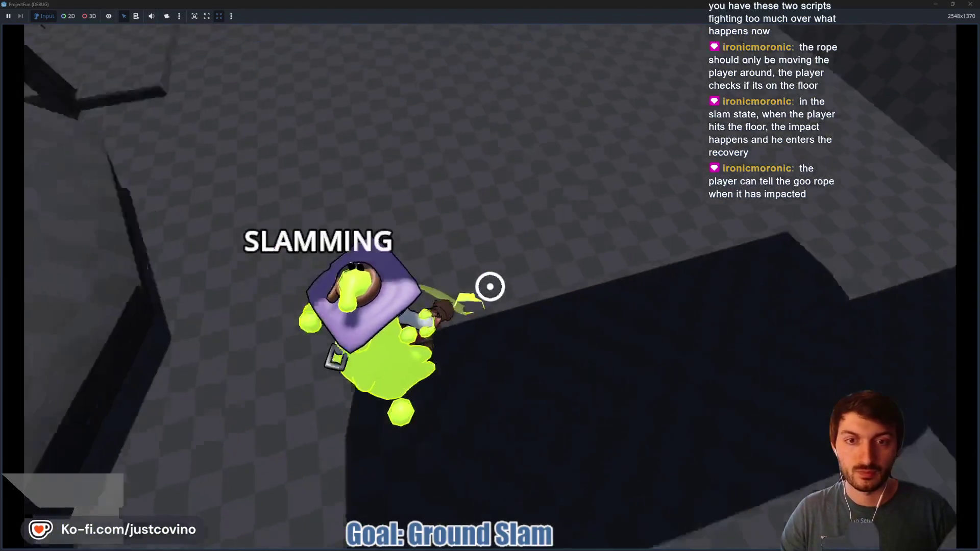
{"action": "key", "text": "w"}
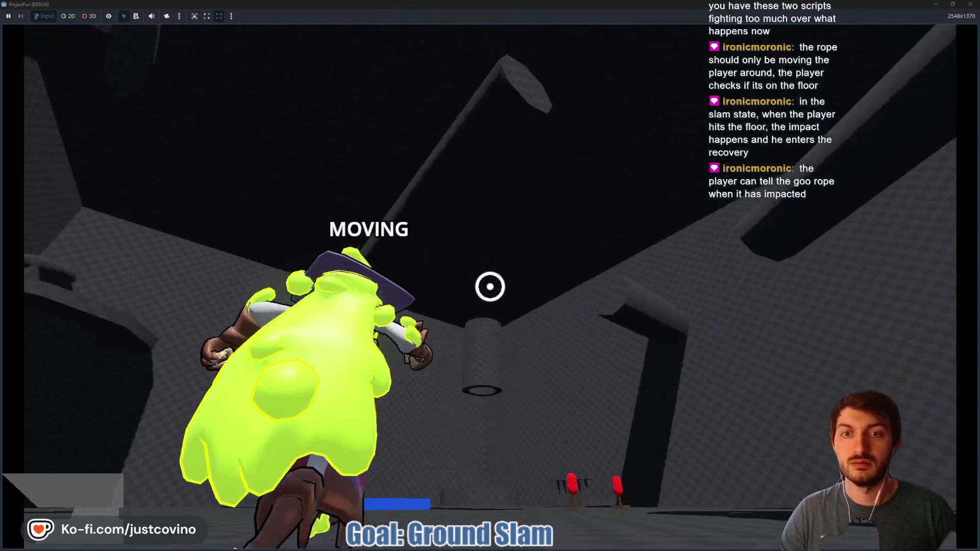
{"action": "left_click", "coordinate": [490, 286]}
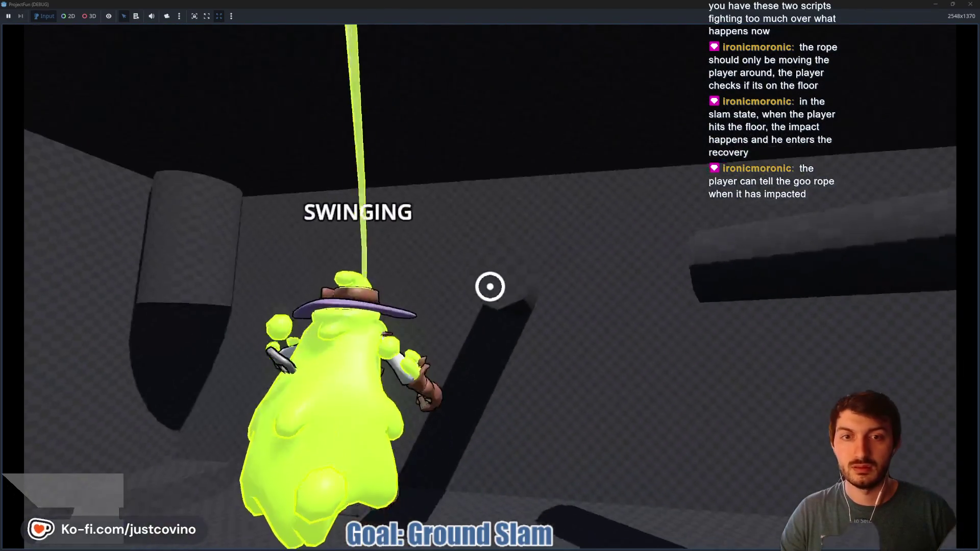
{"action": "key", "text": "w"}
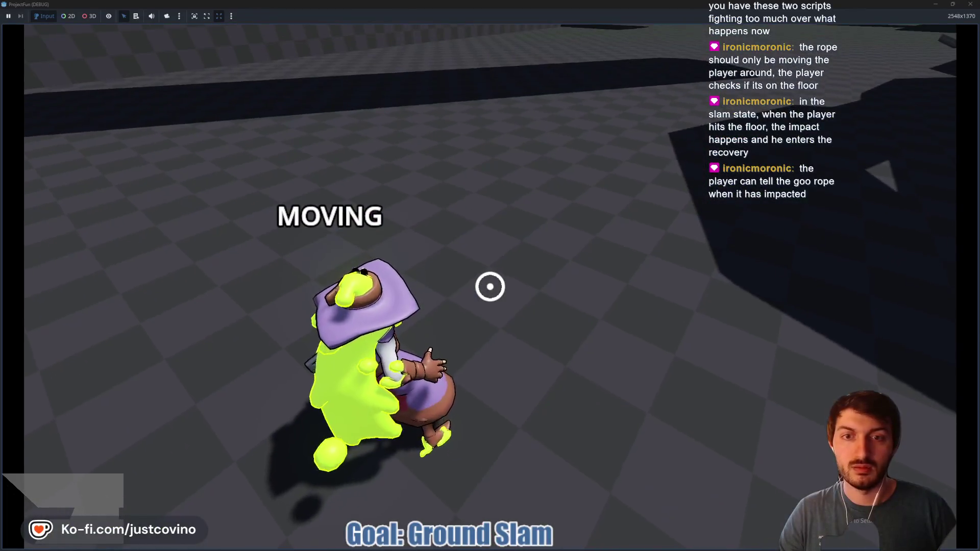
{"action": "key", "text": "F8"}
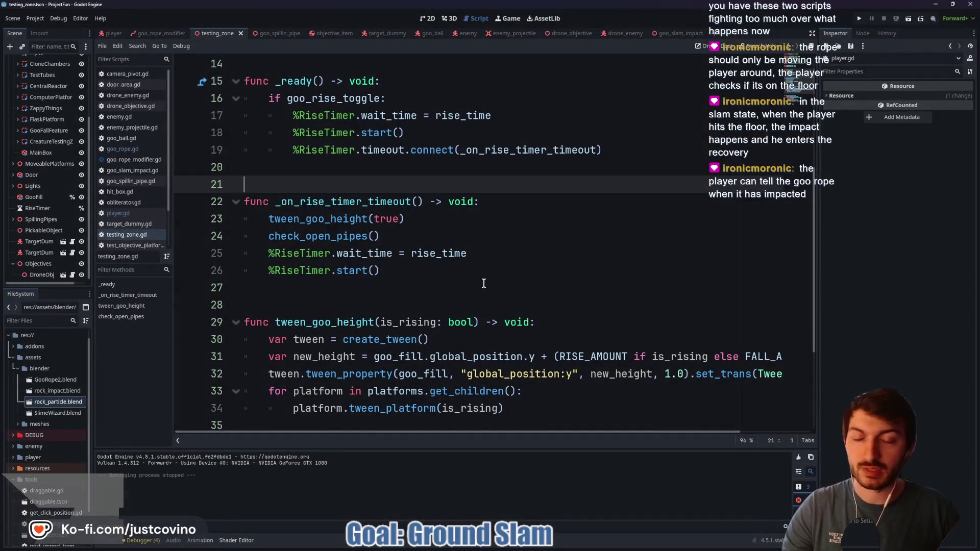
{"action": "scroll", "coordinate": [477, 270], "scroll_direction": "up", "scroll_amount": 4}
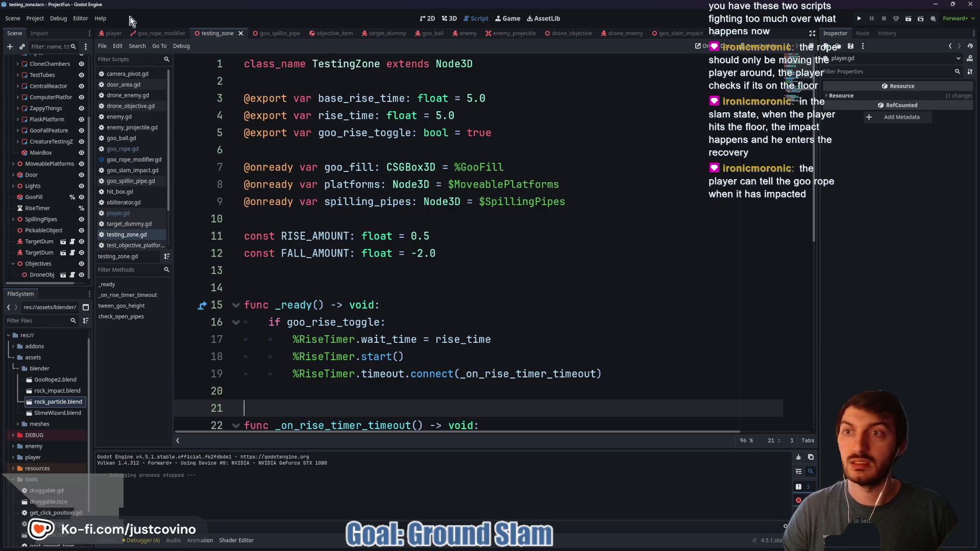
Append SLAMRECOVERY to the State enum on line 3, then move below the SLAMMING match case
{"action": "left_click", "coordinate": [113, 33]}
{"action": "scroll", "coordinate": [517, 174], "scroll_direction": "up", "scroll_amount": 12}
{"action": "scroll", "coordinate": [517, 174], "scroll_direction": "up", "scroll_amount": 20}
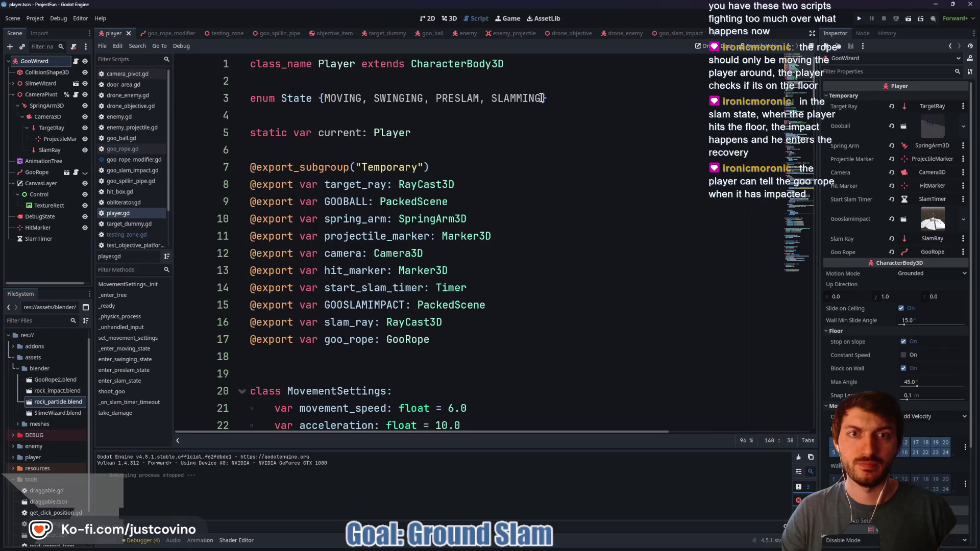
{"action": "left_click", "coordinate": [543, 98]}
{"action": "type", "text": "SLAMRECOVERY"}
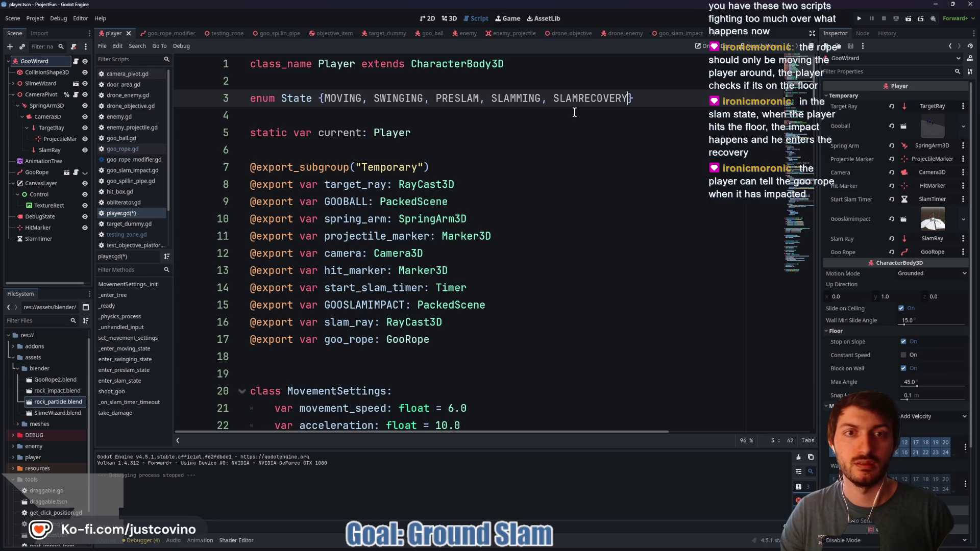
{"action": "scroll", "coordinate": [475, 147], "scroll_direction": "down", "scroll_amount": 20}
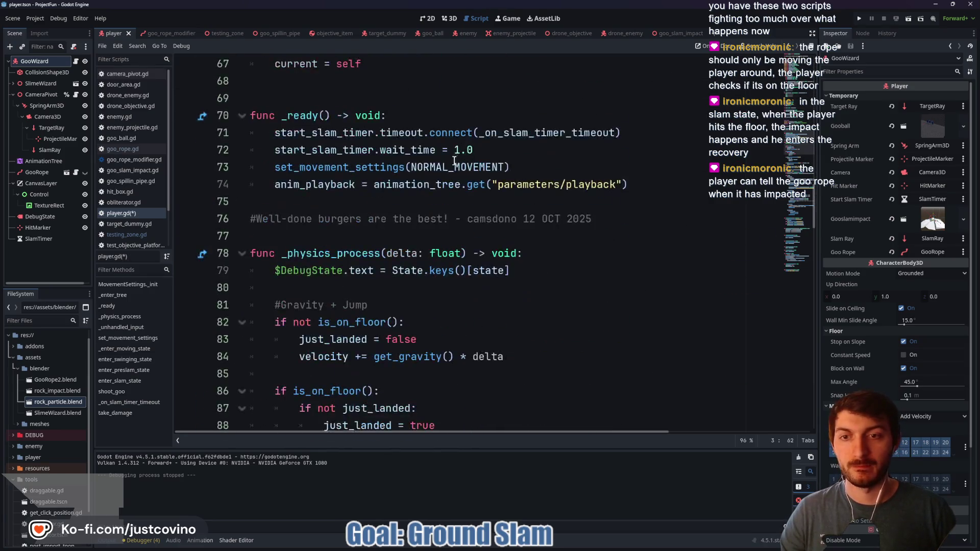
{"action": "scroll", "coordinate": [446, 168], "scroll_direction": "down", "scroll_amount": 15}
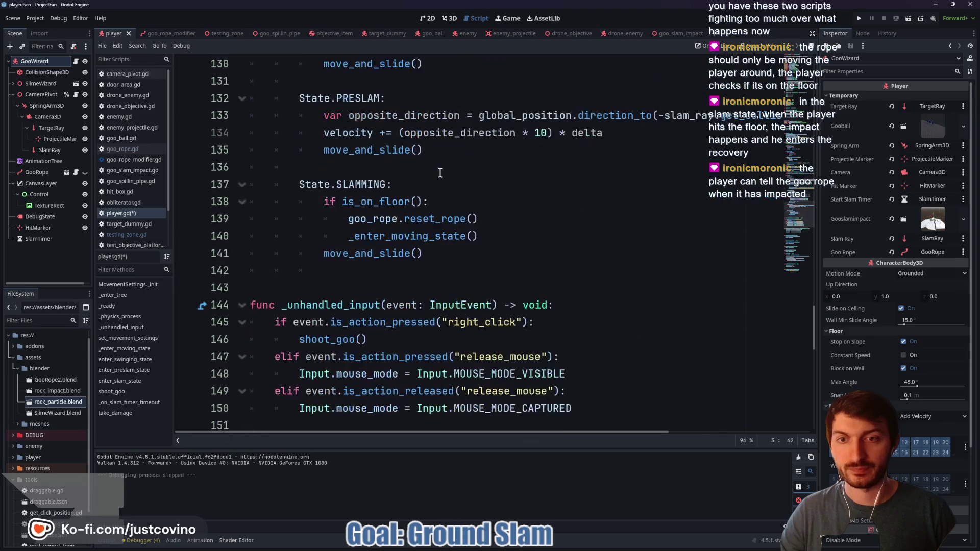
{"action": "left_click", "coordinate": [353, 279]}
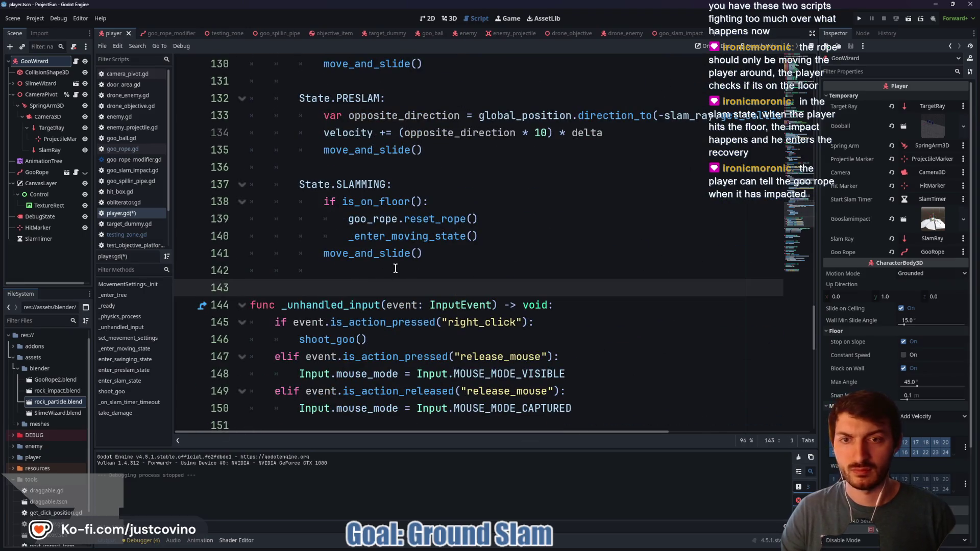
{"action": "left_click", "coordinate": [354, 274]}
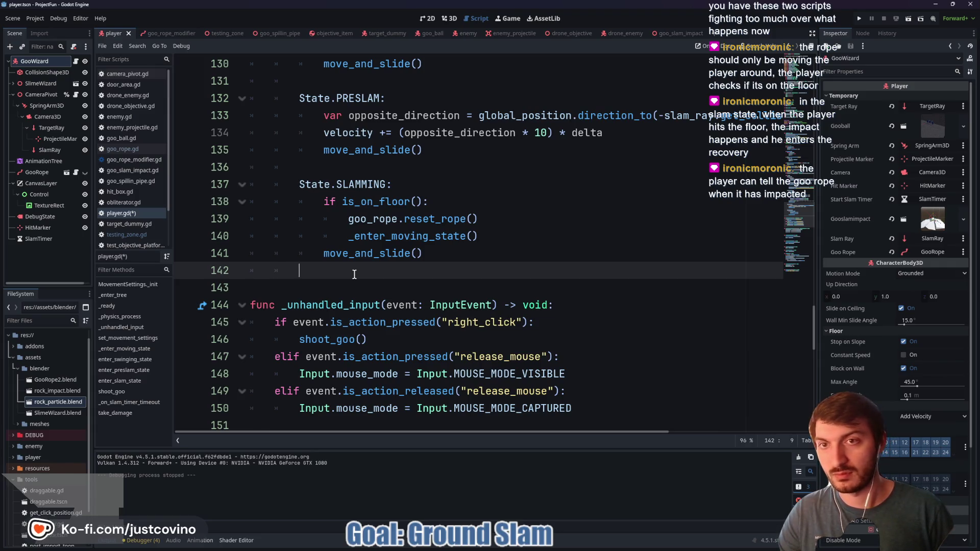
Add a State.SLAMRECOVERY match case whose body sets velocity = Vector3.ZERO
{"action": "key", "text": "Return"}
{"action": "type", "text": "State.SLAMRE"}
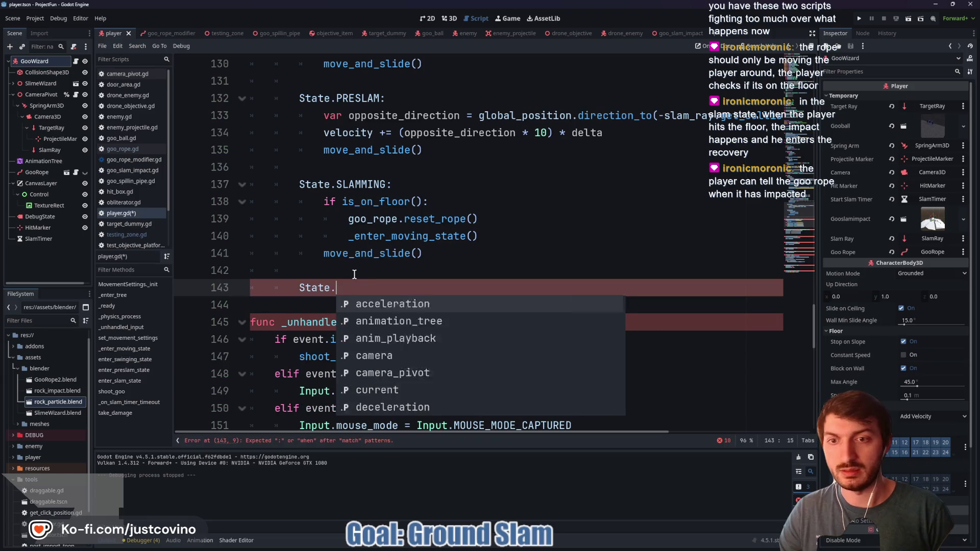
{"action": "key", "text": "Return"}
{"action": "type", "text": ":"}
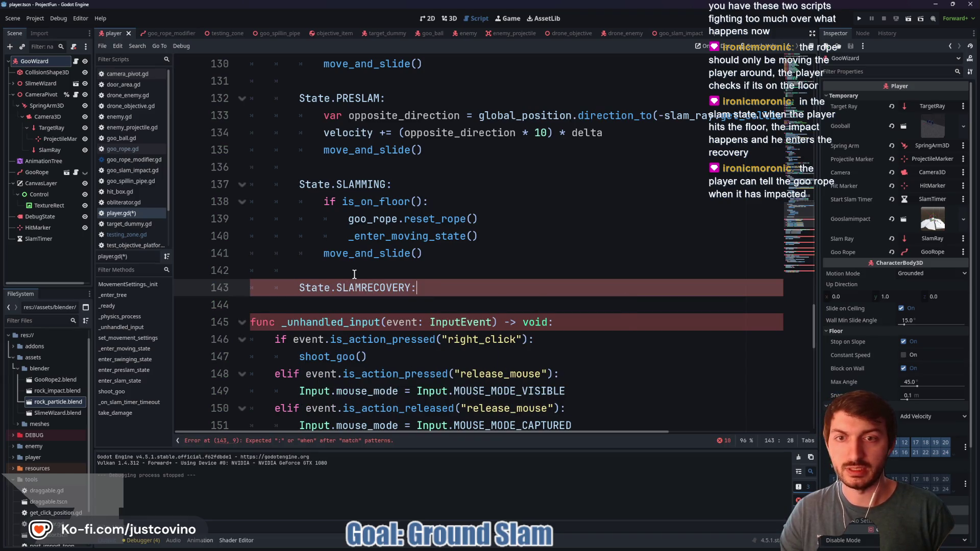
{"action": "key", "text": "Return"}
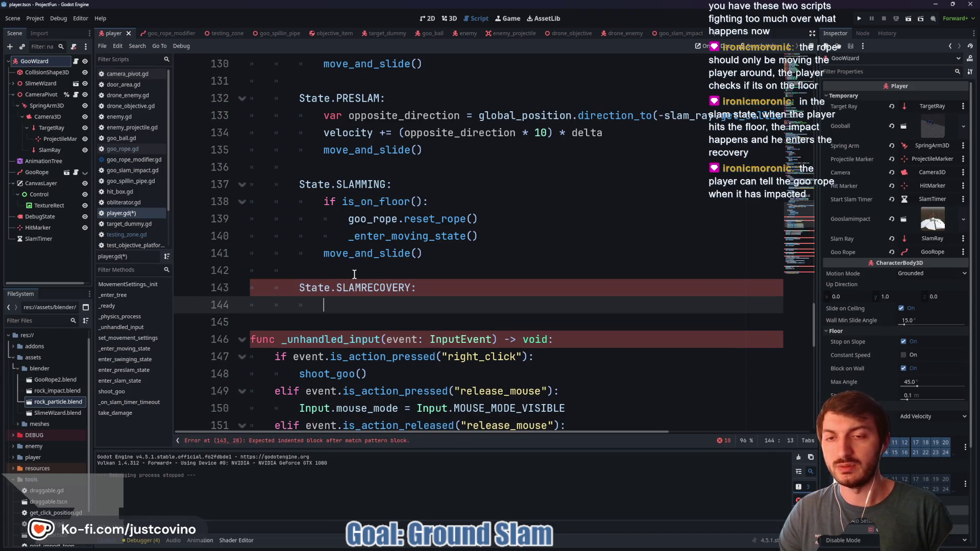
{"action": "type", "text": "vel"}
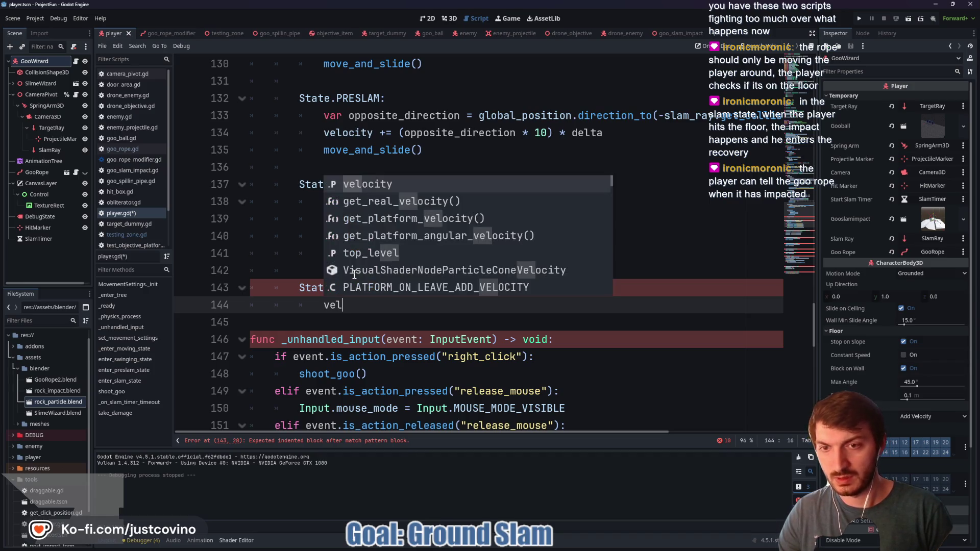
{"action": "key", "text": "Return"}
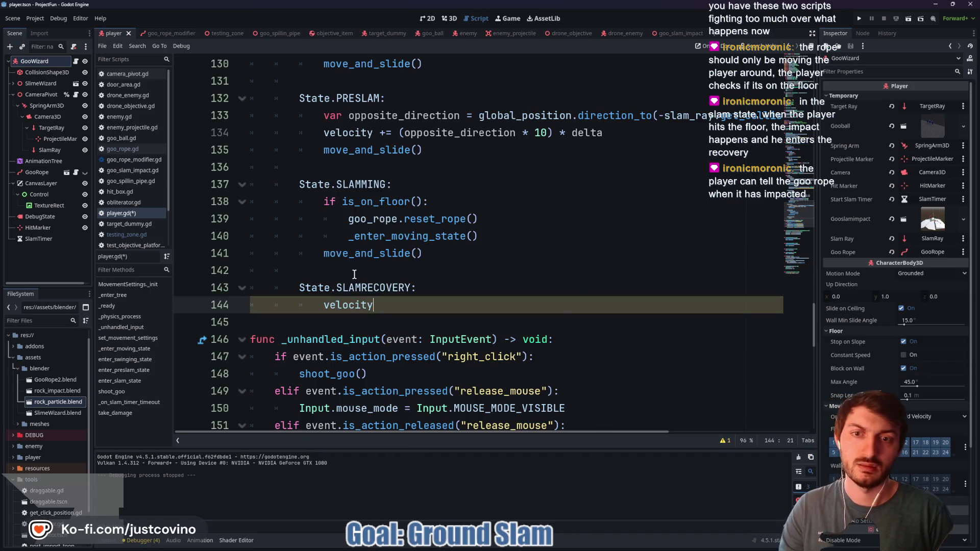
{"action": "type", "text": "= Vector3."}
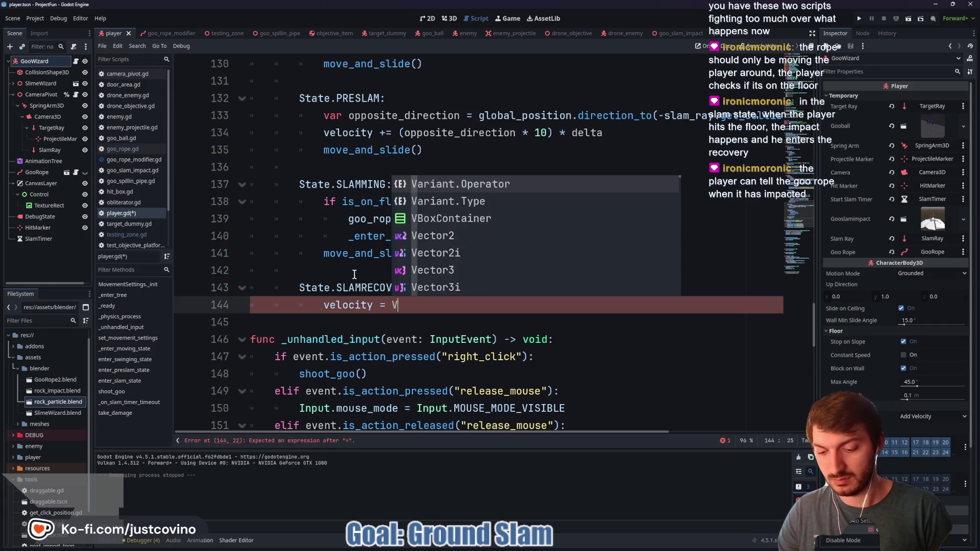
{"action": "type", "text": "ZERO"}
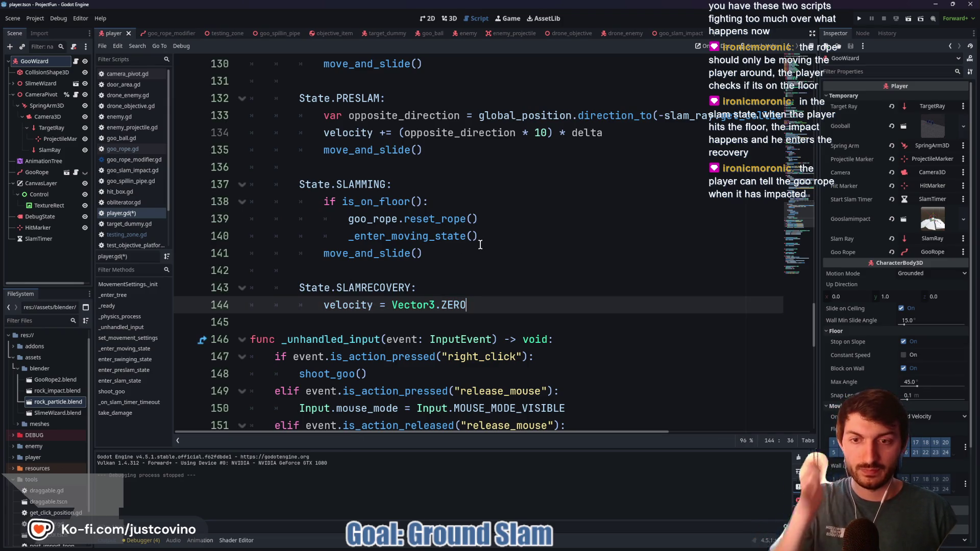
{"action": "scroll", "coordinate": [480, 246], "scroll_direction": "down", "scroll_amount": 8}
{"action": "scroll", "coordinate": [459, 257], "scroll_direction": "down", "scroll_amount": 3}
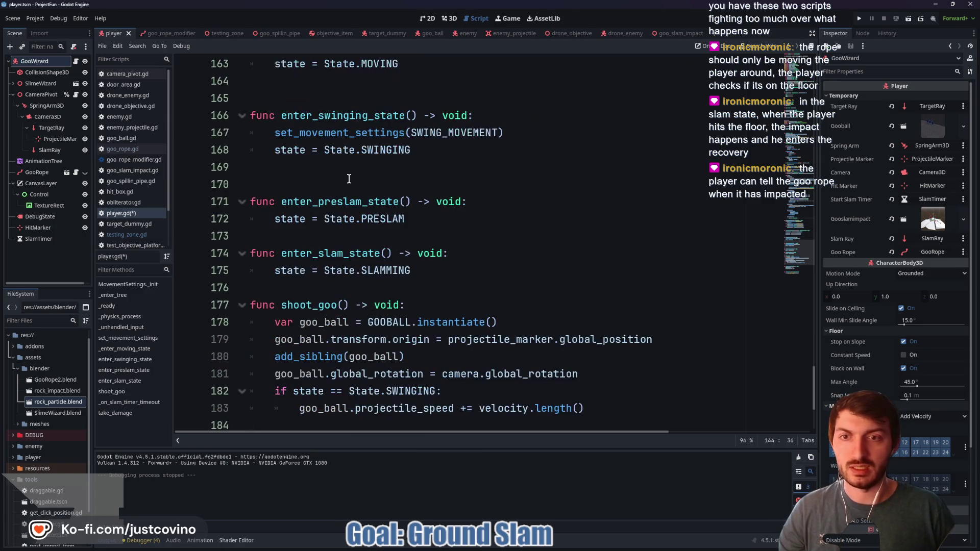
Tidy the blank lines between the state-entry functions in player.gd
{"action": "left_click", "coordinate": [348, 181]}
{"action": "key", "text": "BackSpace"}
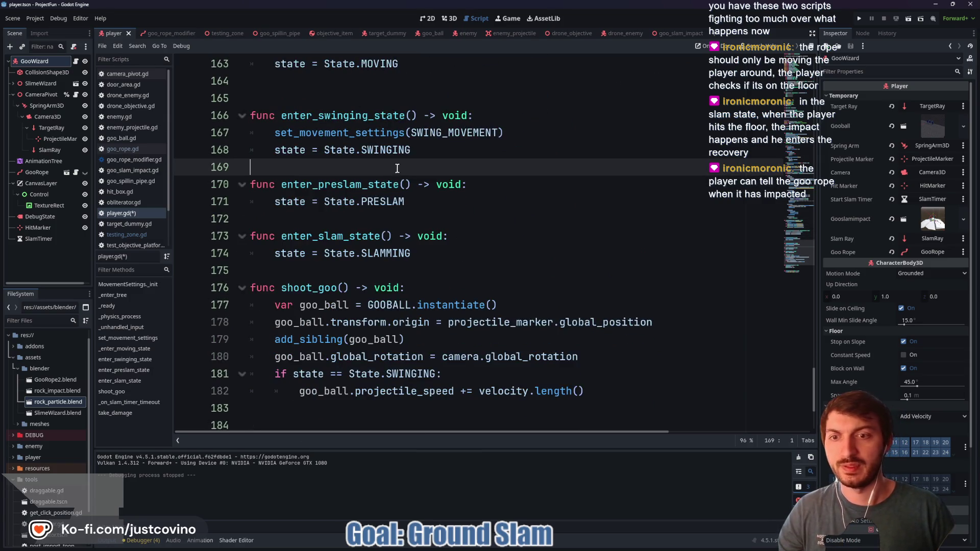
{"action": "left_click", "coordinate": [319, 267]}
{"action": "key", "text": "Return"}
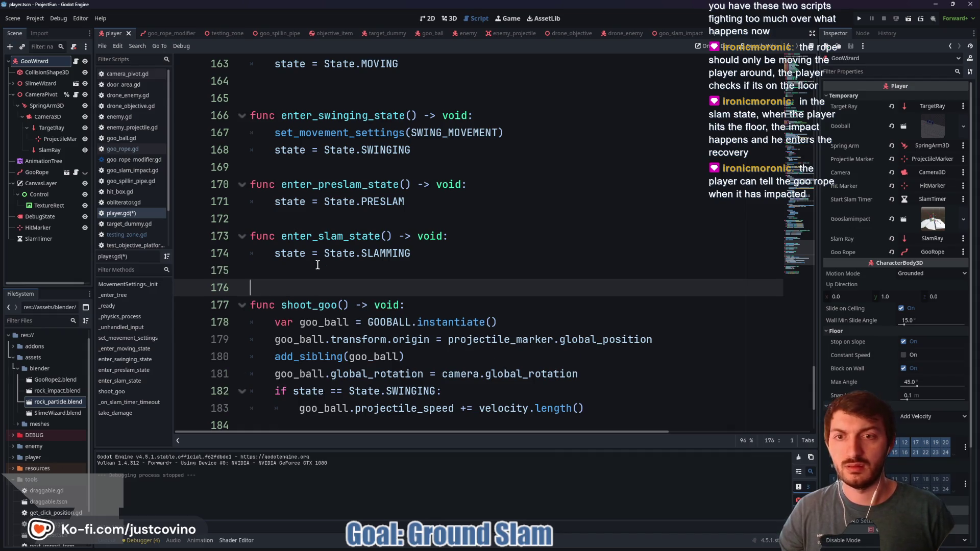
{"action": "key", "text": "Down"}
{"action": "key", "text": "Down"}
{"action": "key", "text": "Down"}
{"action": "scroll", "coordinate": [306, 265], "scroll_direction": "up", "scroll_amount": 5}
{"action": "left_click", "coordinate": [282, 357]}
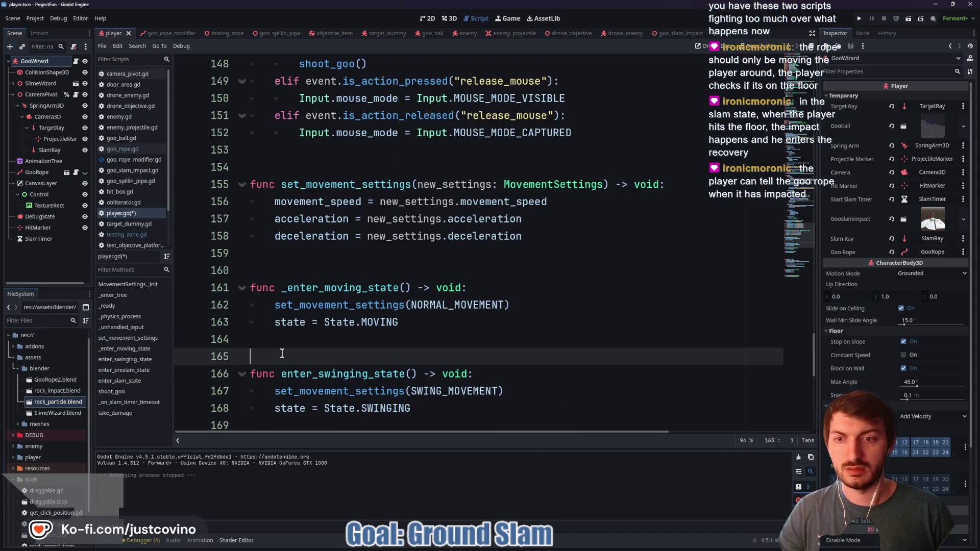
{"action": "key", "text": "BackSpace"}
Insert a '#region State Swaps' line above _enter_moving_state
{"action": "left_click", "coordinate": [290, 267]}
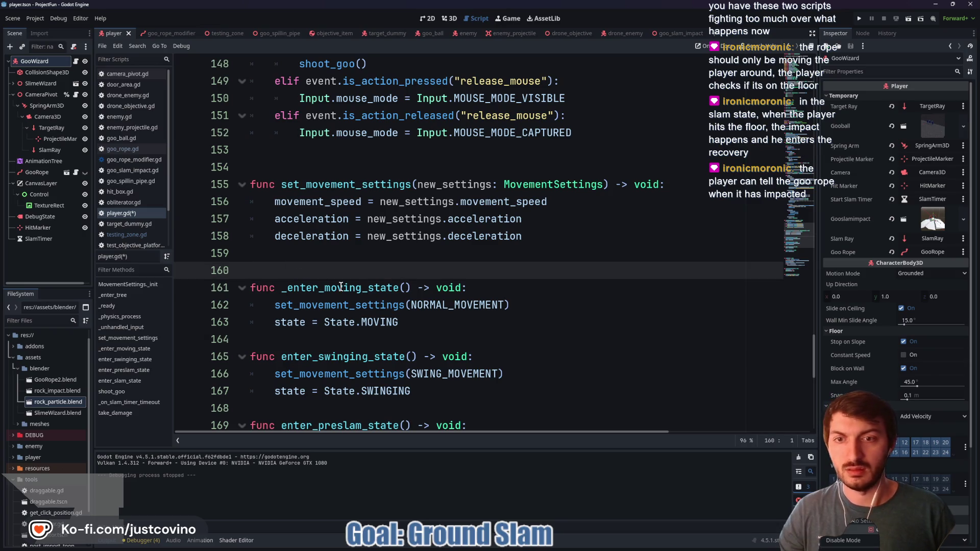
{"action": "type", "text": "#region State Swaps"}
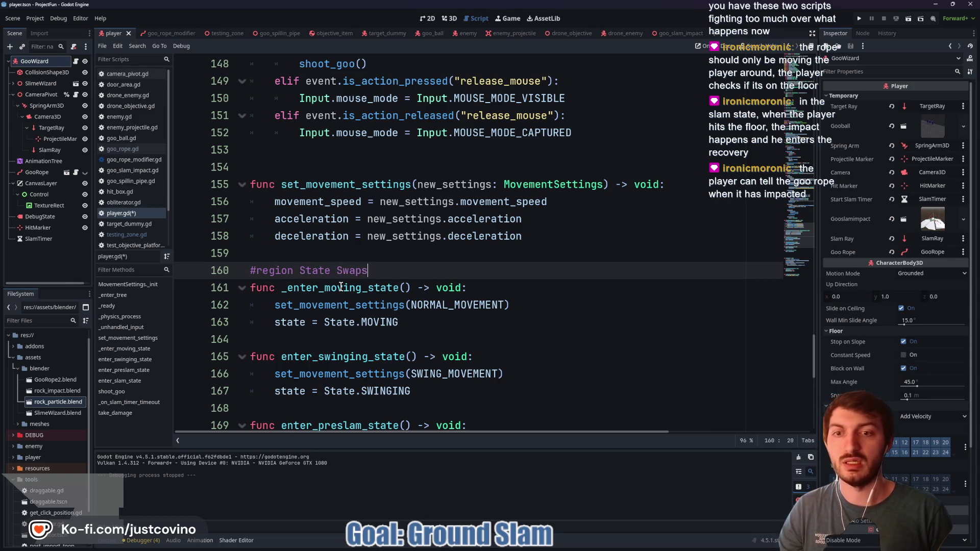
{"action": "scroll", "coordinate": [297, 284], "scroll_direction": "down", "scroll_amount": 5}
{"action": "left_click", "coordinate": [274, 297]}
Close the region with #endregion and write _enter_slam_recovery_state() setting state = State.SLAMRECOVERY
{"action": "type", "text": "#endregion"}
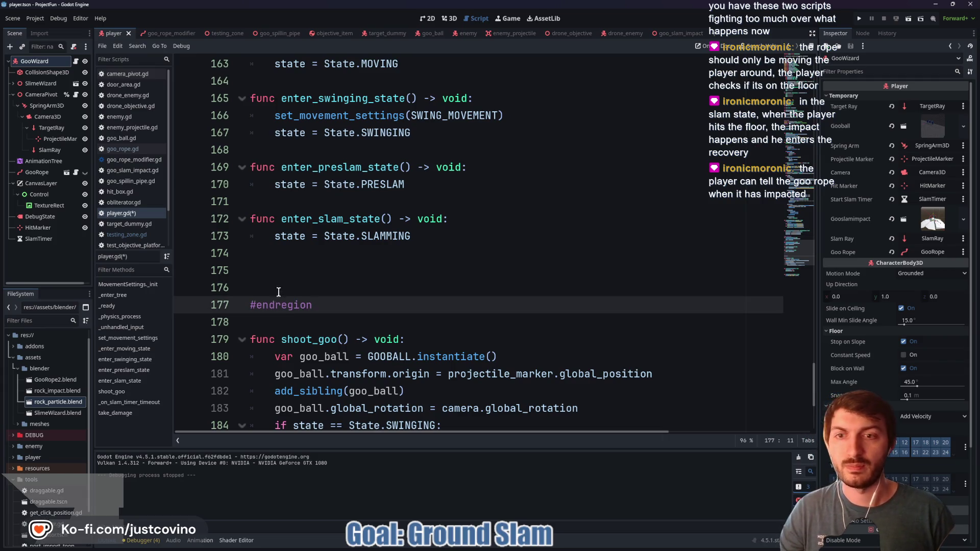
{"action": "left_click", "coordinate": [280, 272]}
{"action": "type", "text": "func _enter"}
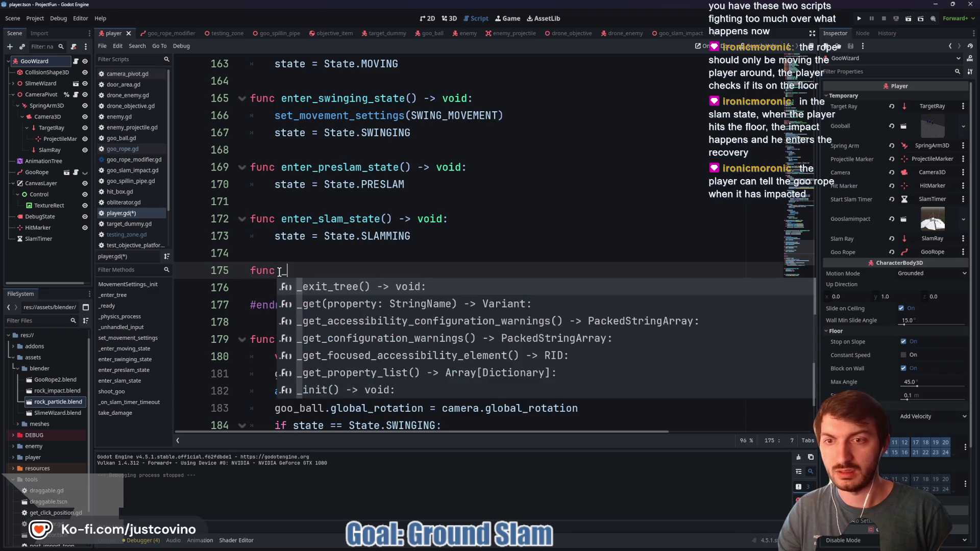
{"action": "type", "text": "_slam_recovery_state()"}
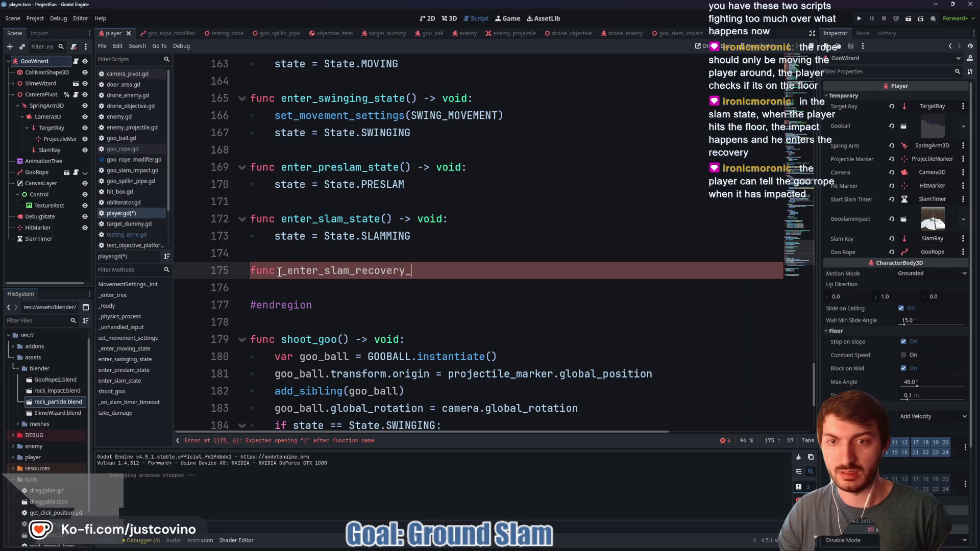
{"action": "type", "text": " ->"}
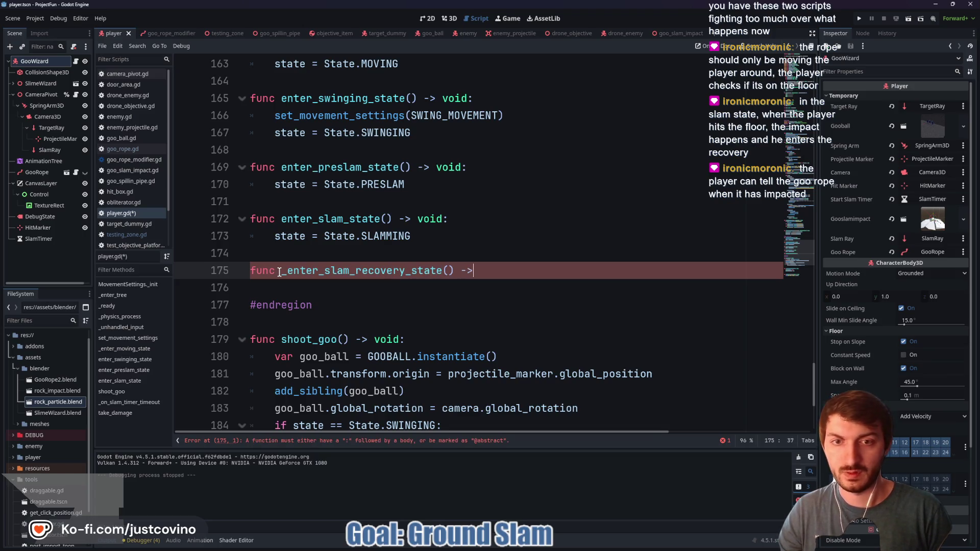
{"action": "type", "text": " void:"}
{"action": "key", "text": "Return"}
{"action": "type", "text": "st"}
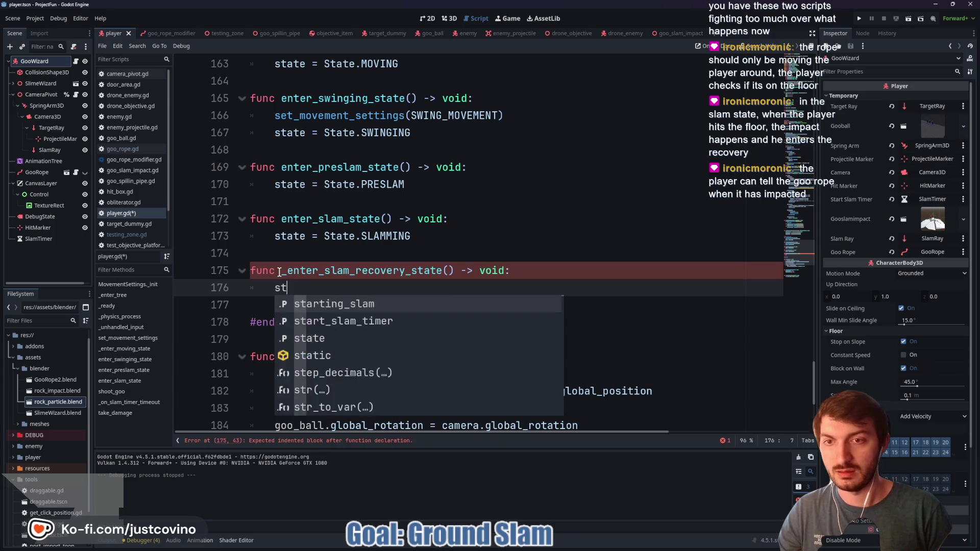
{"action": "type", "text": "ate = State."}
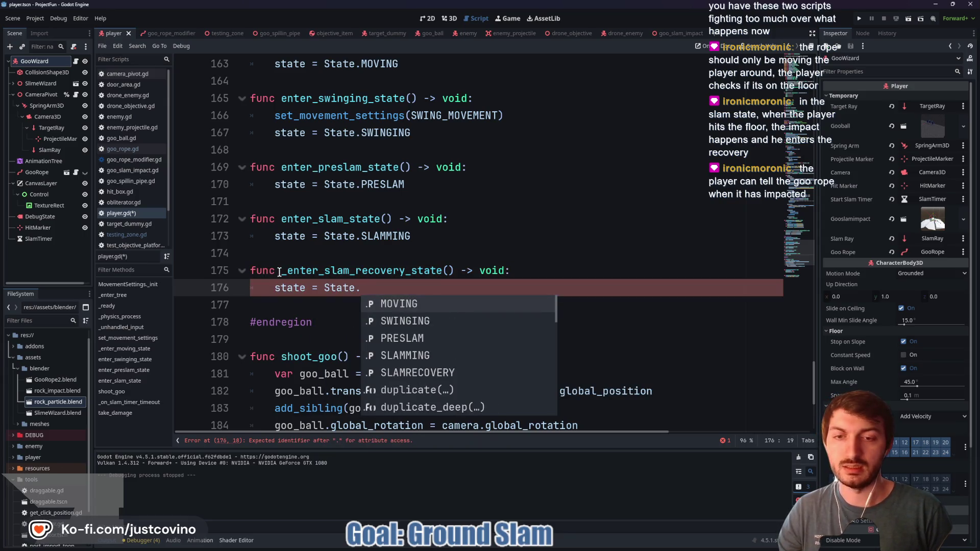
{"action": "type", "text": "SLAM"}
{"action": "key", "text": "Down"}
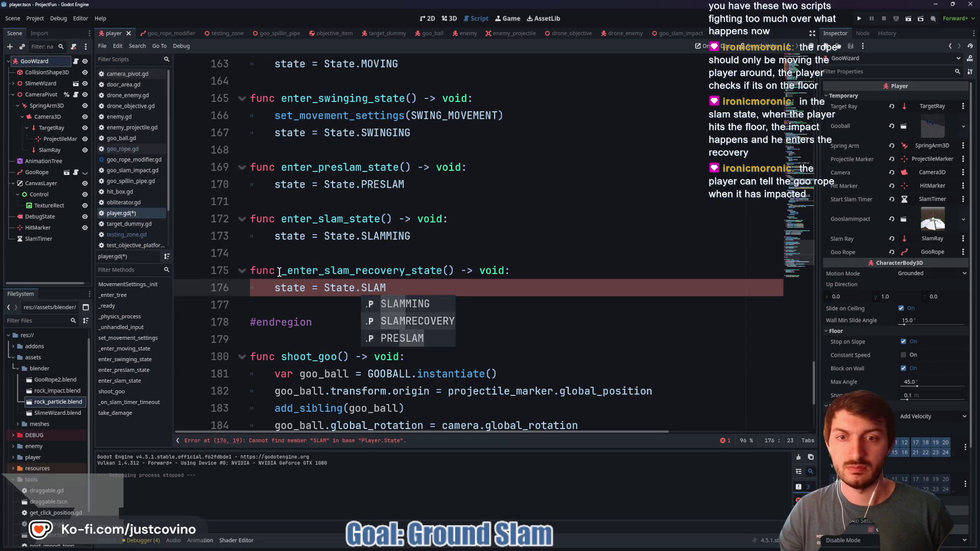
{"action": "key", "text": "Return"}
Correct the function name with an underscore and save player.gd
{"action": "left_click", "coordinate": [279, 271]}
{"action": "type", "text": "_"}
{"action": "left_click", "coordinate": [360, 310]}
{"action": "key", "text": "ctrl+s"}
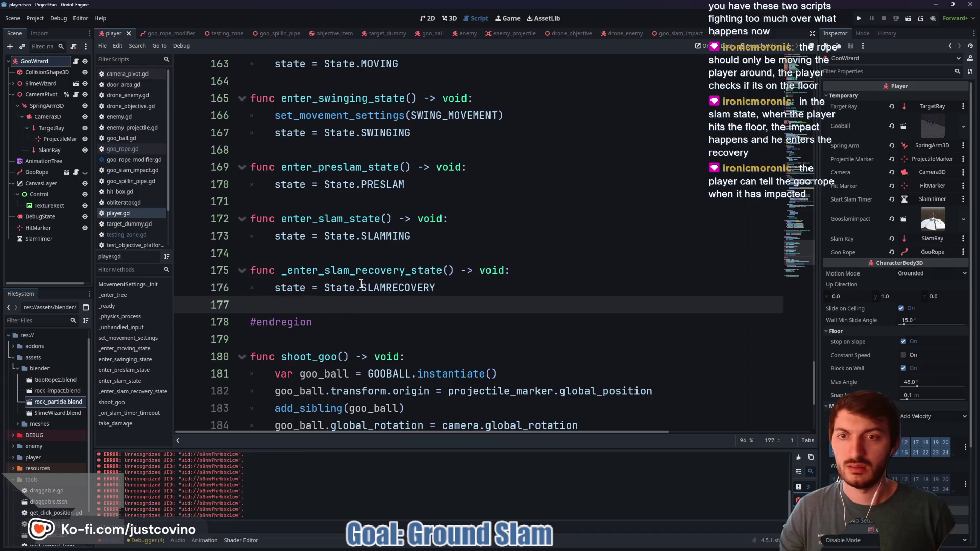
Open a new line at the start of the recovery function body, discarding a partly typed _on call
{"action": "left_click", "coordinate": [518, 275]}
{"action": "key", "text": "Return"}
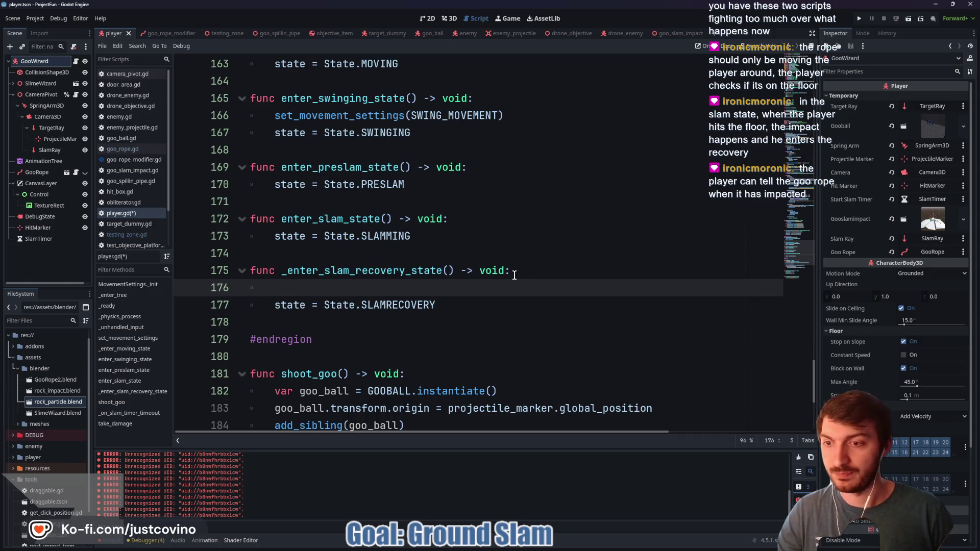
{"action": "type", "text": "on"}
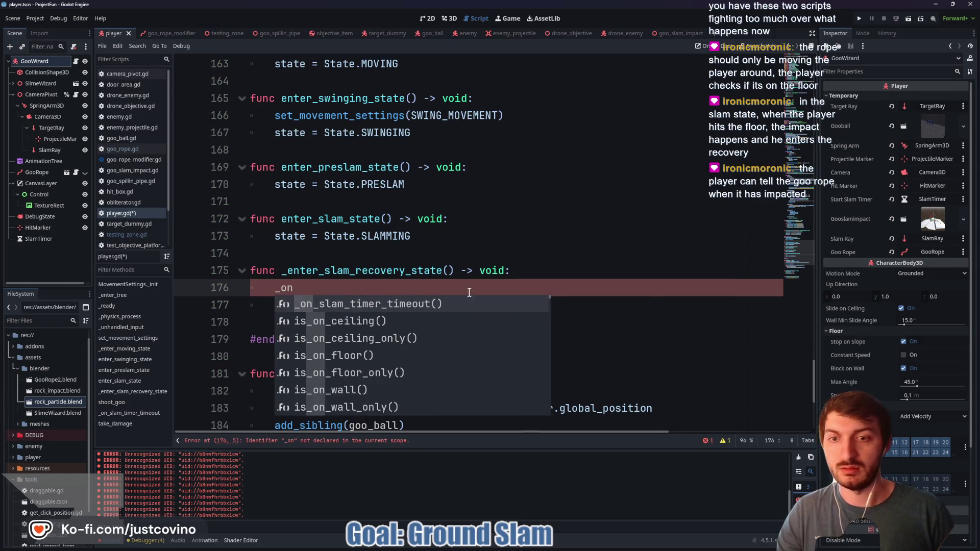
{"action": "key", "text": "BackSpace"}
{"action": "key", "text": "BackSpace"}
{"action": "key", "text": "BackSpace"}
{"action": "scroll", "coordinate": [348, 302], "scroll_direction": "down", "scroll_amount": 5}
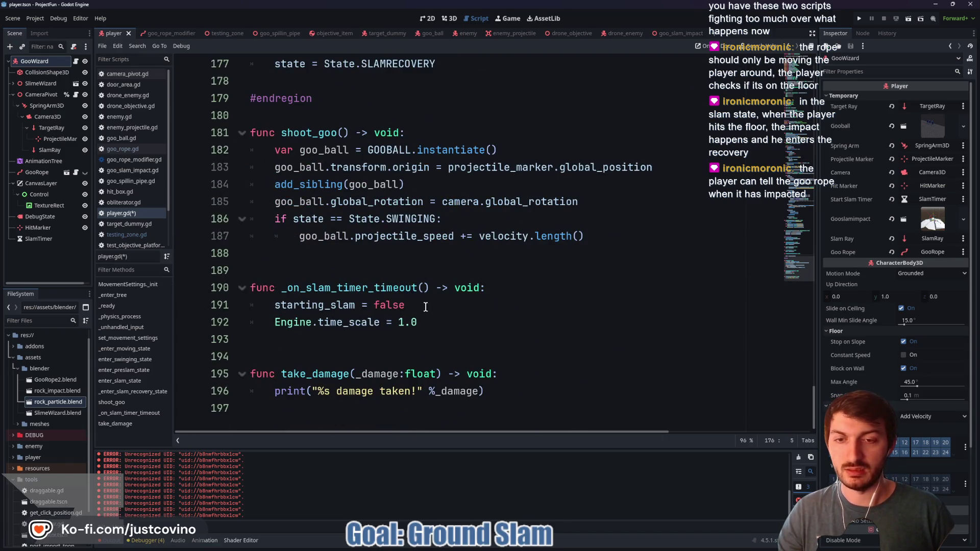
Delete the _on_slam_timer_timeout function and remove the SlamTimer node from the scene
{"action": "mouse_move", "coordinate": [444, 320]}
{"action": "left_mouse_down"}
{"action": "mouse_move", "coordinate": [393, 322]}
{"action": "mouse_move", "coordinate": [250, 287]}
{"action": "left_mouse_up"}
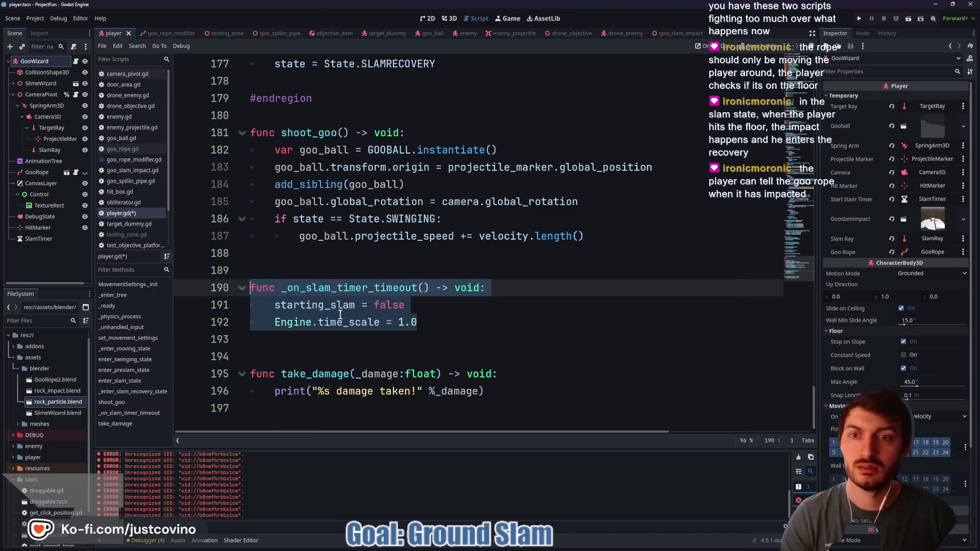
{"action": "key", "text": "BackSpace"}
{"action": "key", "text": "BackSpace"}
{"action": "key", "text": "BackSpace"}
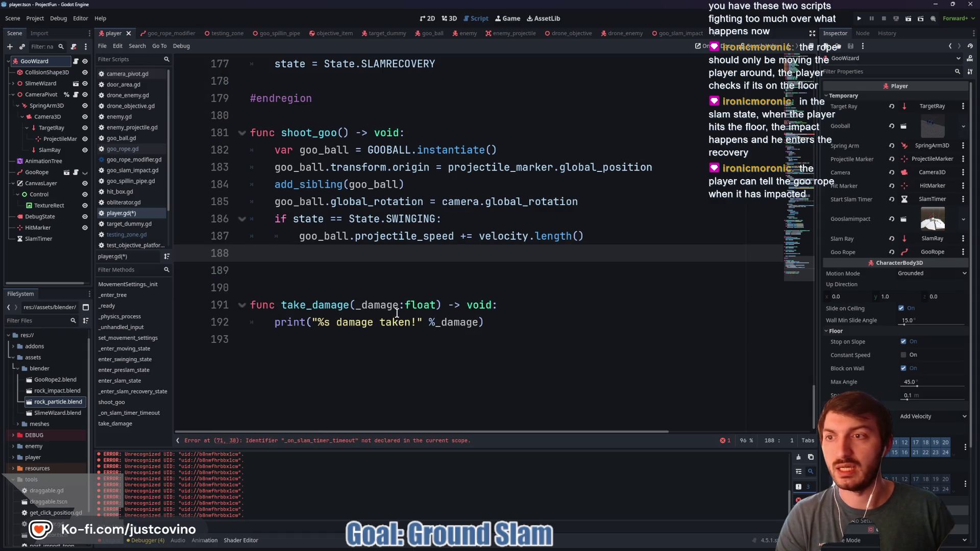
{"action": "left_click", "coordinate": [64, 239]}
{"action": "key", "text": "Delete"}
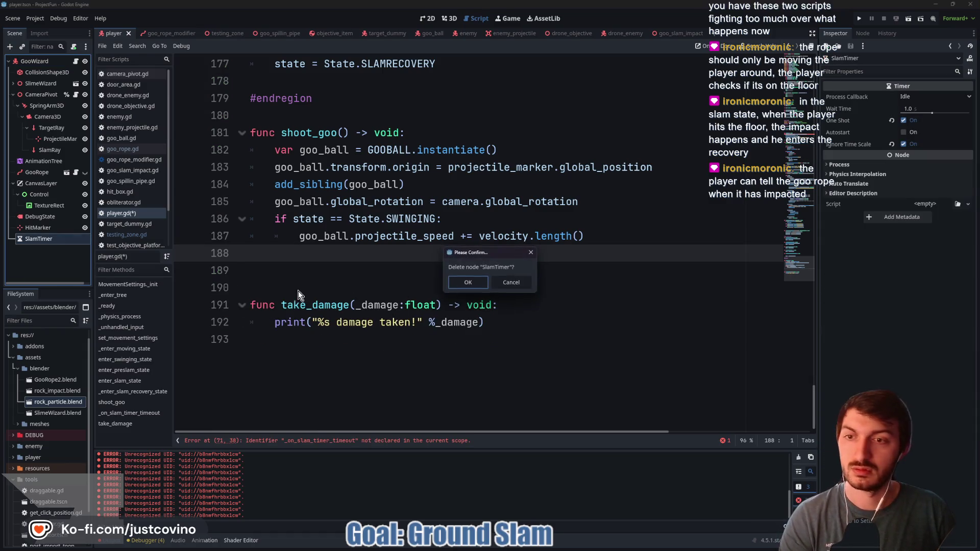
{"action": "left_click", "coordinate": [467, 285]}
Delete the start_slam_timer export declaration and its leftover empty line
{"action": "scroll", "coordinate": [386, 311], "scroll_direction": "up", "scroll_amount": 20}
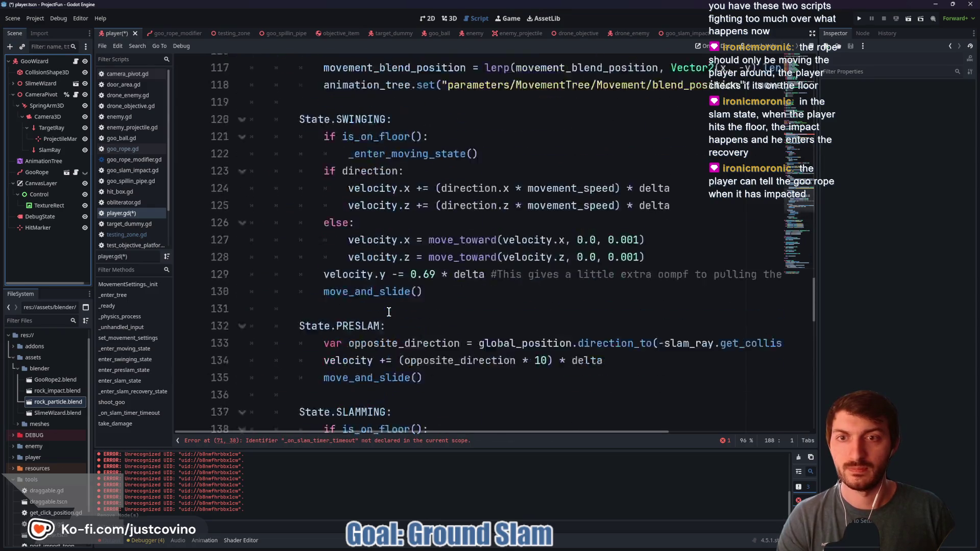
{"action": "scroll", "coordinate": [386, 311], "scroll_direction": "up", "scroll_amount": 20}
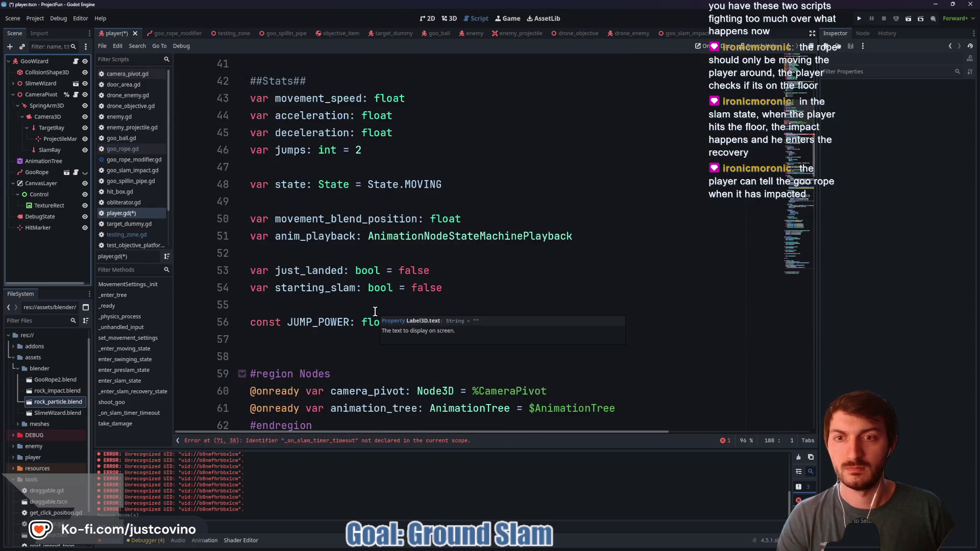
{"action": "scroll", "coordinate": [367, 312], "scroll_direction": "up", "scroll_amount": 13}
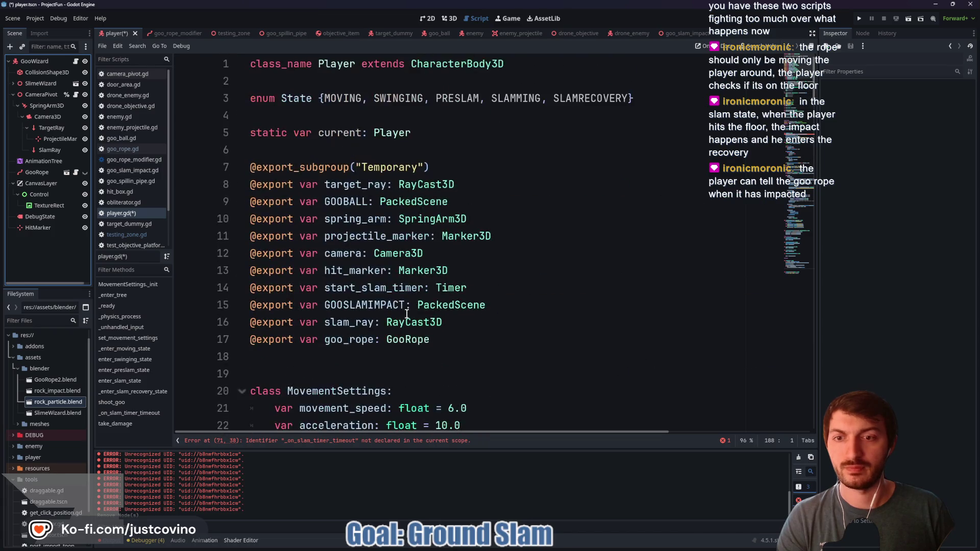
{"action": "left_click_drag", "start_coordinate": [488, 288], "coordinate": [193, 294]}
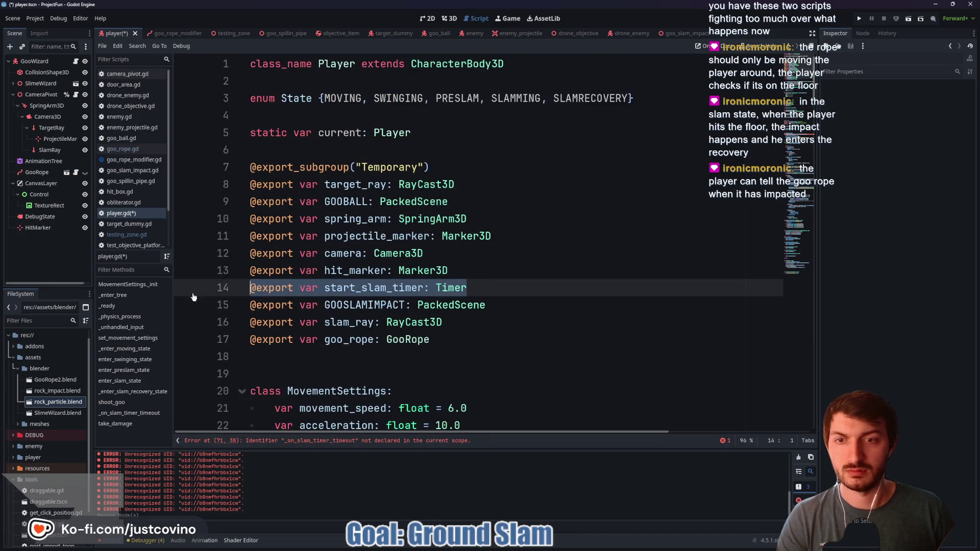
{"action": "key", "text": "BackSpace"}
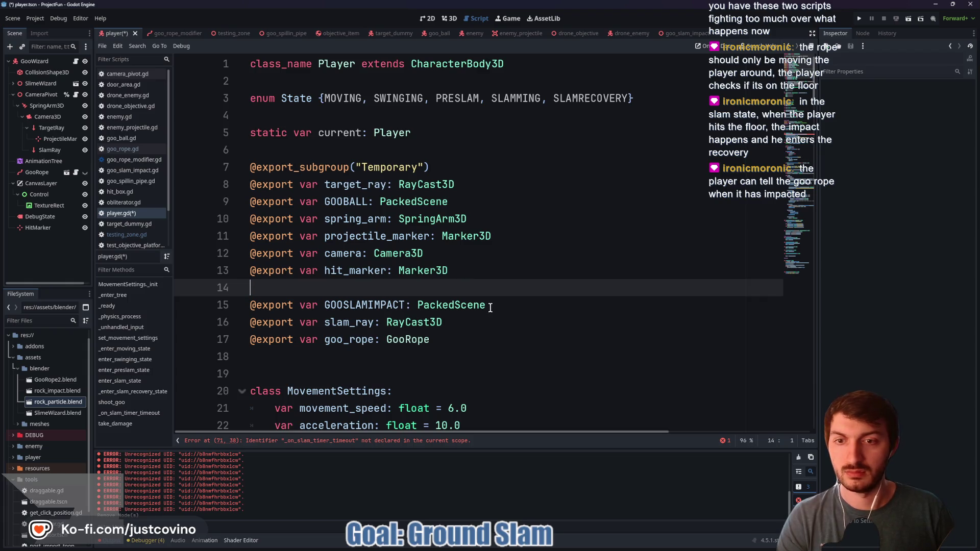
{"action": "key", "text": "BackSpace"}
Remove the slam timer's timeout connection and wait_time setup from _ready()
{"action": "scroll", "coordinate": [485, 304], "scroll_direction": "down", "scroll_amount": 16}
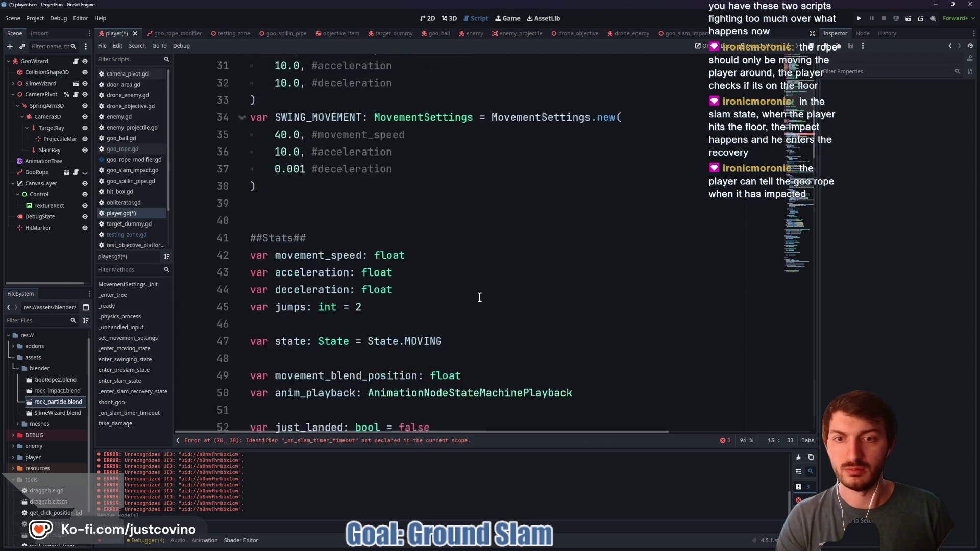
{"action": "scroll", "coordinate": [480, 298], "scroll_direction": "down", "scroll_amount": 3}
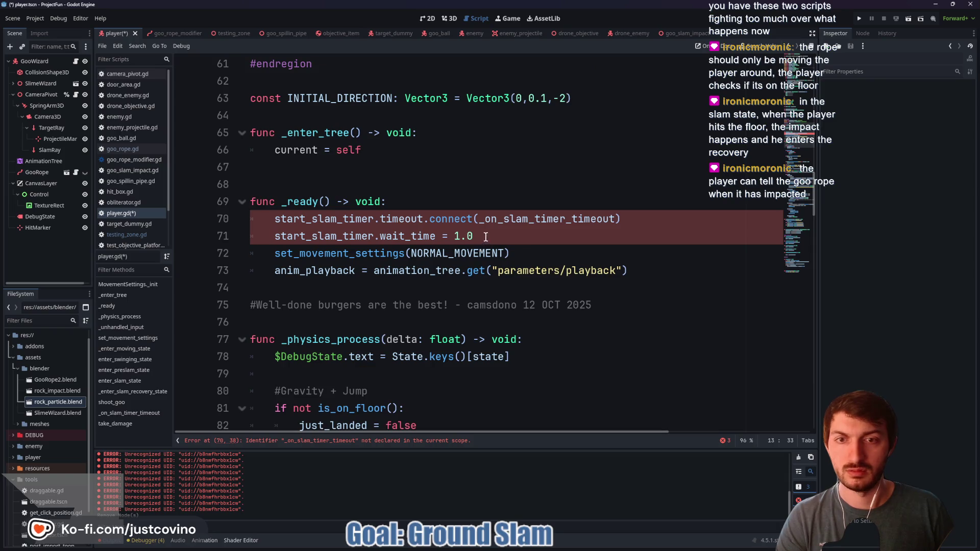
{"action": "left_click_drag", "start_coordinate": [477, 236], "coordinate": [240, 220]}
{"action": "key", "text": "BackSpace"}
{"action": "key", "text": "BackSpace"}
{"action": "scroll", "coordinate": [453, 260], "scroll_direction": "down", "scroll_amount": 16}
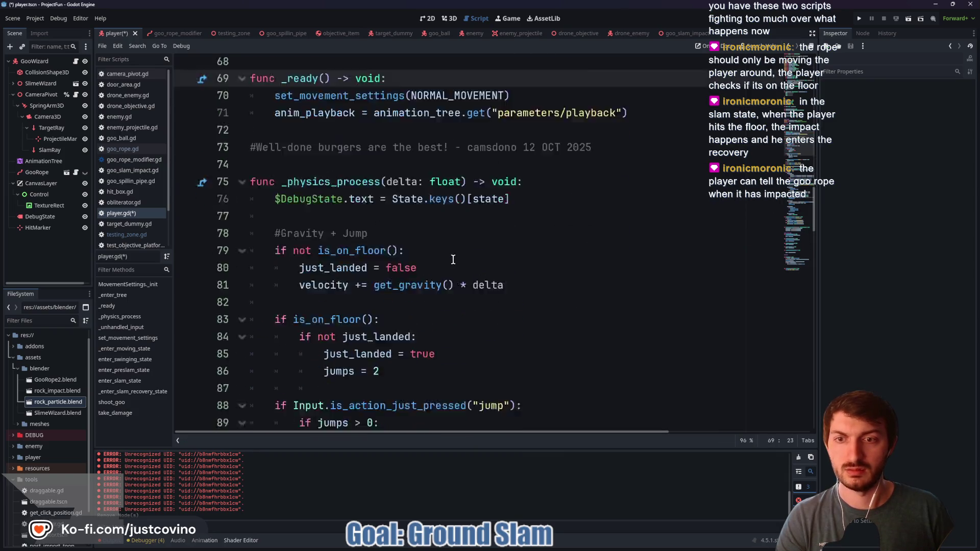
Add a blank line before the State Swaps region and remove the stray blank line in _enter_slam_recovery_state
{"action": "scroll", "coordinate": [440, 257], "scroll_direction": "down", "scroll_amount": 11}
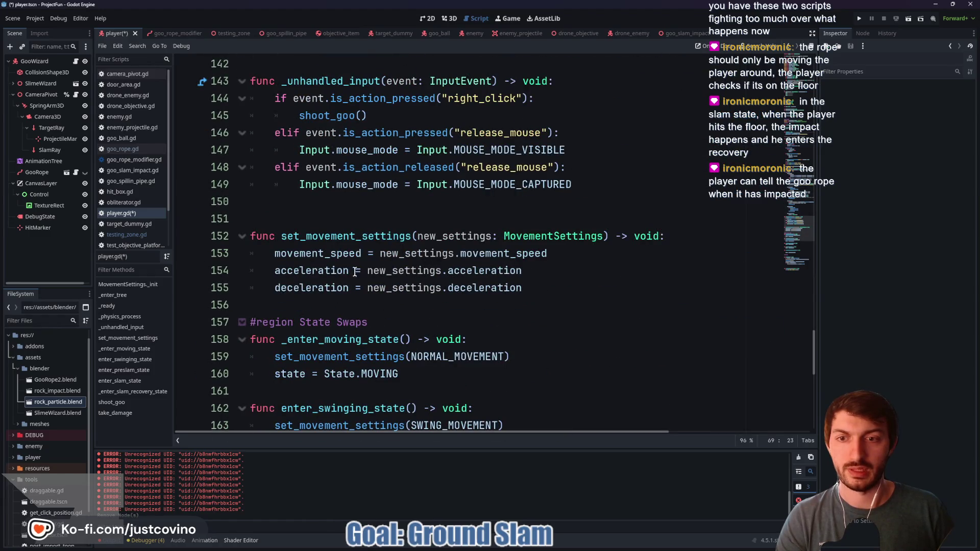
{"action": "scroll", "coordinate": [282, 289], "scroll_direction": "down", "scroll_amount": 2}
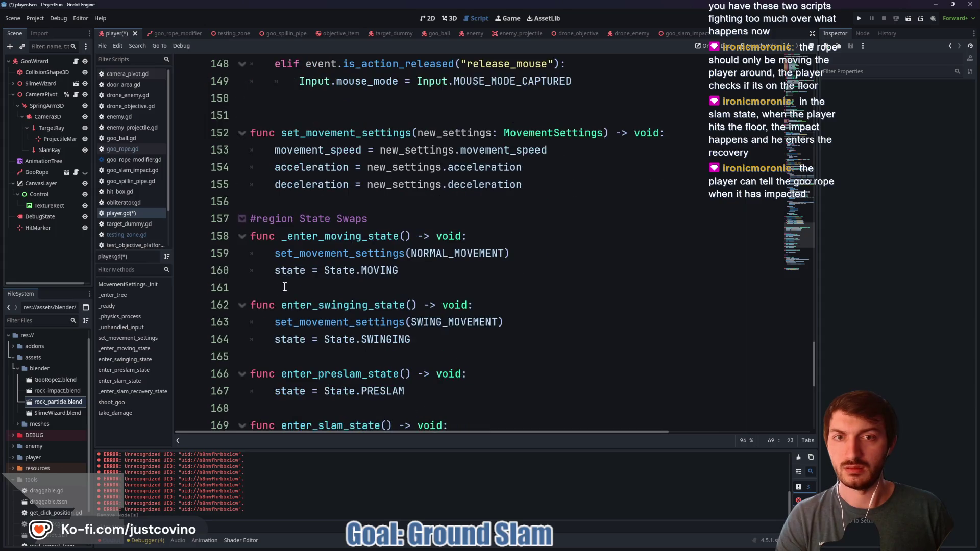
{"action": "left_click", "coordinate": [302, 198]}
{"action": "key", "text": "Return"}
{"action": "scroll", "coordinate": [419, 211], "scroll_direction": "down", "scroll_amount": 4}
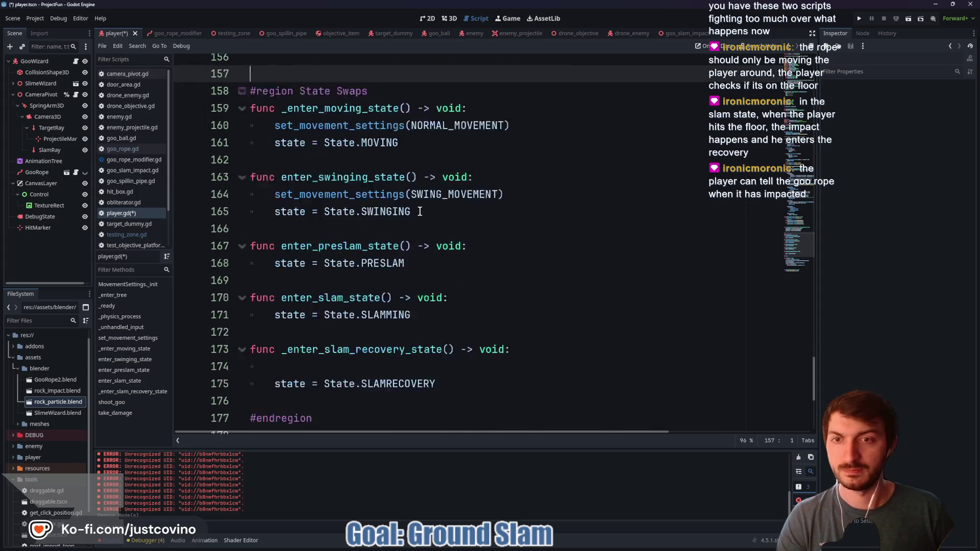
{"action": "left_click", "coordinate": [320, 307]}
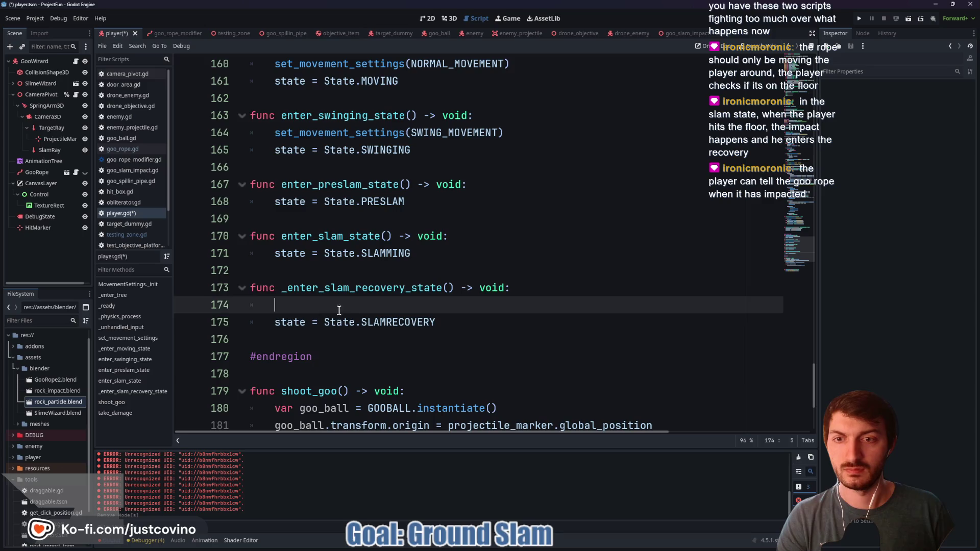
{"action": "key", "text": "BackSpace"}
{"action": "key", "text": "BackSpace"}
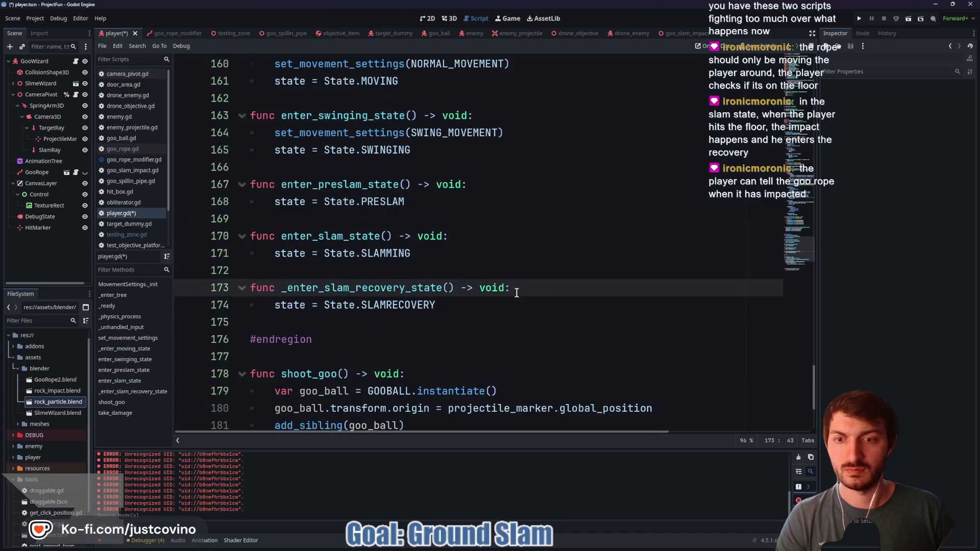
Switch to the goo_rope_modifier scene tab to show goo_rope.gd
{"action": "scroll", "coordinate": [516, 293], "scroll_direction": "down", "scroll_amount": 3}
{"action": "scroll", "coordinate": [510, 290], "scroll_direction": "up", "scroll_amount": 3}
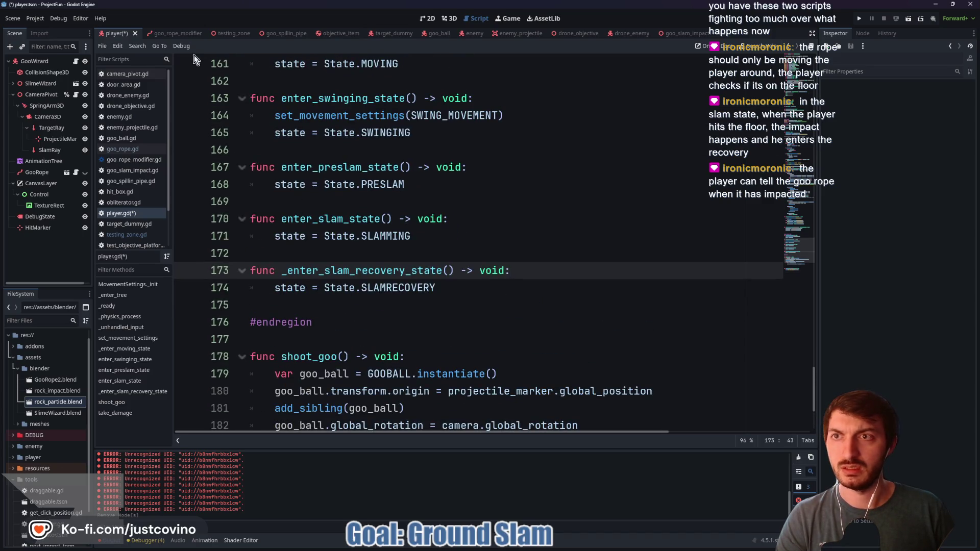
{"action": "scroll", "coordinate": [444, 270], "scroll_direction": "down", "scroll_amount": 3}
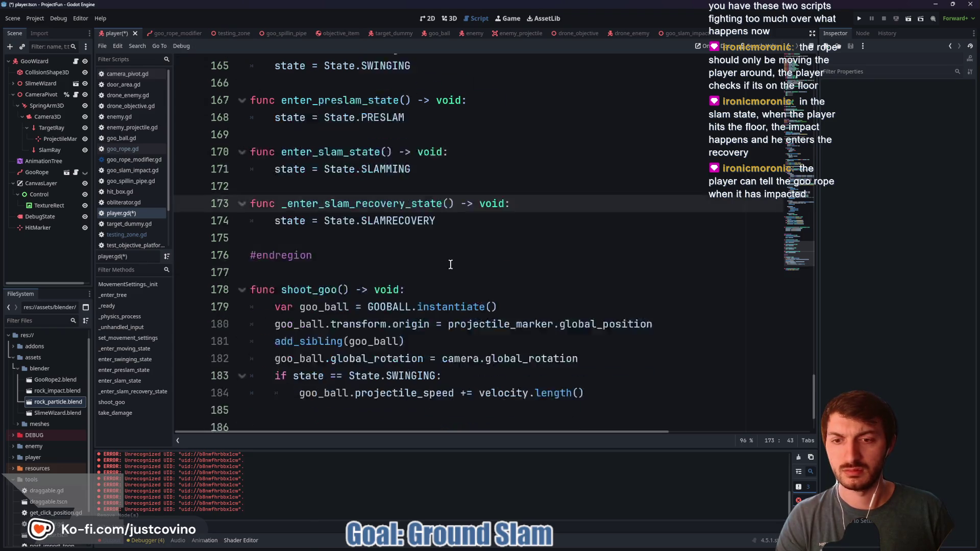
{"action": "scroll", "coordinate": [448, 266], "scroll_direction": "up", "scroll_amount": 6}
{"action": "scroll", "coordinate": [448, 265], "scroll_direction": "up", "scroll_amount": 5}
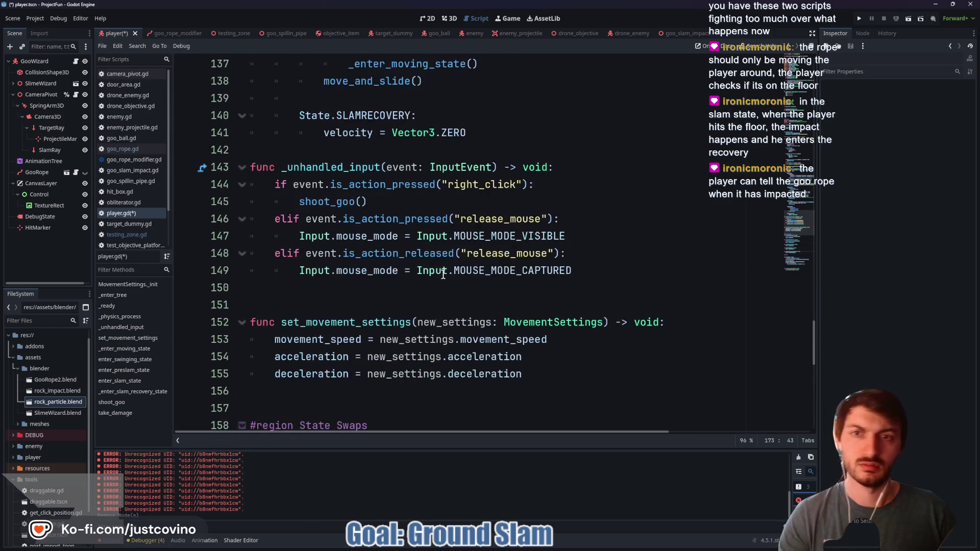
{"action": "left_click", "coordinate": [172, 34]}
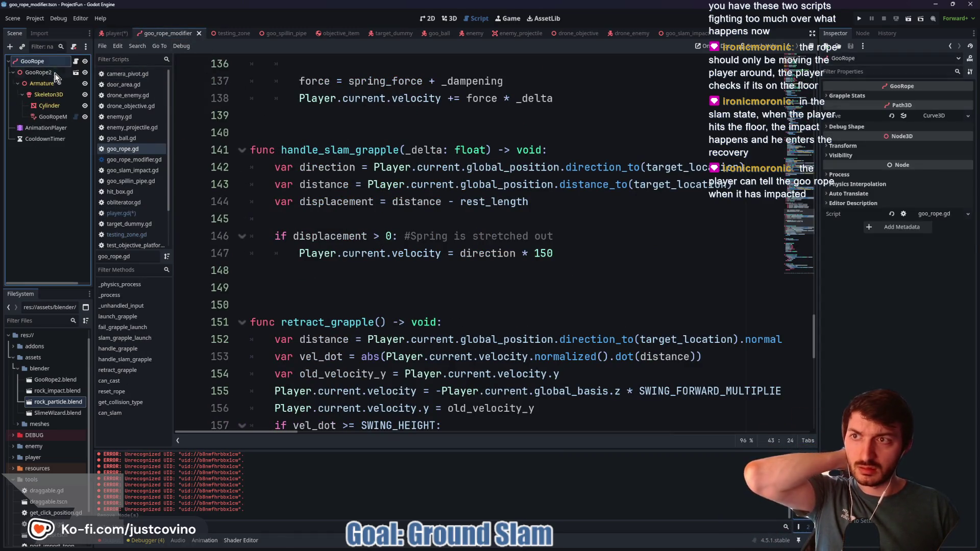
Expand and collapse Grapple Stats in the Inspector, then scroll goo_rope.gd to can_slam()
{"action": "left_click", "coordinate": [847, 96]}
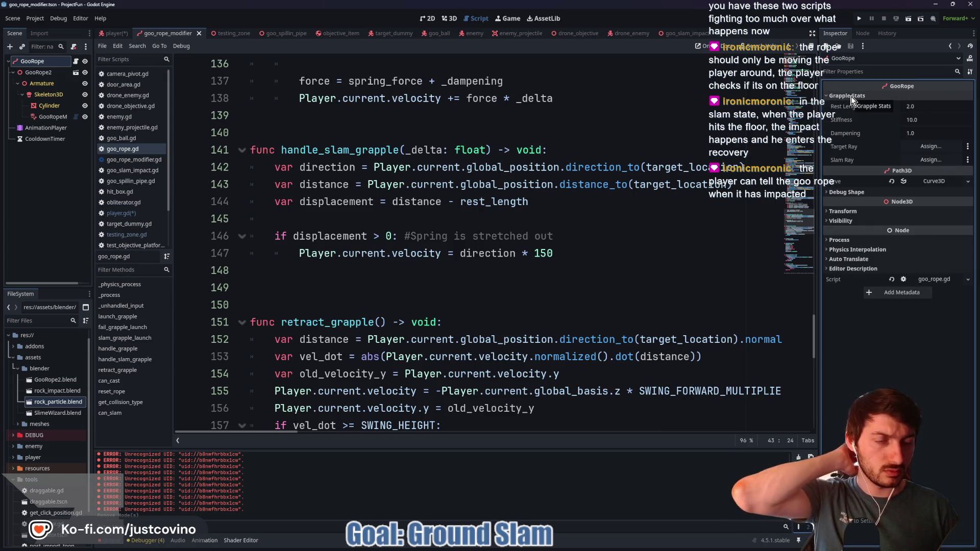
{"action": "left_click", "coordinate": [848, 96]}
{"action": "scroll", "coordinate": [344, 214], "scroll_direction": "down", "scroll_amount": 7}
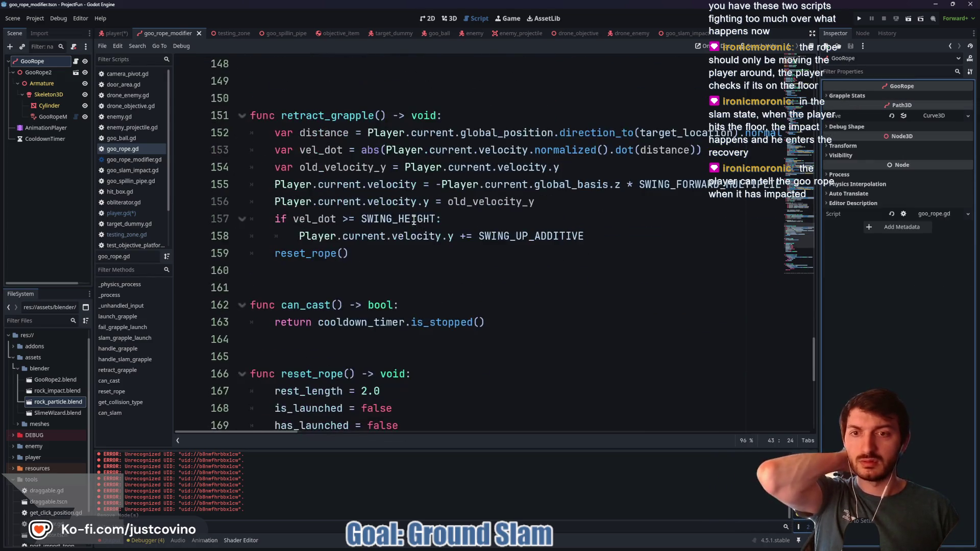
{"action": "scroll", "coordinate": [343, 213], "scroll_direction": "down", "scroll_amount": 6}
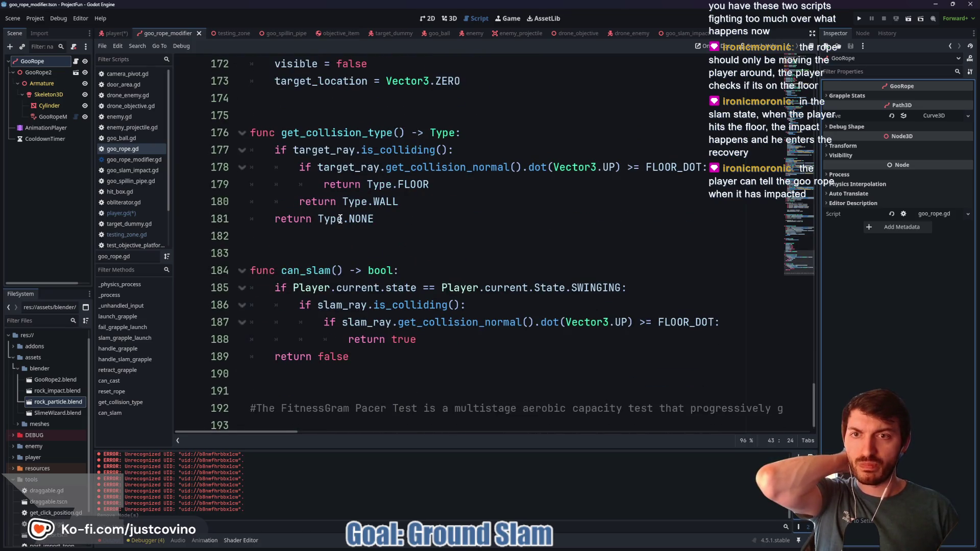
Return to the player scene and place the caret on empty line 186 after shoot_goo
{"action": "left_click", "coordinate": [118, 32]}
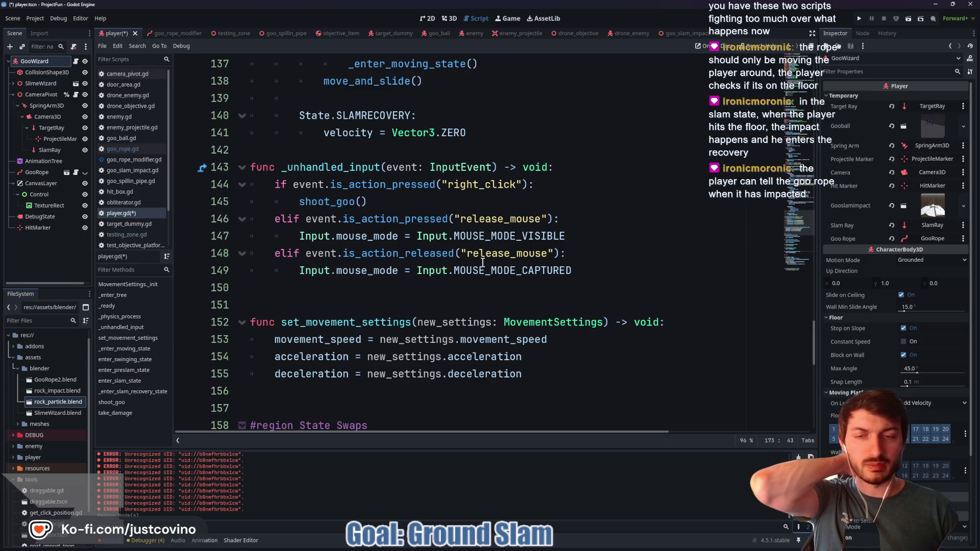
{"action": "scroll", "coordinate": [390, 297], "scroll_direction": "down", "scroll_amount": 7}
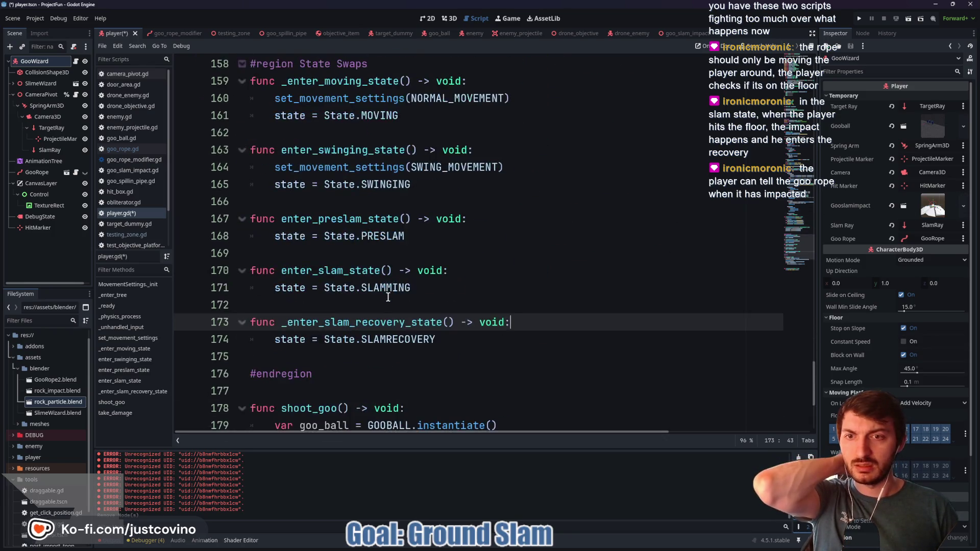
{"action": "scroll", "coordinate": [388, 297], "scroll_direction": "down", "scroll_amount": 4}
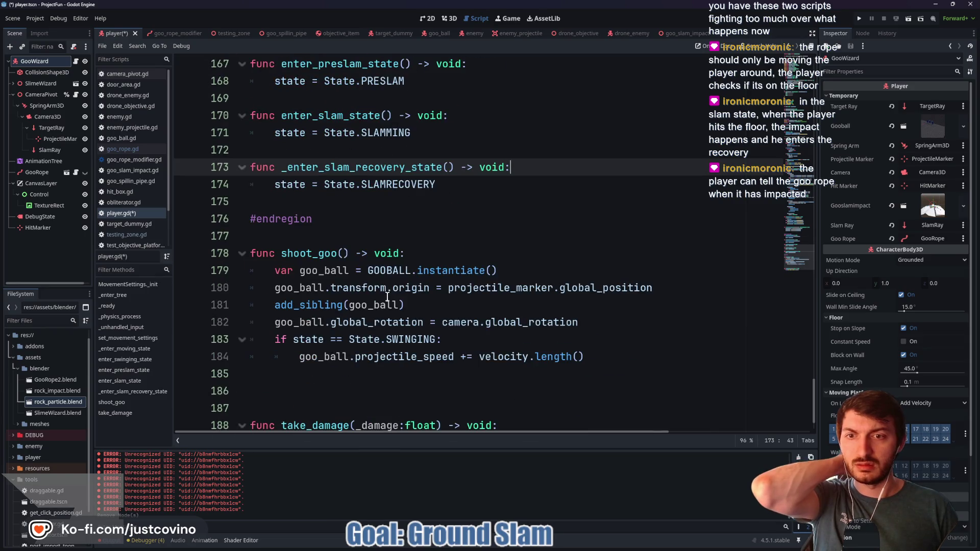
{"action": "left_click", "coordinate": [318, 338]}
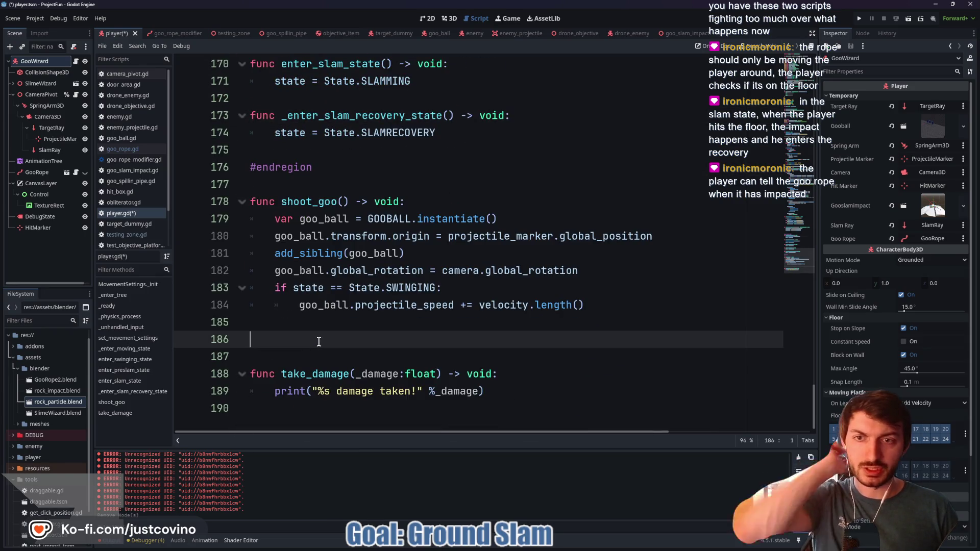
Write a goo_slam_impact() -> void function that instantiates GOOSLAMIMPACT and calls add_child
{"action": "type", "text": "func g"}
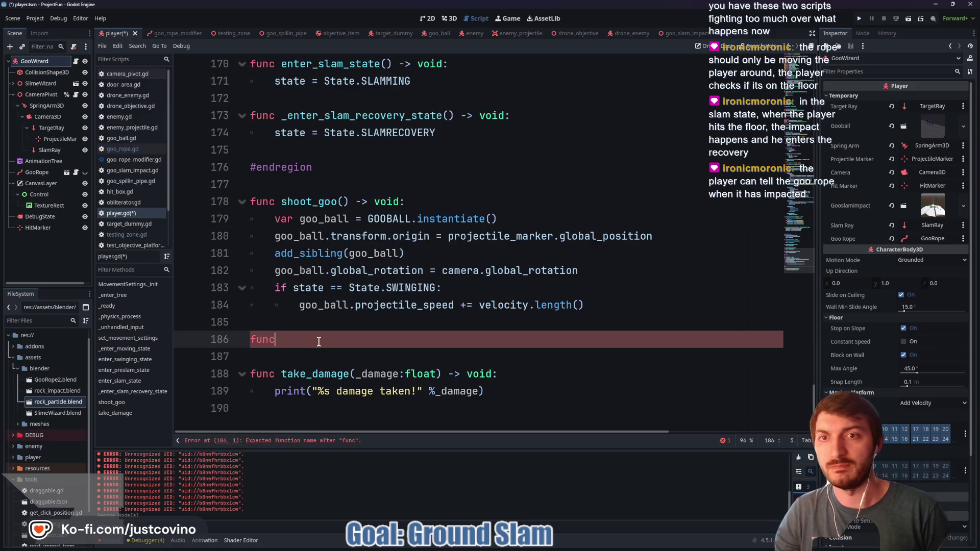
{"action": "type", "text": "oo_slam()"}
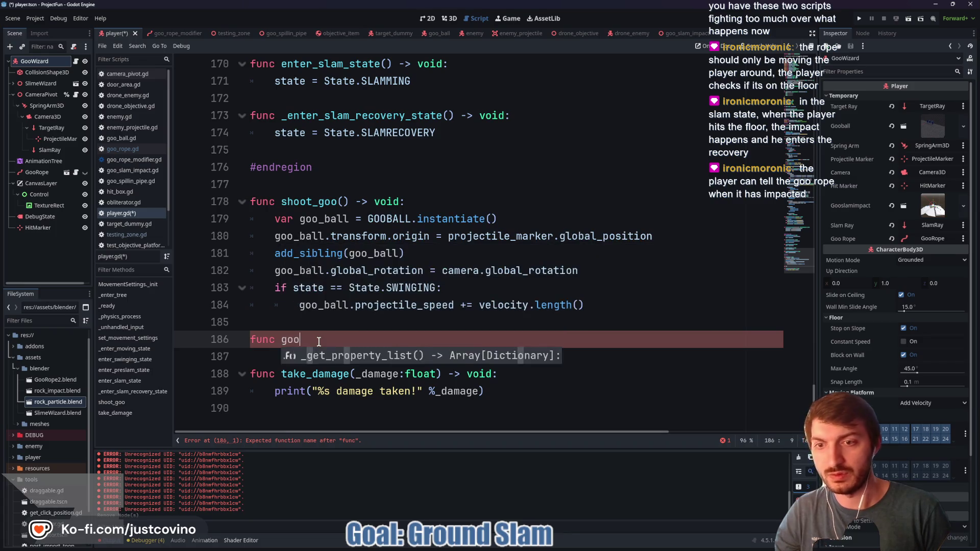
{"action": "key", "text": "BackSpace"}
{"action": "key", "text": "BackSpace"}
{"action": "key", "text": "BackSpace"}
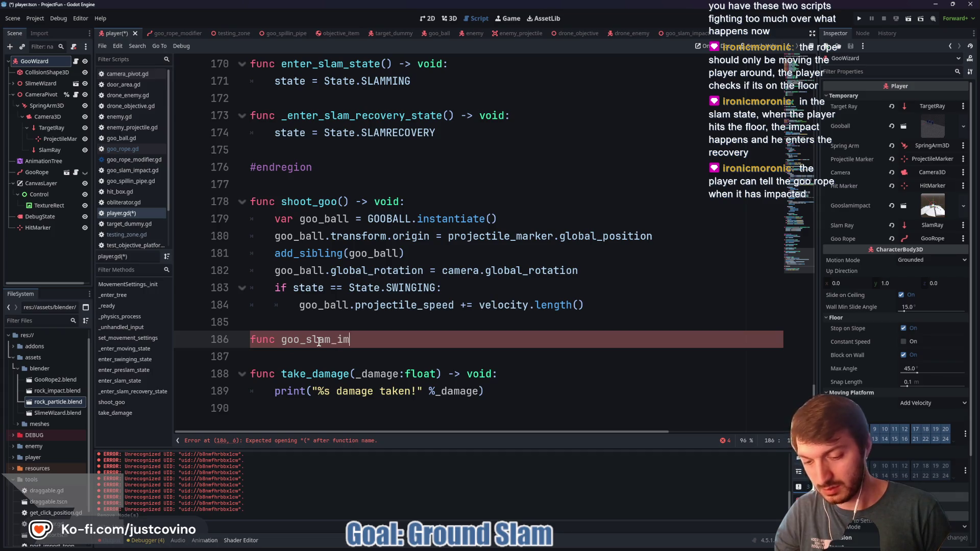
{"action": "type", "text": "> void:"}
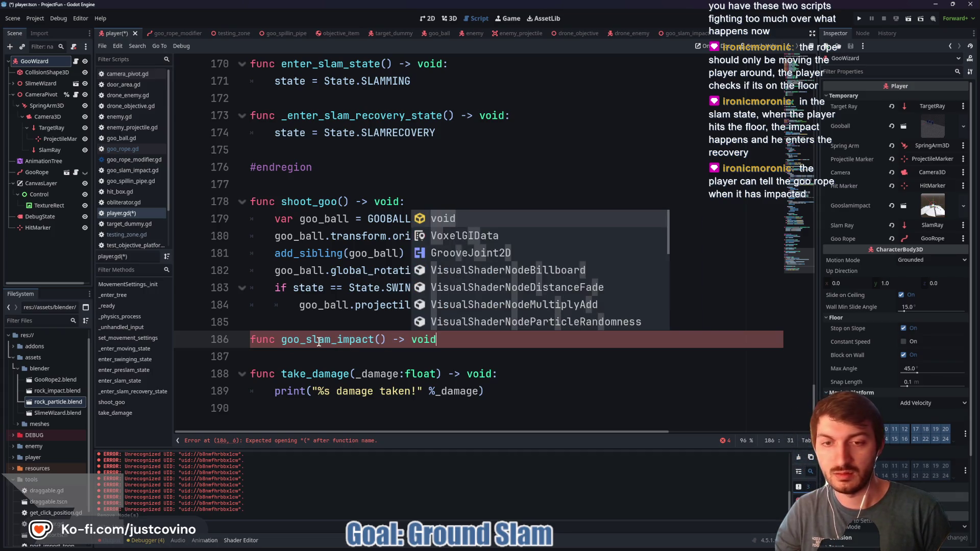
{"action": "key", "text": "Return"}
{"action": "type", "text": "var impact = "}
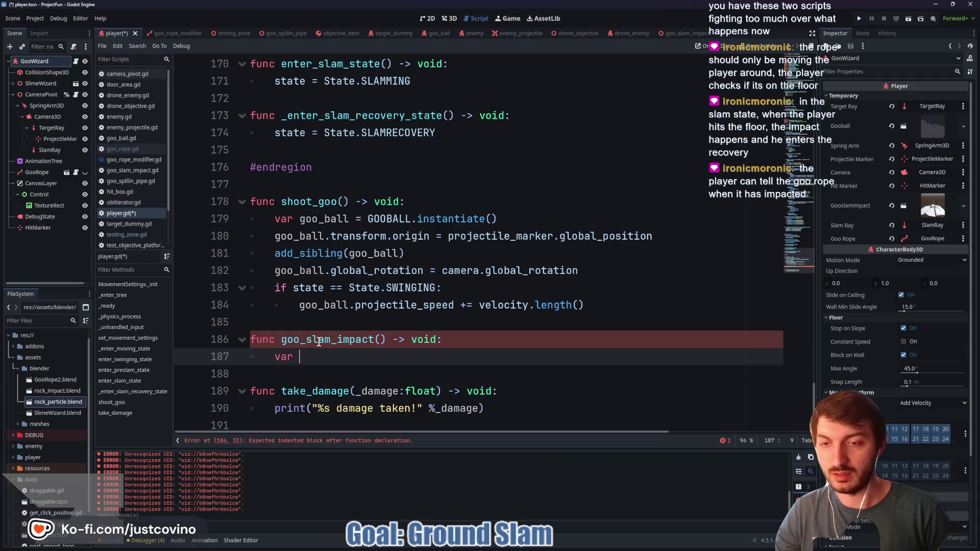
{"action": "type", "text": "GOO"}
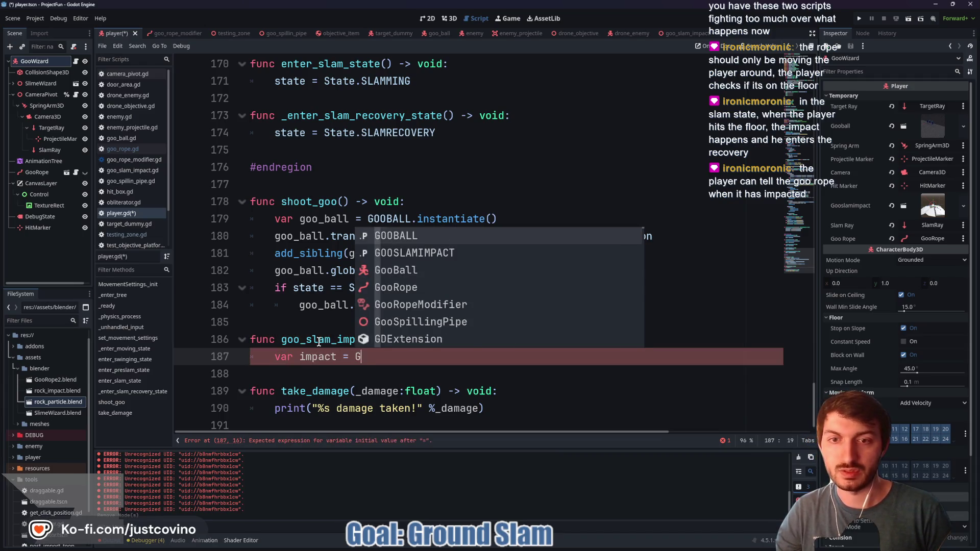
{"action": "key", "text": "Down"}
{"action": "key", "text": "Return"}
{"action": "type", "text": ".ins"}
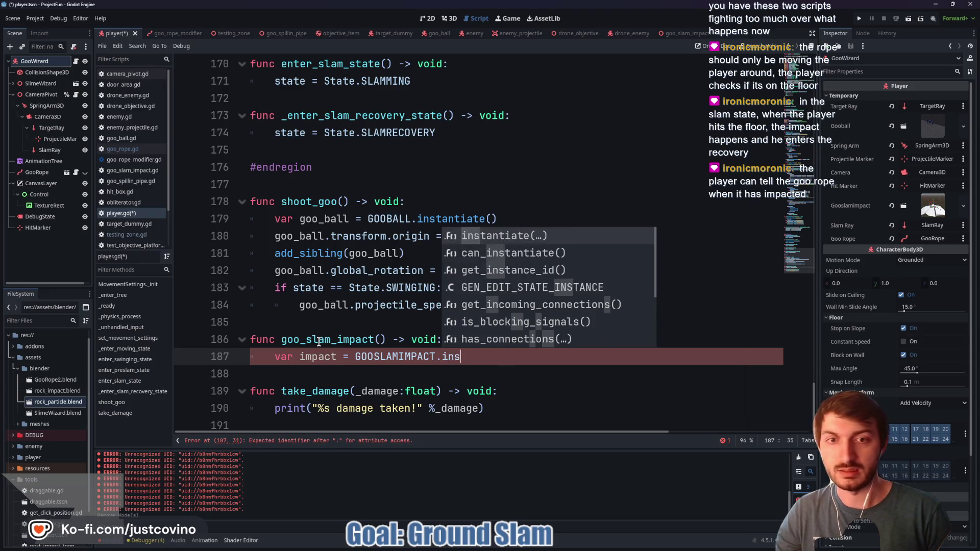
{"action": "key", "text": "Return"}
{"action": "type", "text": ")"}
{"action": "key", "text": "Return"}
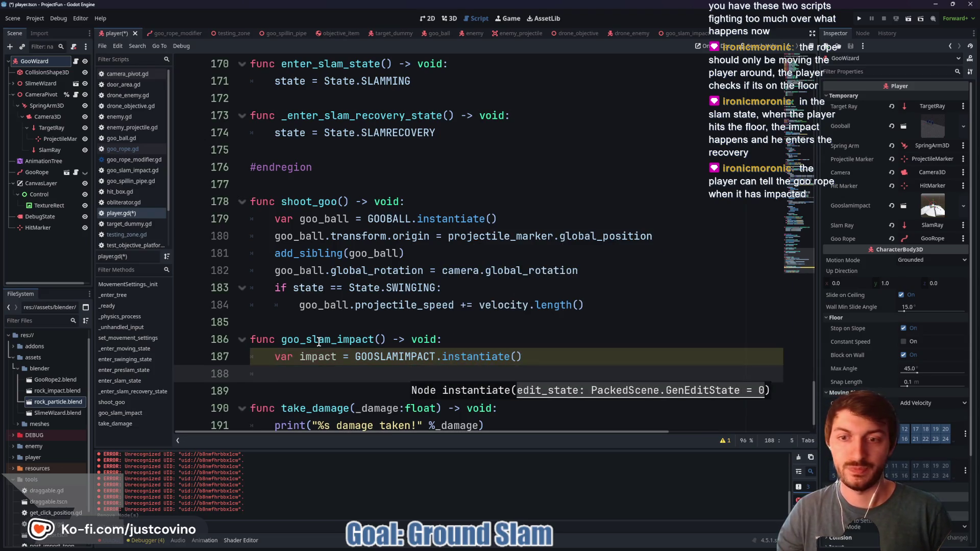
{"action": "type", "text": "add_"}
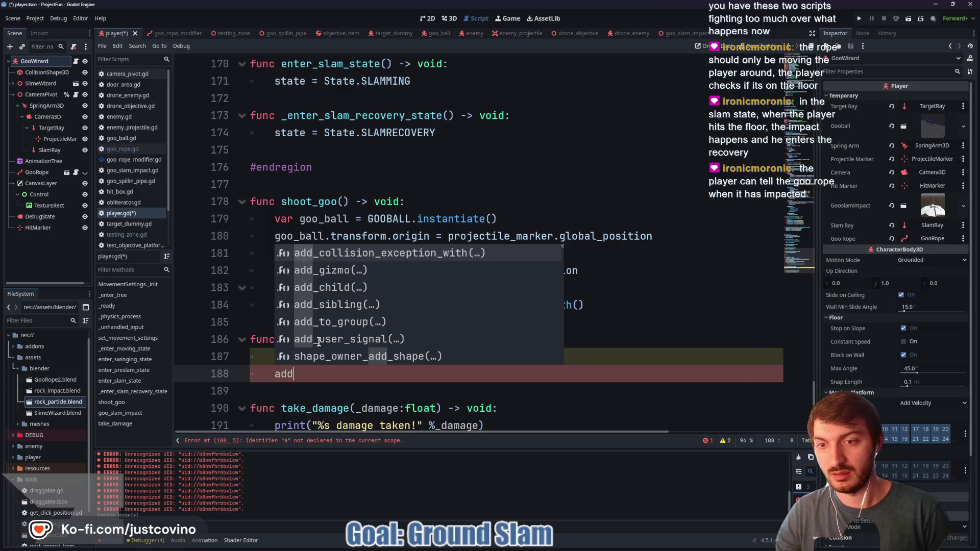
{"action": "type", "text": "chi"}
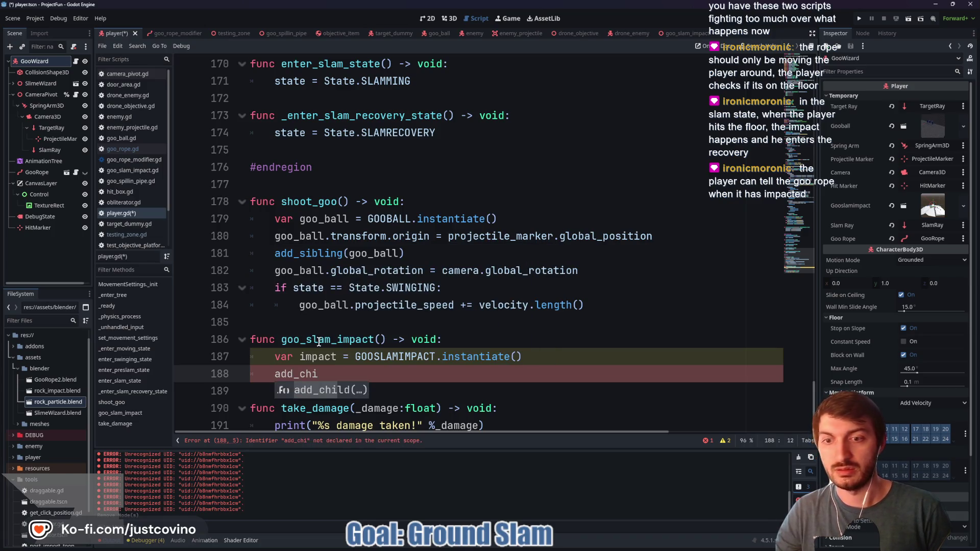
{"action": "key", "text": "Return"}
{"action": "key", "text": "Return"}
Set impact.global_transform to the player's global_transform before add_child, and save the script
{"action": "left_click", "coordinate": [562, 356]}
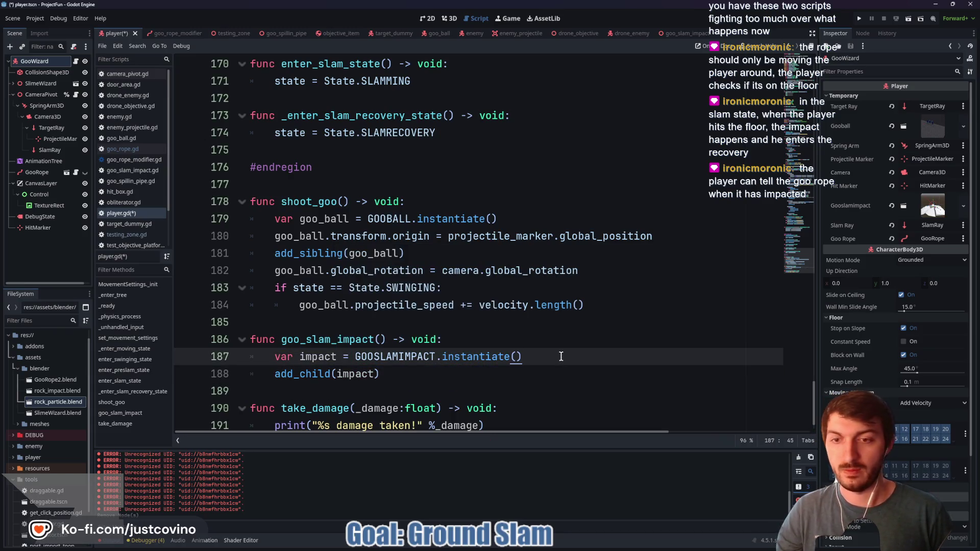
{"action": "key", "text": "Return"}
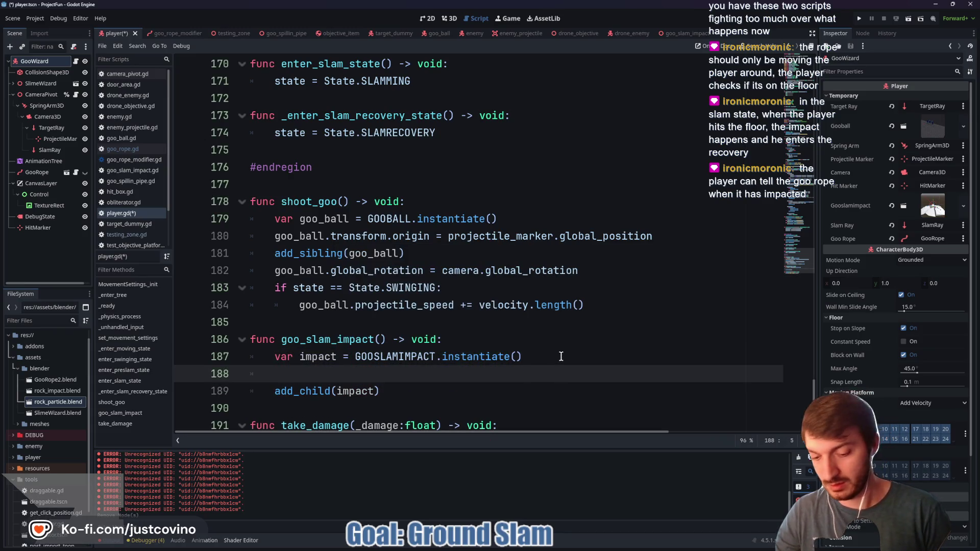
{"action": "type", "text": "impact"}
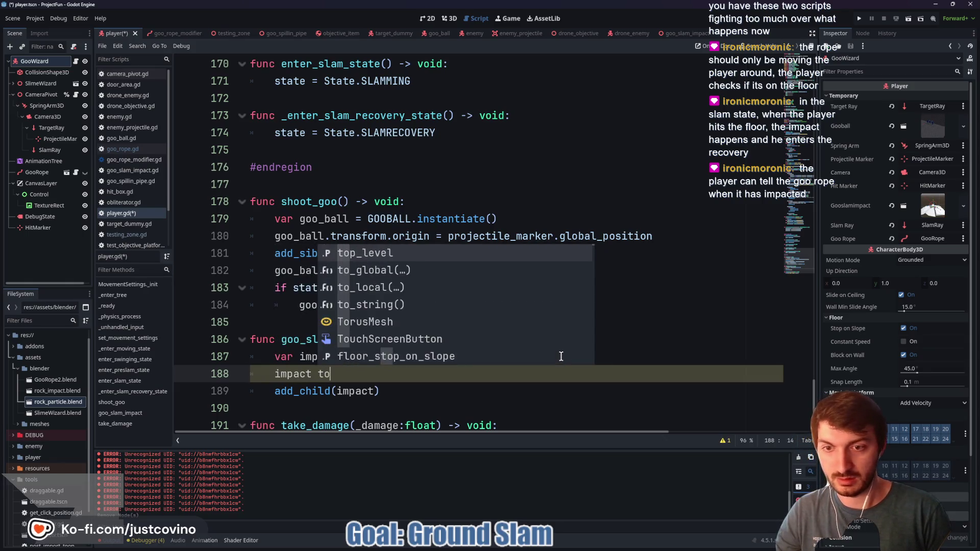
{"action": "key", "text": "BackSpace"}
{"action": "type", "text": "t.tran"}
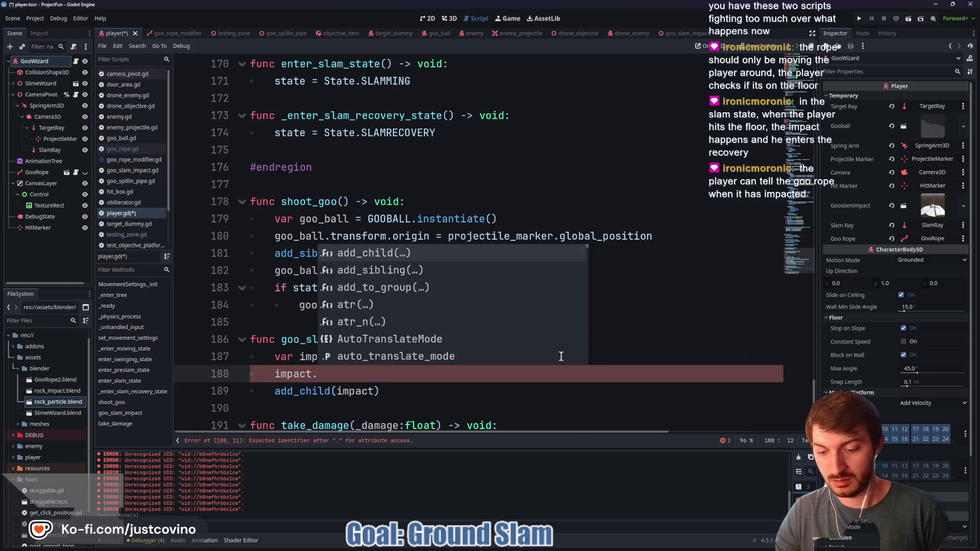
{"action": "type", "text": "sform "}
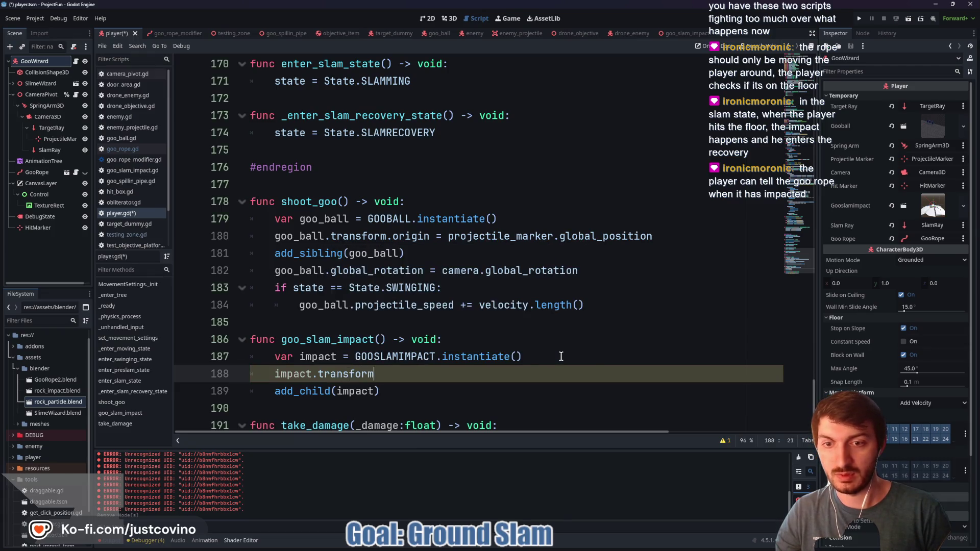
{"action": "type", "text": "= tr"}
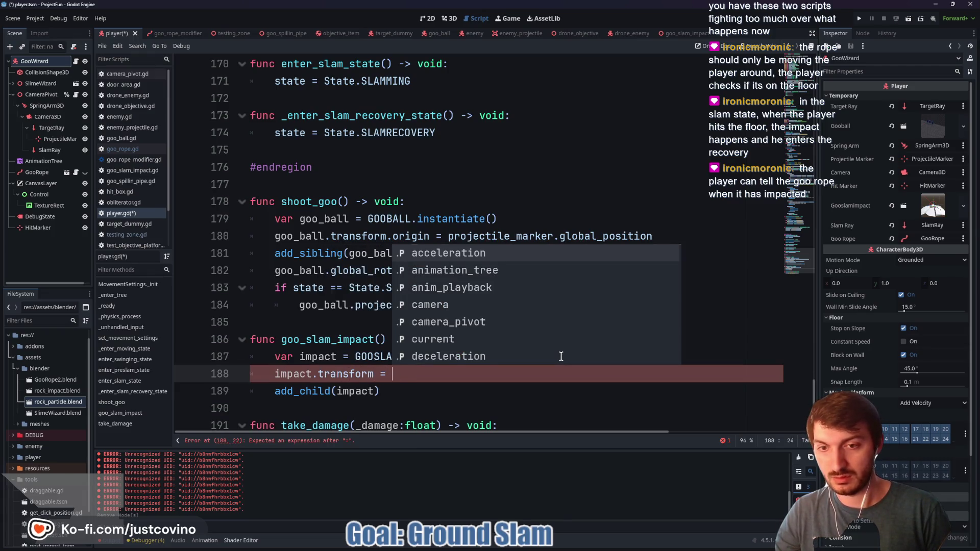
{"action": "key", "text": "BackSpace"}
{"action": "key", "text": "BackSpace"}
{"action": "type", "text": "global_tran"}
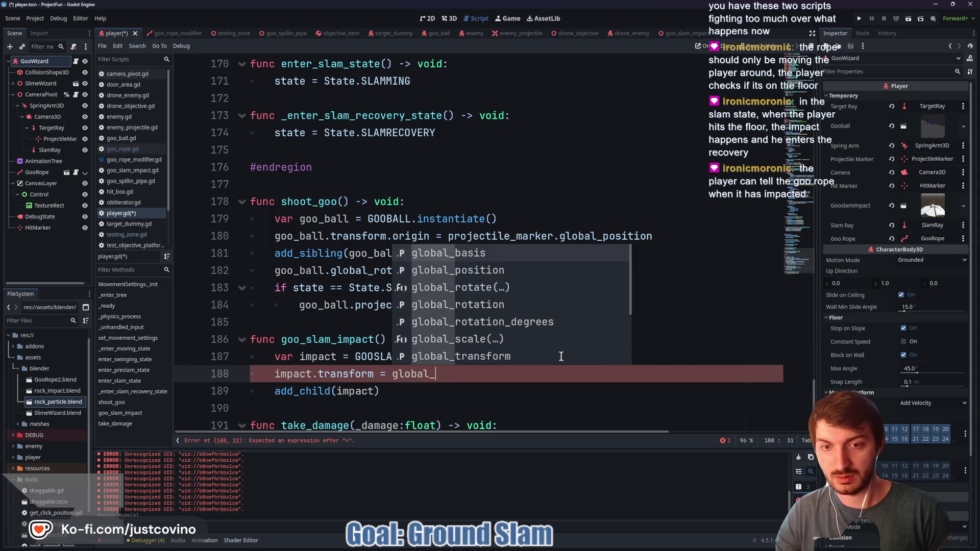
{"action": "type", "text": "sform"}
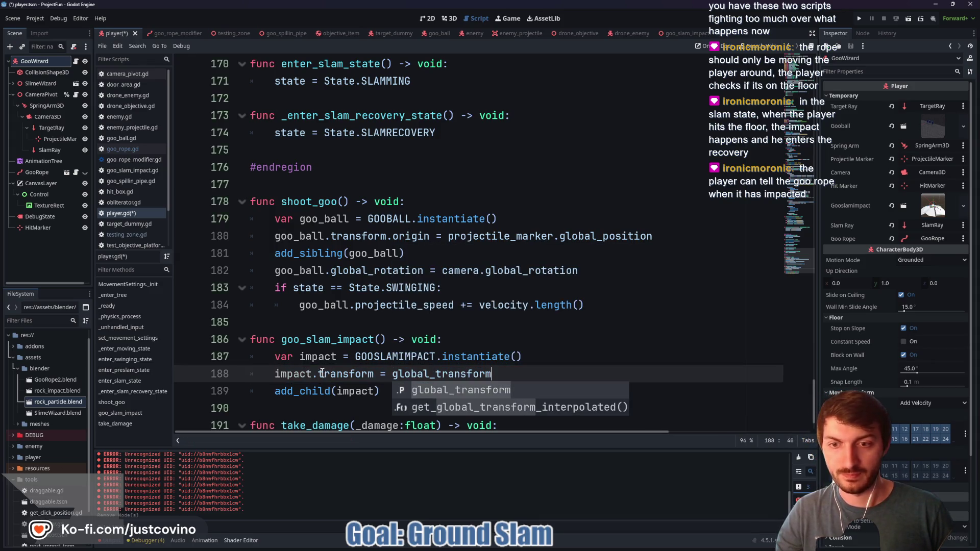
{"action": "left_click", "coordinate": [322, 374]}
{"action": "type", "text": "global_"}
{"action": "left_click", "coordinate": [402, 388]}
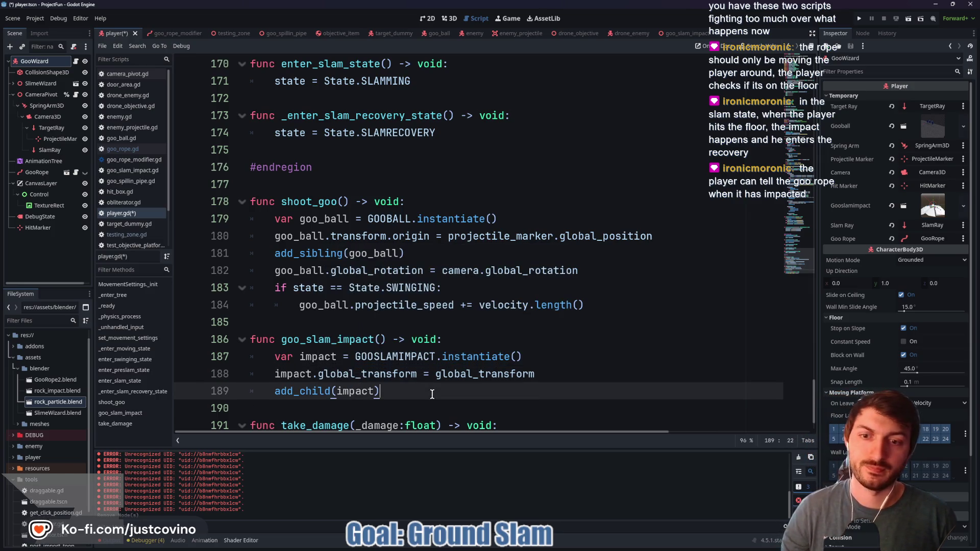
{"action": "key", "text": "ctrl+s"}
Add a blank line after the new function and place the caret at the _enter_slam_recovery_state header
{"action": "left_click", "coordinate": [330, 407]}
{"action": "key", "text": "Return"}
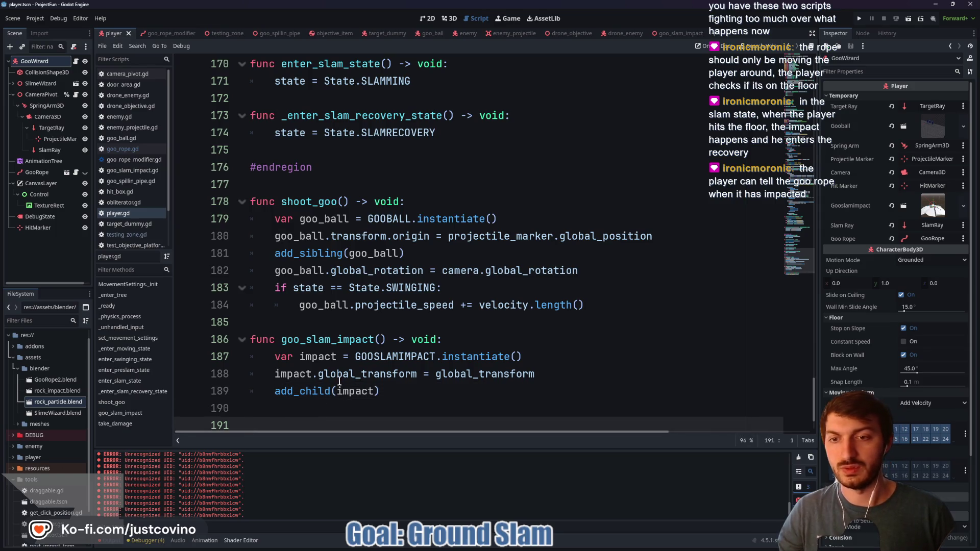
{"action": "left_click_drag", "start_coordinate": [299, 305], "coordinate": [299, 316]}
{"action": "left_click", "coordinate": [277, 323]}
{"action": "key", "text": "Return"}
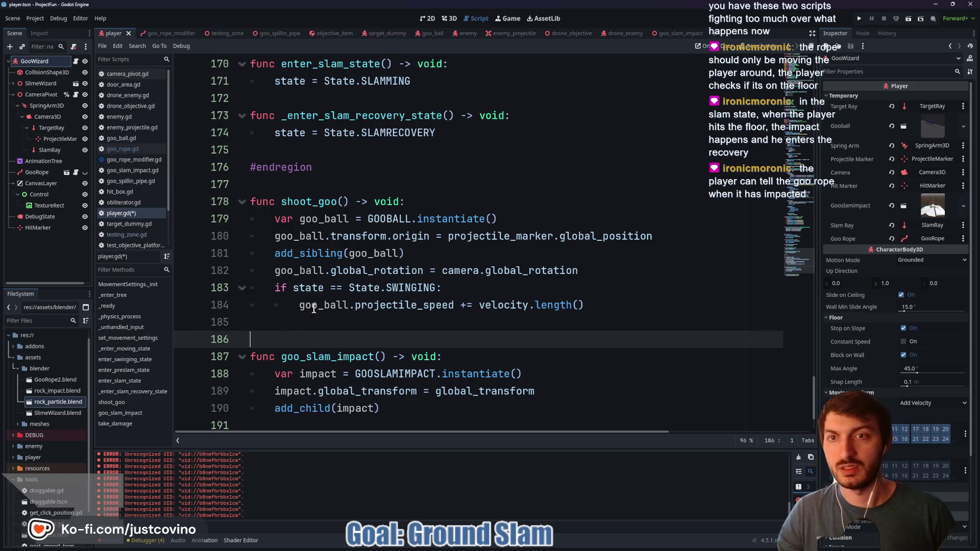
{"action": "scroll", "coordinate": [408, 255], "scroll_direction": "up", "scroll_amount": 2}
{"action": "left_click", "coordinate": [525, 218]}
Insert a goo_slam_impact() call as the first line of _enter_slam_recovery_state and save
{"action": "key", "text": "Return"}
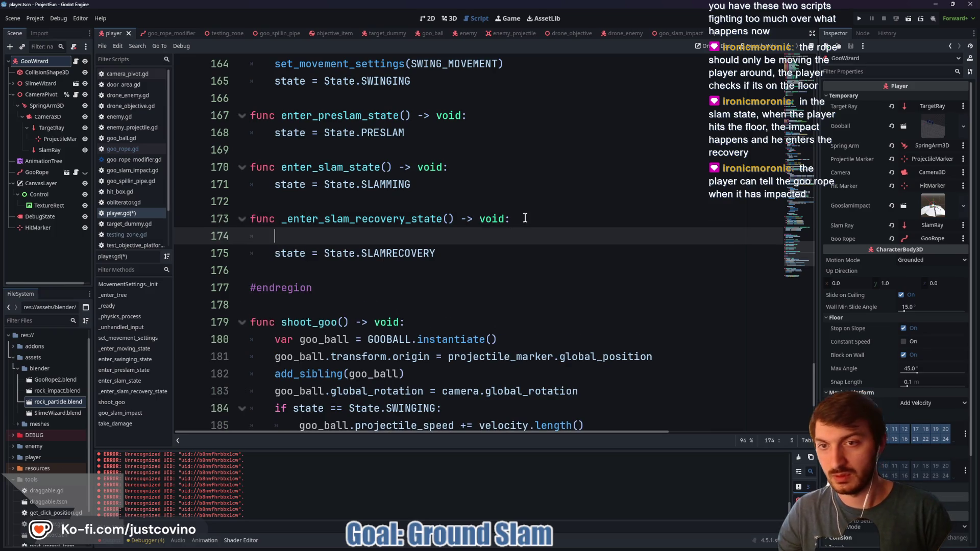
{"action": "type", "text": "oo"}
{"action": "key", "text": "Down"}
{"action": "key", "text": "Down"}
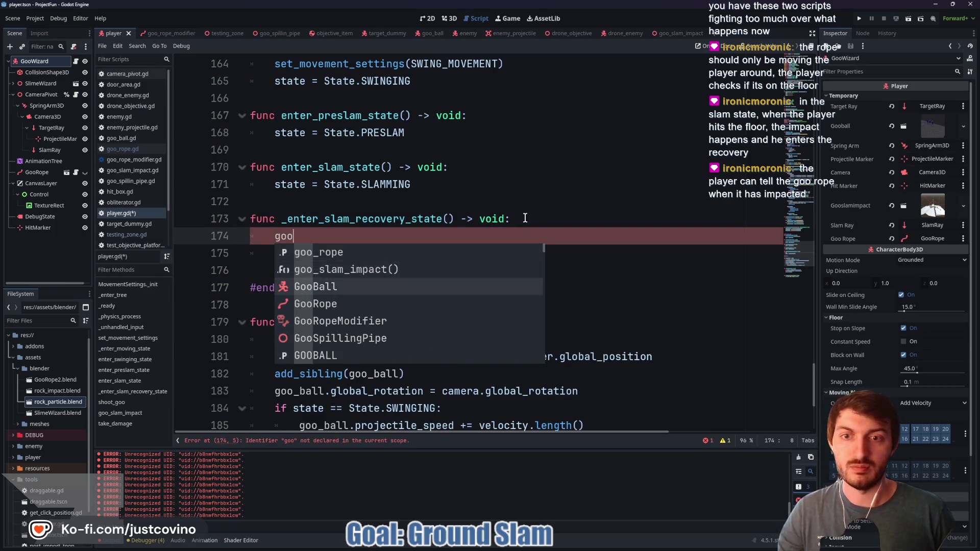
{"action": "key", "text": "Return"}
{"action": "key", "text": "BackSpace"}
{"action": "key", "text": "BackSpace"}
{"action": "key", "text": "BackSpace"}
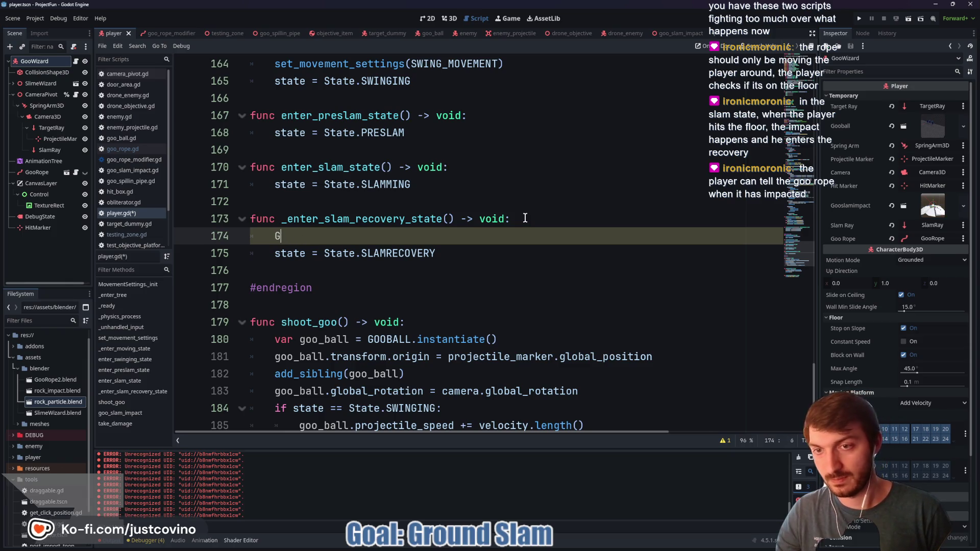
{"action": "type", "text": "goo"}
{"action": "key", "text": "Down"}
{"action": "key", "text": "Return"}
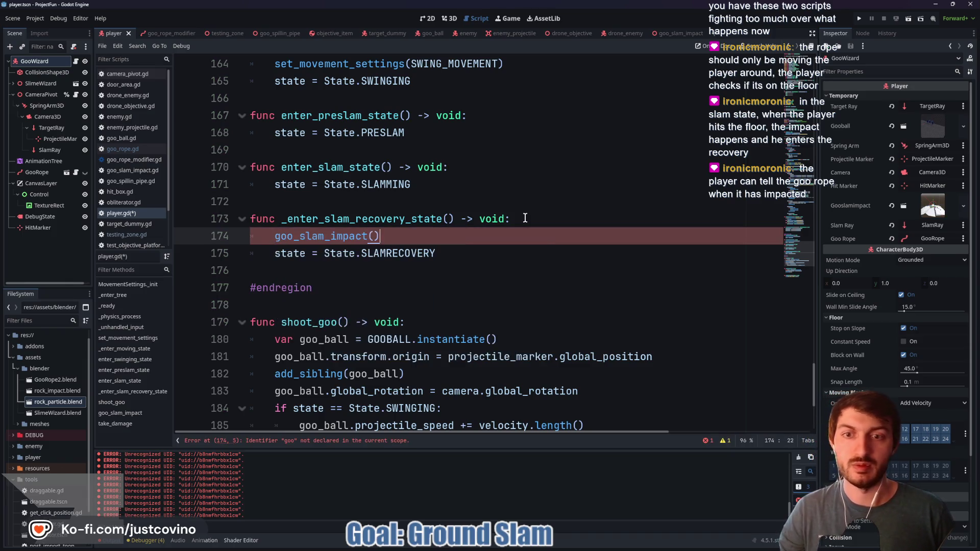
{"action": "key", "text": "ctrl+s"}
Add an extra blank line after the SLAMRECOVERY branch, before _unhandled_input
{"action": "left_click", "coordinate": [479, 249]}
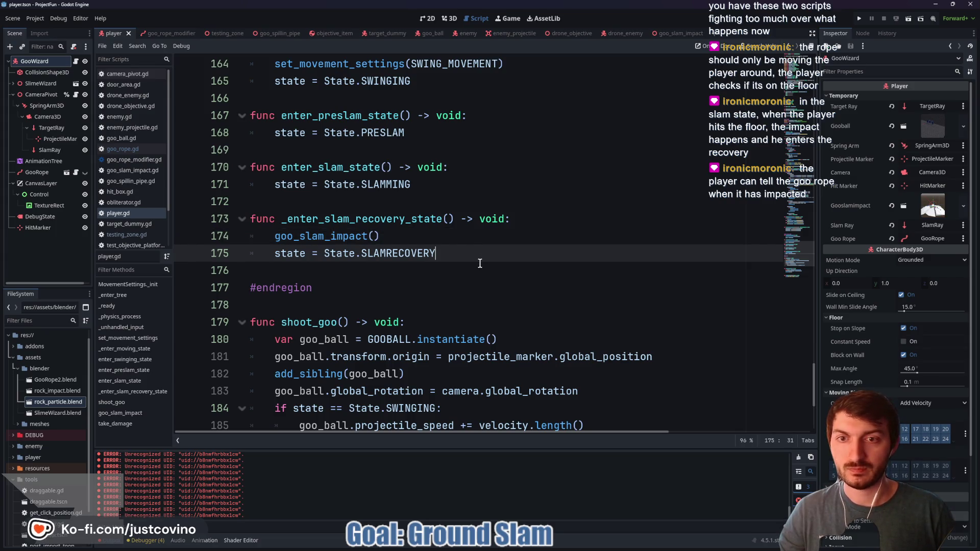
{"action": "scroll", "coordinate": [477, 261], "scroll_direction": "up", "scroll_amount": 8}
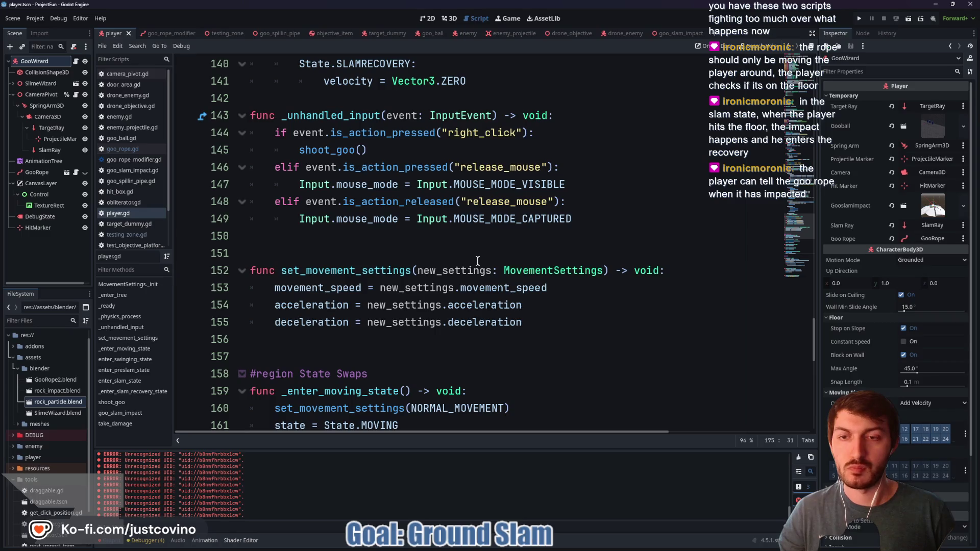
{"action": "scroll", "coordinate": [475, 259], "scroll_direction": "up", "scroll_amount": 4}
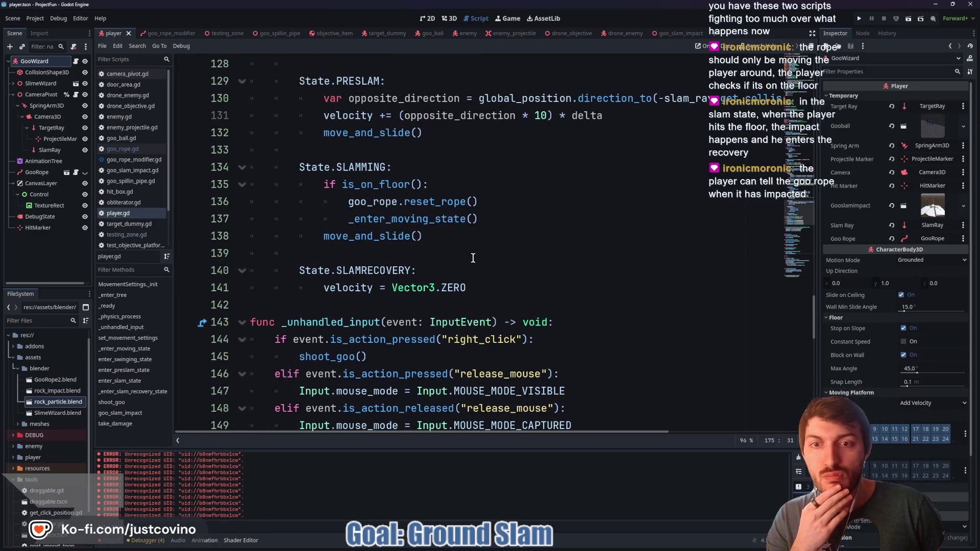
{"action": "left_click", "coordinate": [426, 306]}
{"action": "key", "text": "Return"}
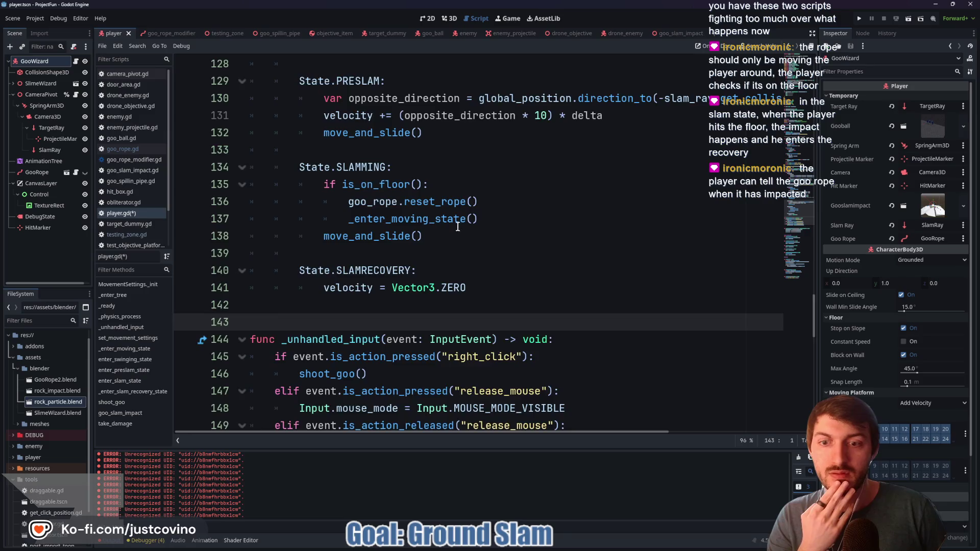
{"action": "scroll", "coordinate": [452, 223], "scroll_direction": "down", "scroll_amount": 7}
{"action": "scroll", "coordinate": [438, 222], "scroll_direction": "up", "scroll_amount": 5}
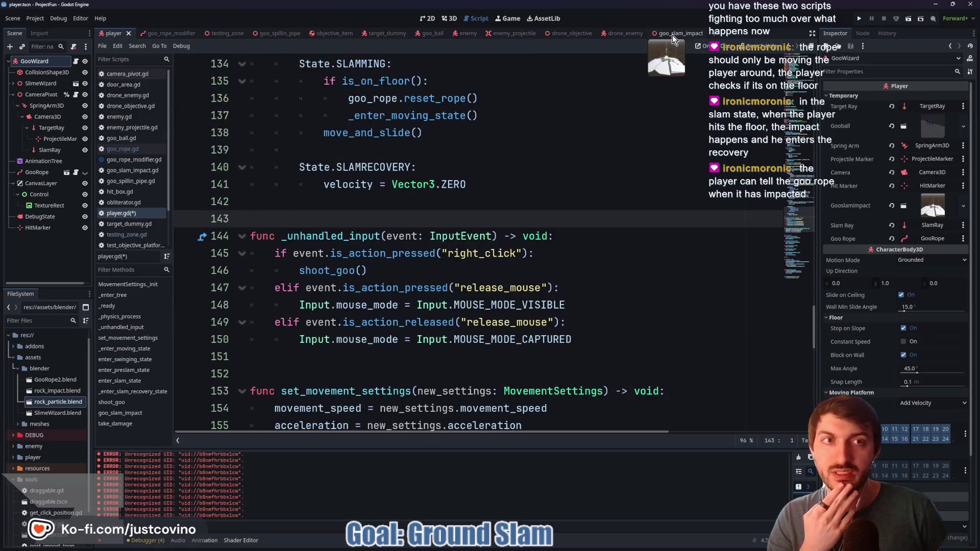
In goo_slam_impact.gd, wrap the finished callback in a func(): lambda calling Player.current._enter_moving_state()
{"action": "left_click", "coordinate": [674, 34]}
{"action": "scroll", "coordinate": [465, 254], "scroll_direction": "down", "scroll_amount": 1}
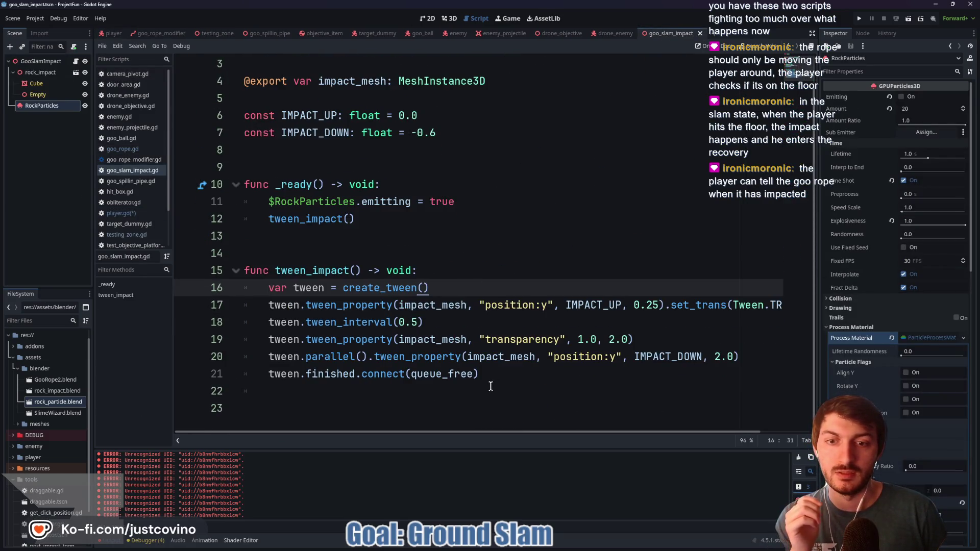
{"action": "left_click", "coordinate": [412, 375]}
{"action": "type", "text": "func*("}
{"action": "key", "text": "BackSpace"}
{"action": "key", "text": "BackSpace"}
{"action": "type", "text": "():"}
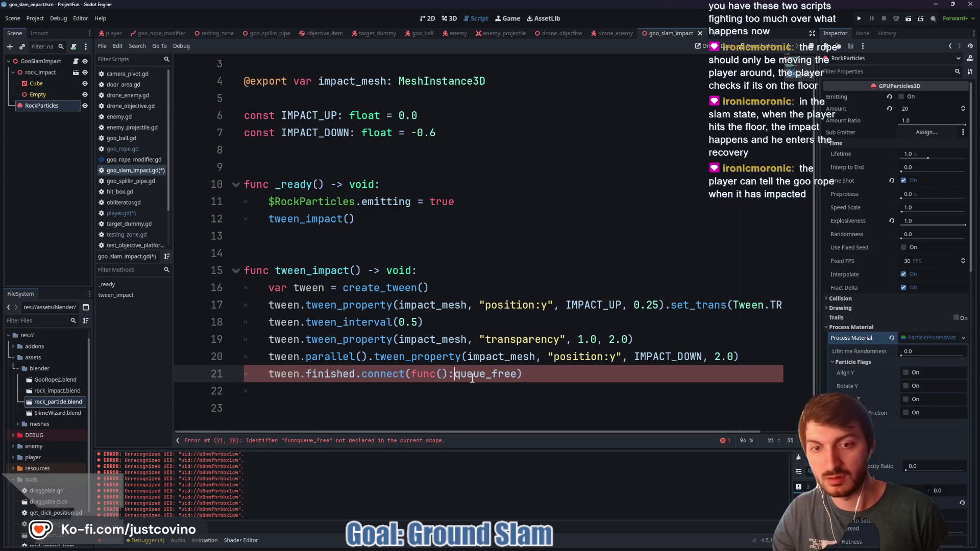
{"action": "key", "text": "Return"}
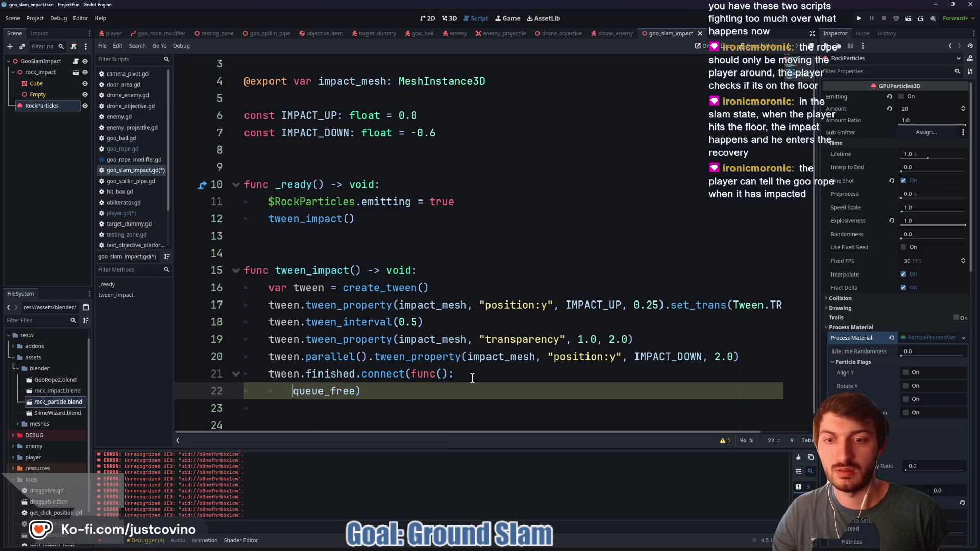
{"action": "key", "text": "Return"}
{"action": "key", "text": "Up"}
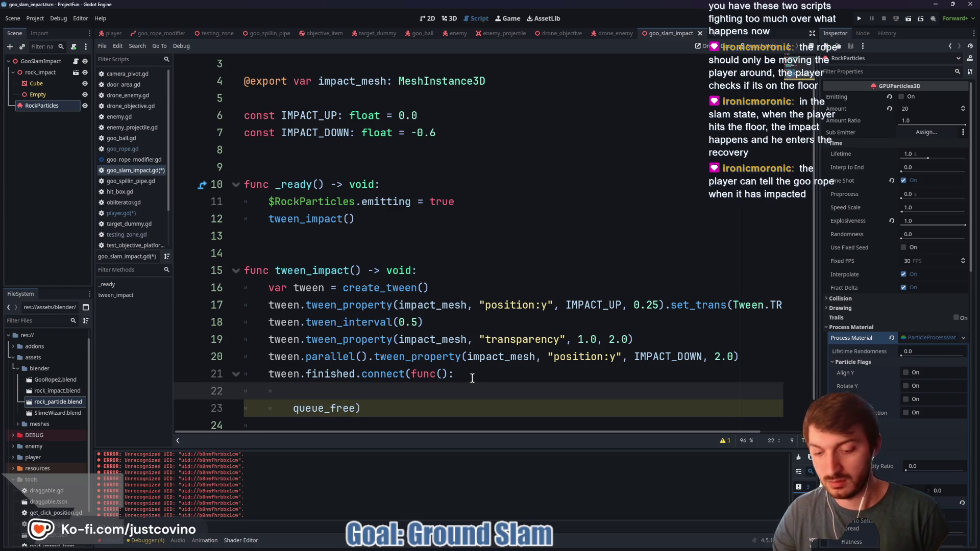
{"action": "type", "text": "Player.current."}
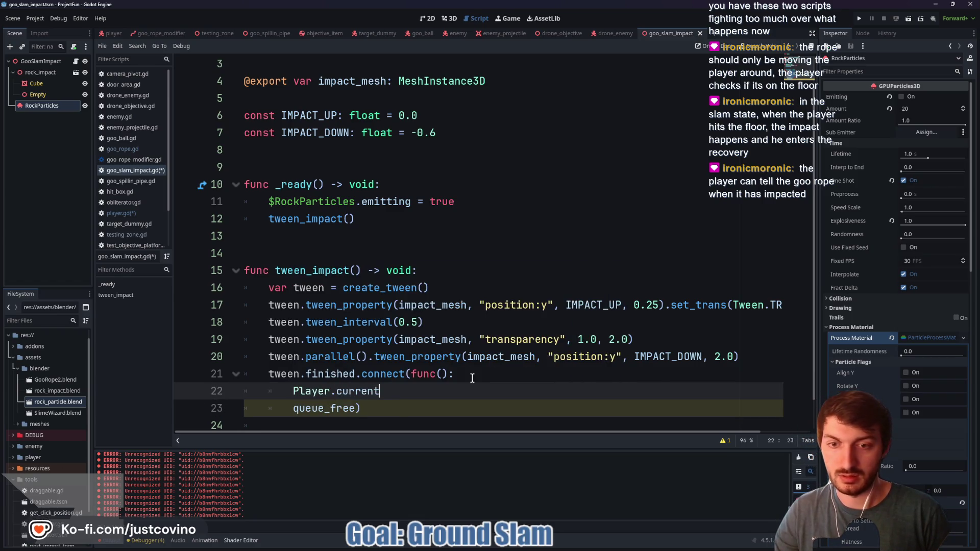
{"action": "type", "text": "_tne"}
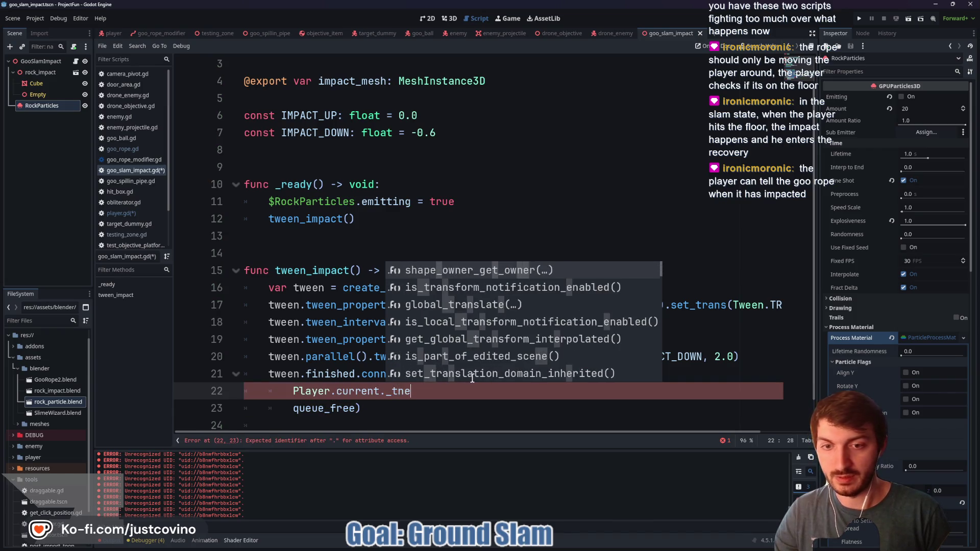
{"action": "type", "text": "nter_moving"}
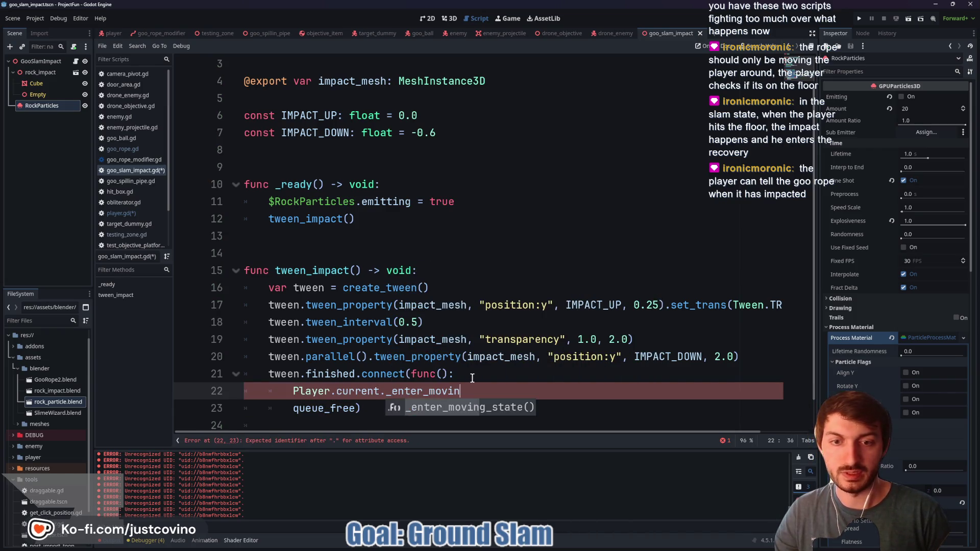
{"action": "key", "text": "Return"}
Change the lambda's queue_free to queue_free.call_deferred(), close the parenthesis on its own line, and save
{"action": "left_click", "coordinate": [356, 408]}
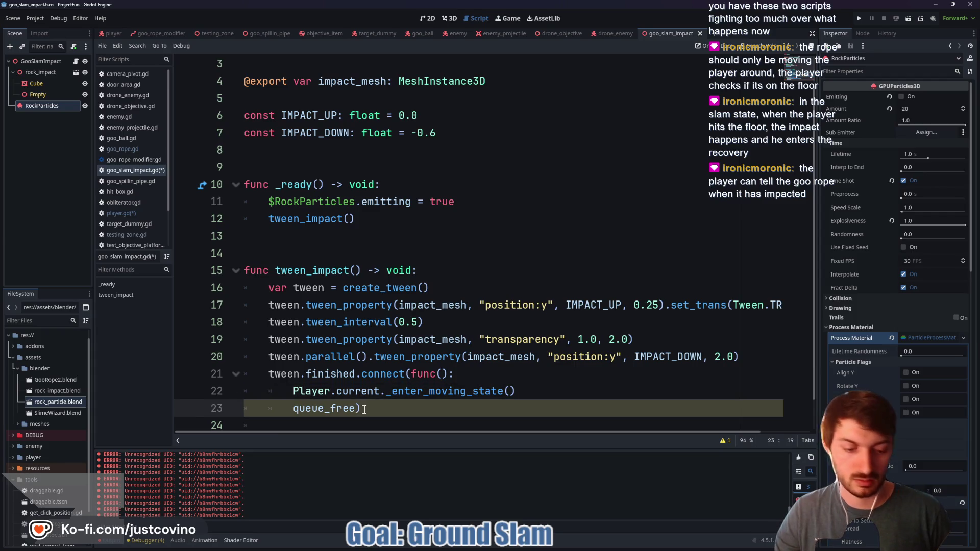
{"action": "key", "text": "Return"}
{"action": "left_click", "coordinate": [357, 409]}
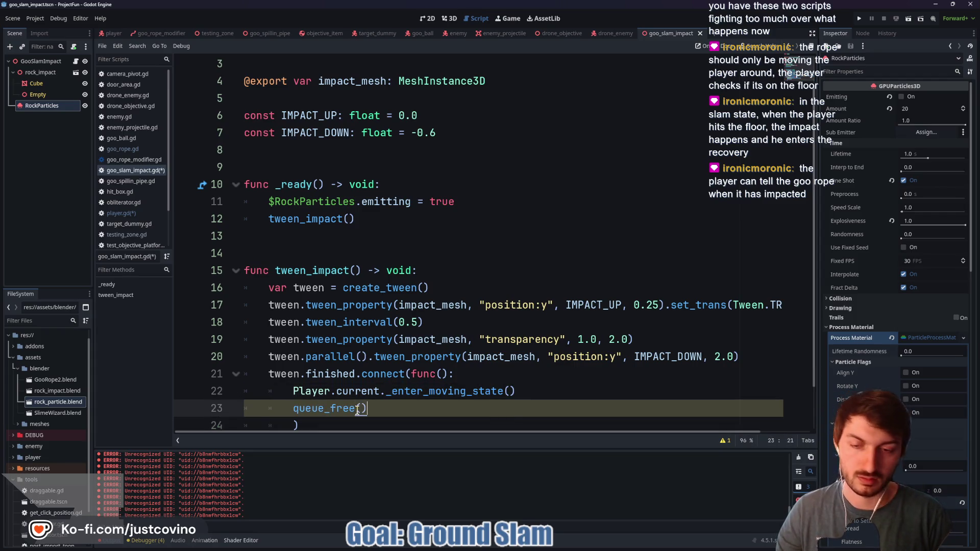
{"action": "type", "text": ".call_"}
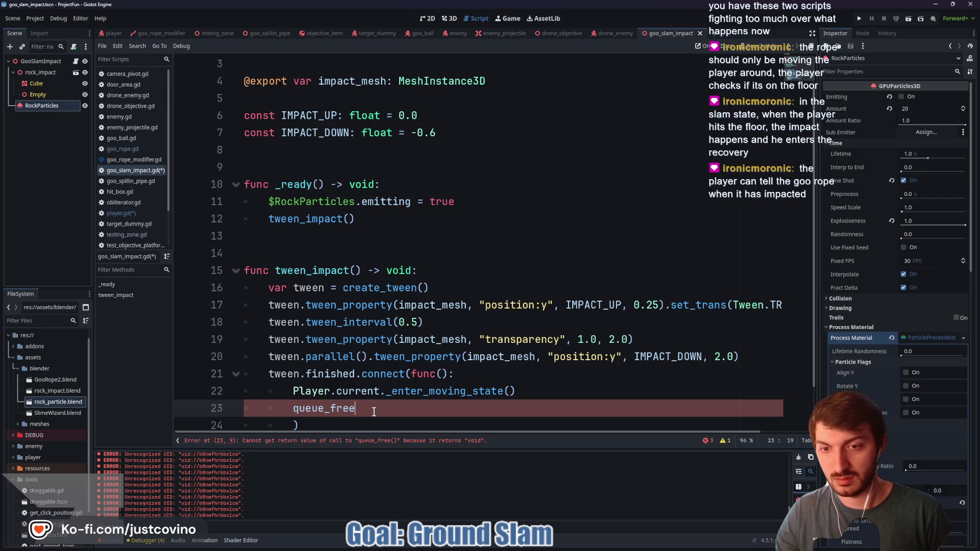
{"action": "type", "text": ".call"}
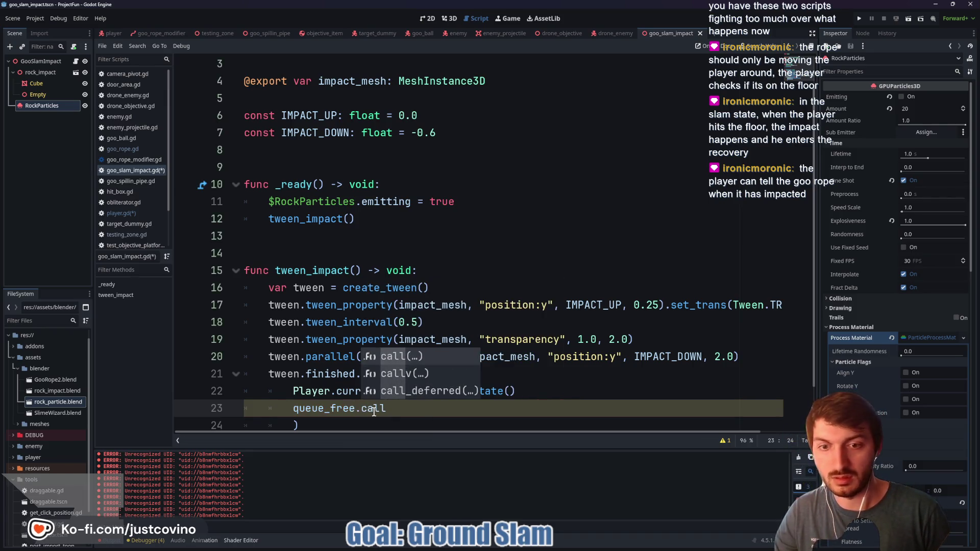
{"action": "type", "text": "_"}
{"action": "key", "text": "Return"}
{"action": "key", "text": "ctrl+s"}
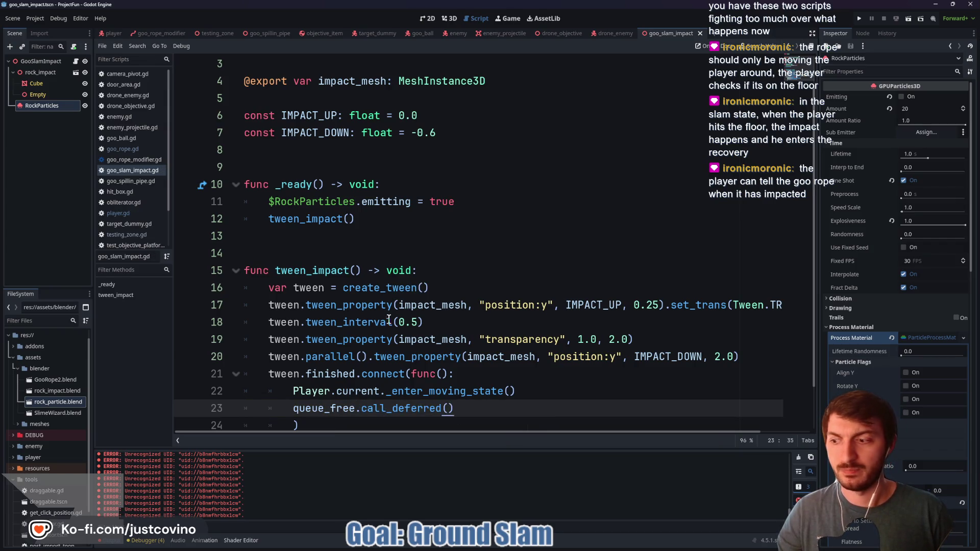
{"action": "left_click", "coordinate": [217, 33]}
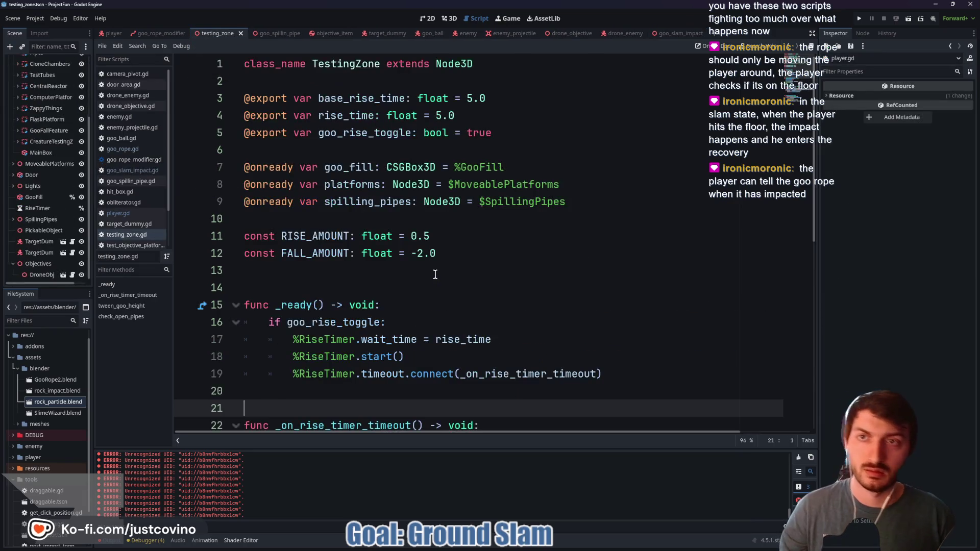
{"action": "key", "text": "F6"}
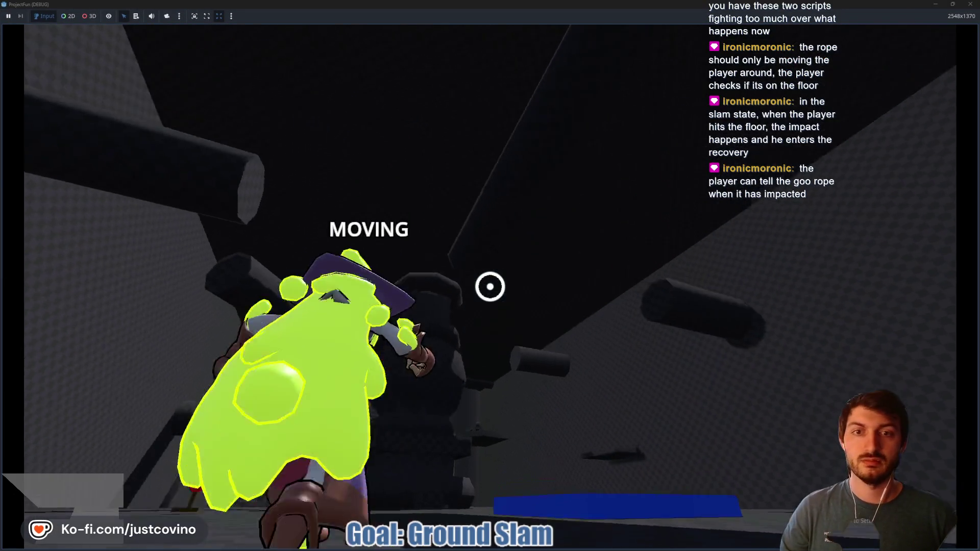
{"action": "left_click", "coordinate": [490, 287]}
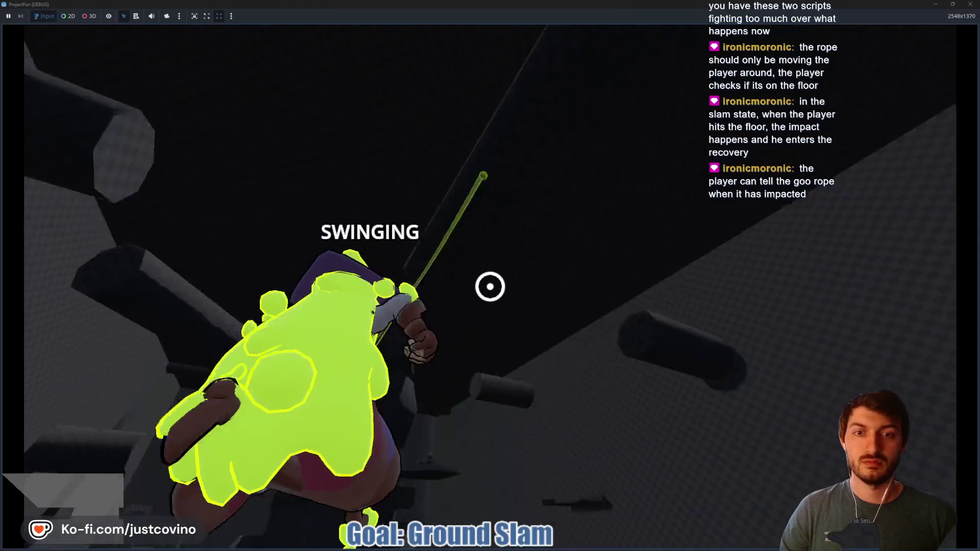
{"action": "key", "text": "ctrl"}
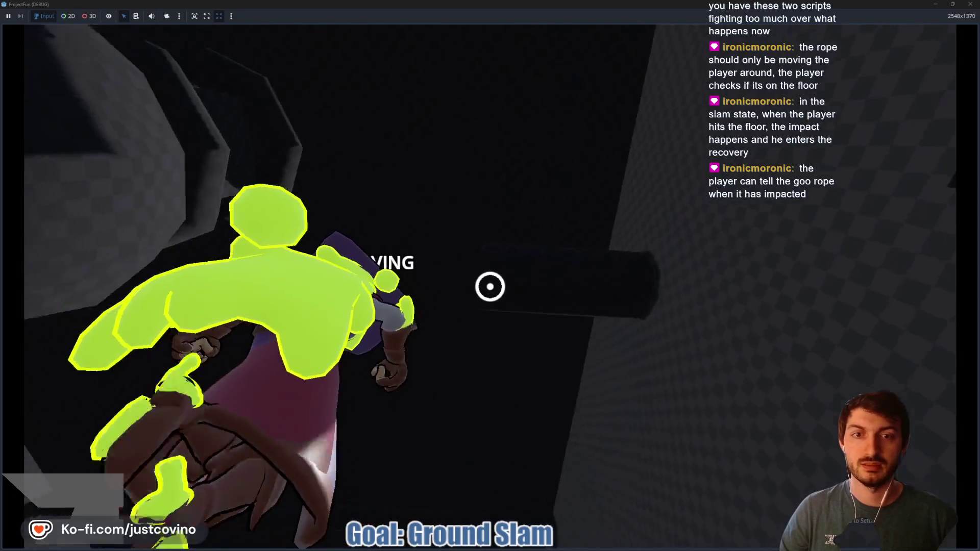
{"action": "left_click", "coordinate": [491, 286]}
{"action": "key", "text": "ctrl"}
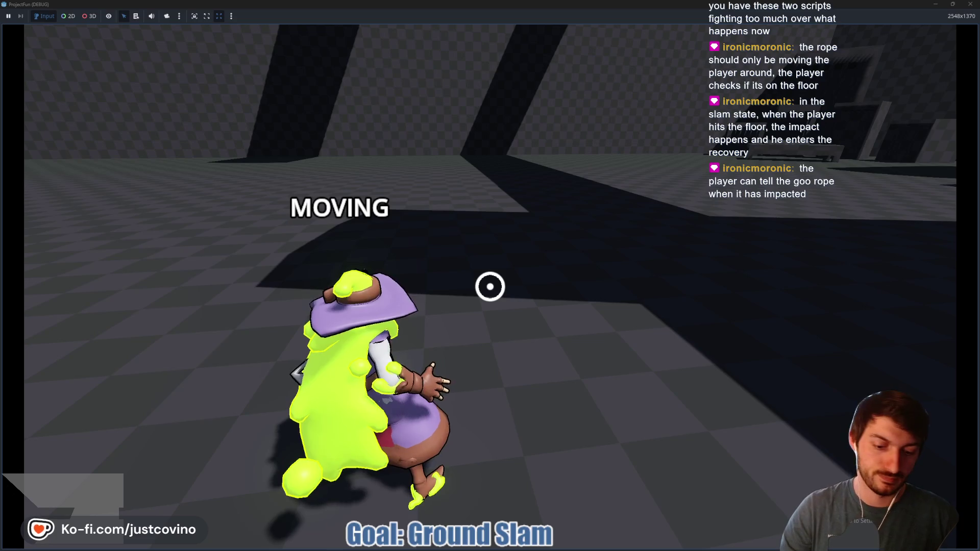
{"action": "key", "text": "F8"}
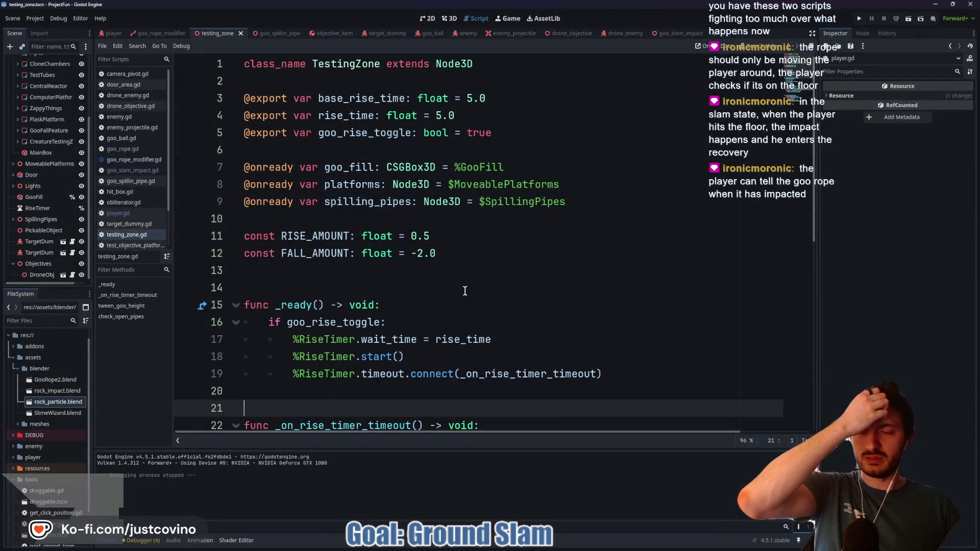
Open goo_slam_impact.gd and select its _enter_moving_state call on line 22
{"action": "scroll", "coordinate": [442, 313], "scroll_direction": "down", "scroll_amount": 2}
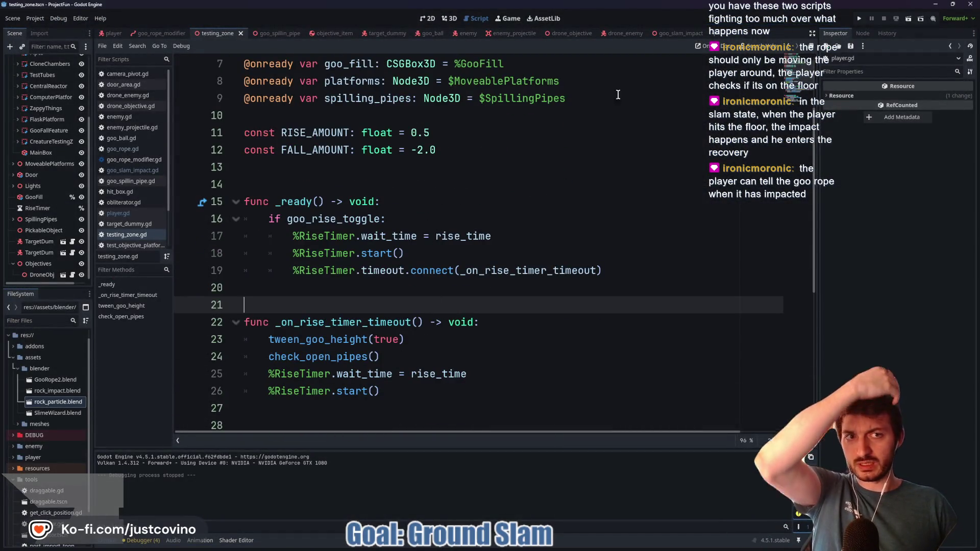
{"action": "left_click", "coordinate": [678, 33]}
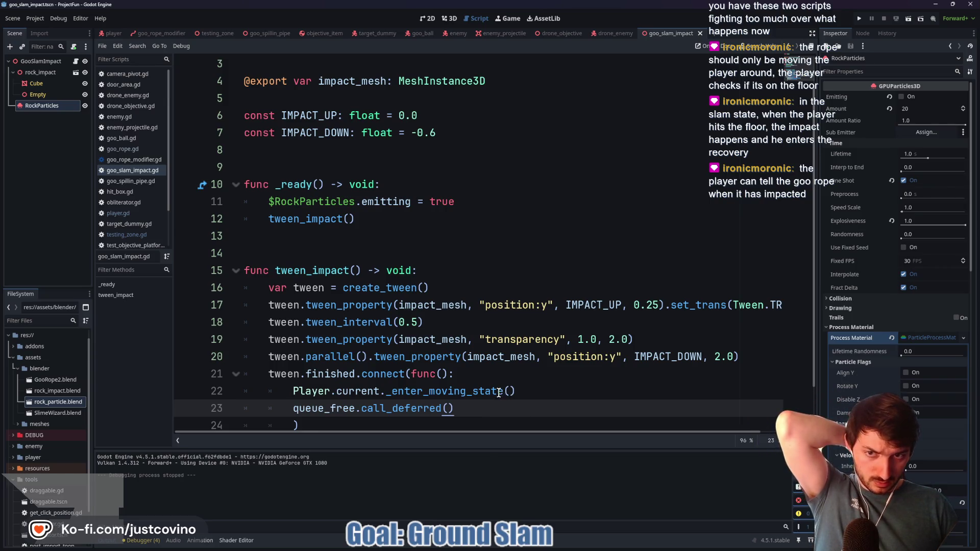
{"action": "double_click", "coordinate": [439, 391]}
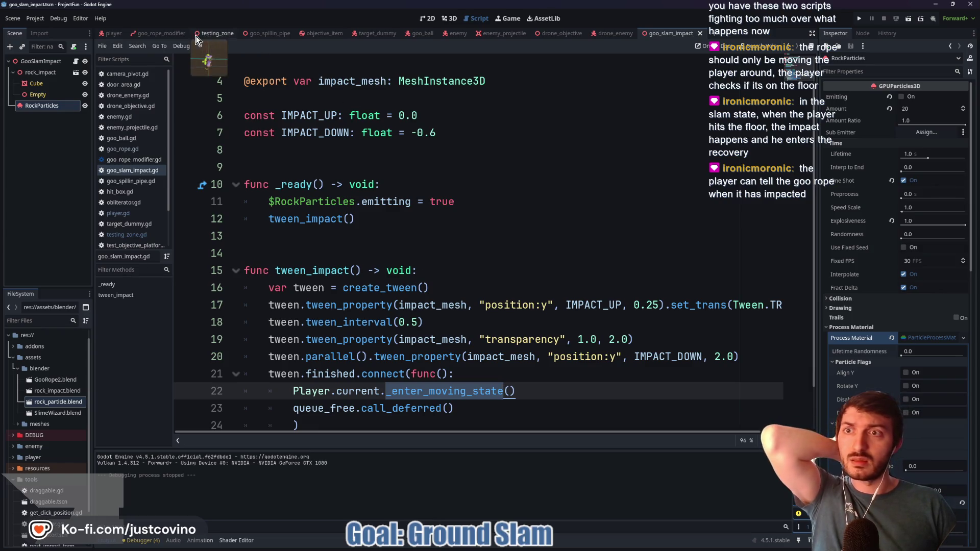
Review goo_rope.gd in the goo_rope_modifier scene, then return to player.gd's SLAMMING landing logic
{"action": "left_click", "coordinate": [172, 36]}
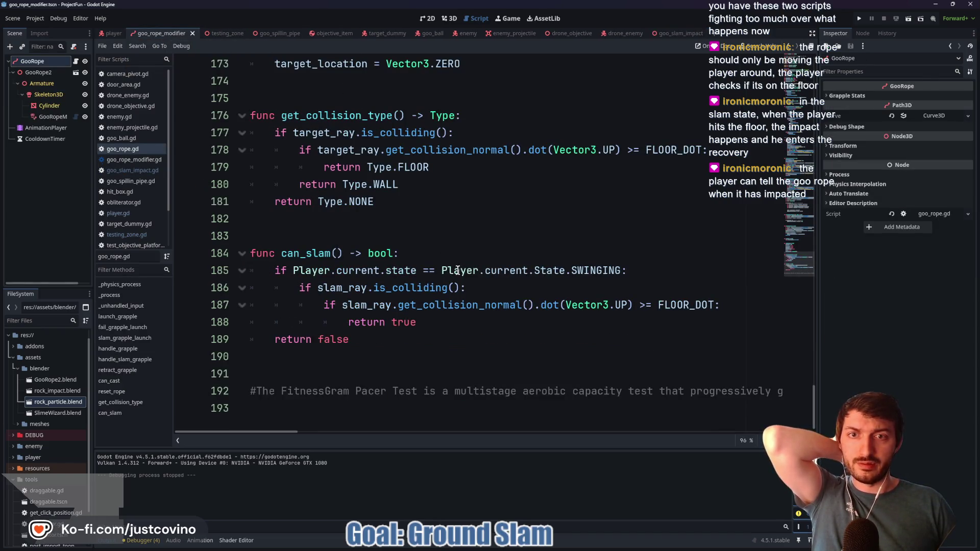
{"action": "scroll", "coordinate": [454, 270], "scroll_direction": "up", "scroll_amount": 5}
{"action": "scroll", "coordinate": [440, 286], "scroll_direction": "up", "scroll_amount": 3}
{"action": "scroll", "coordinate": [416, 302], "scroll_direction": "down", "scroll_amount": 1}
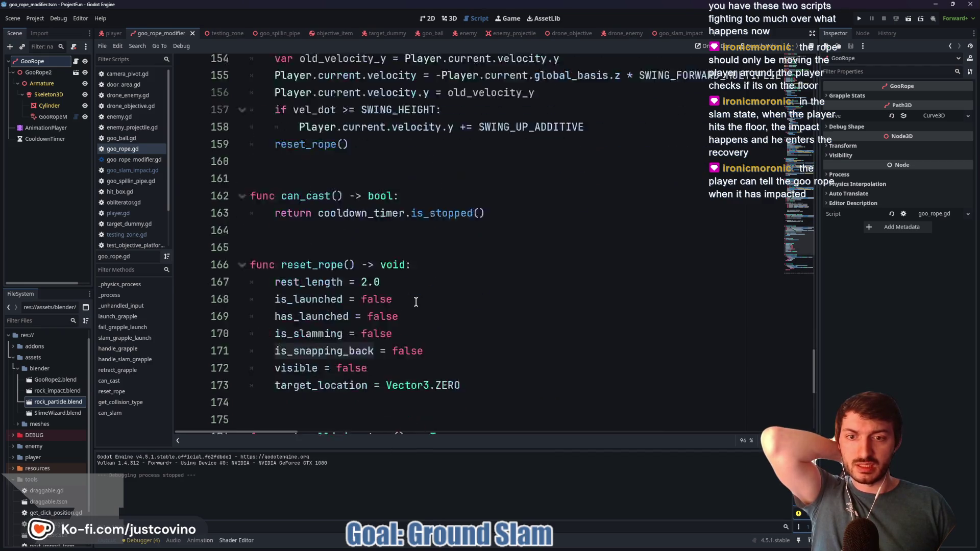
{"action": "scroll", "coordinate": [416, 302], "scroll_direction": "up", "scroll_amount": 1}
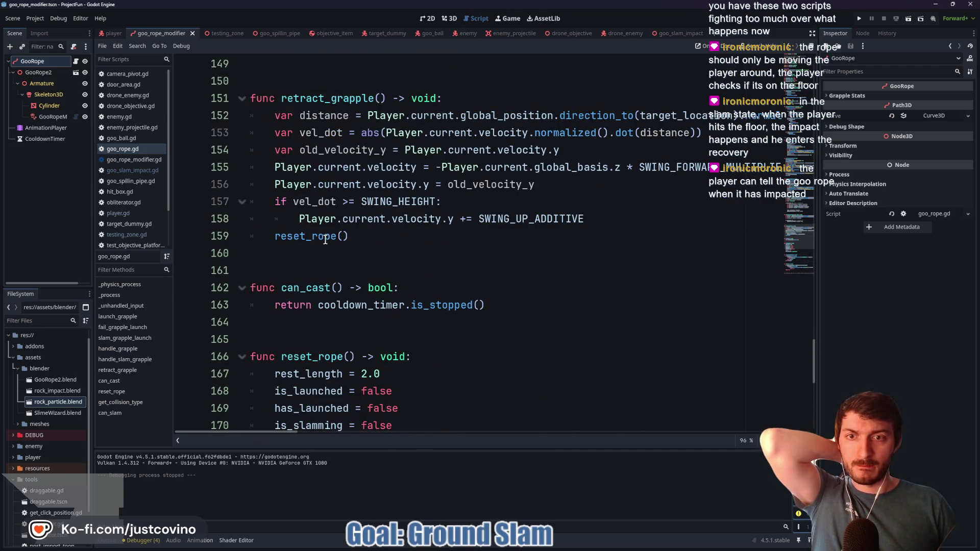
{"action": "scroll", "coordinate": [419, 238], "scroll_direction": "up", "scroll_amount": 3}
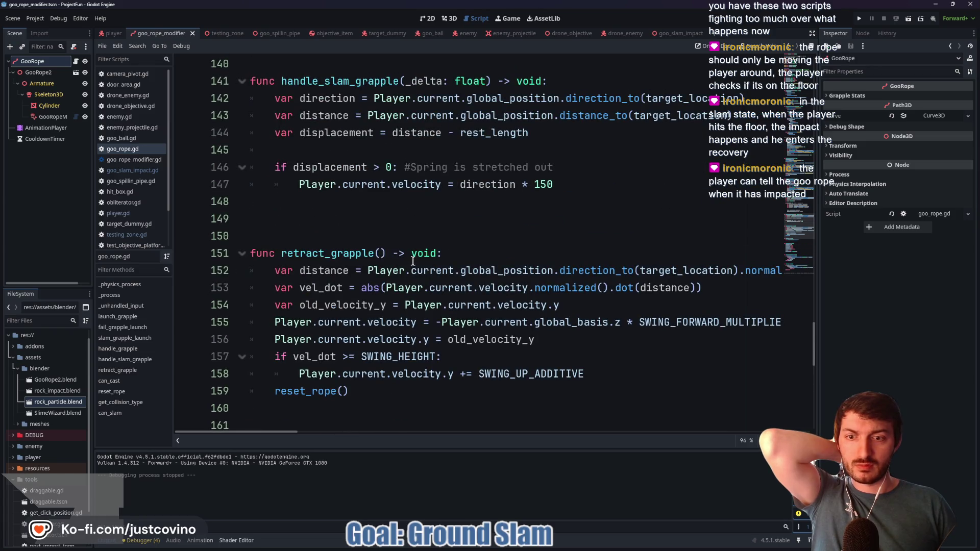
{"action": "scroll", "coordinate": [413, 260], "scroll_direction": "up", "scroll_amount": 2}
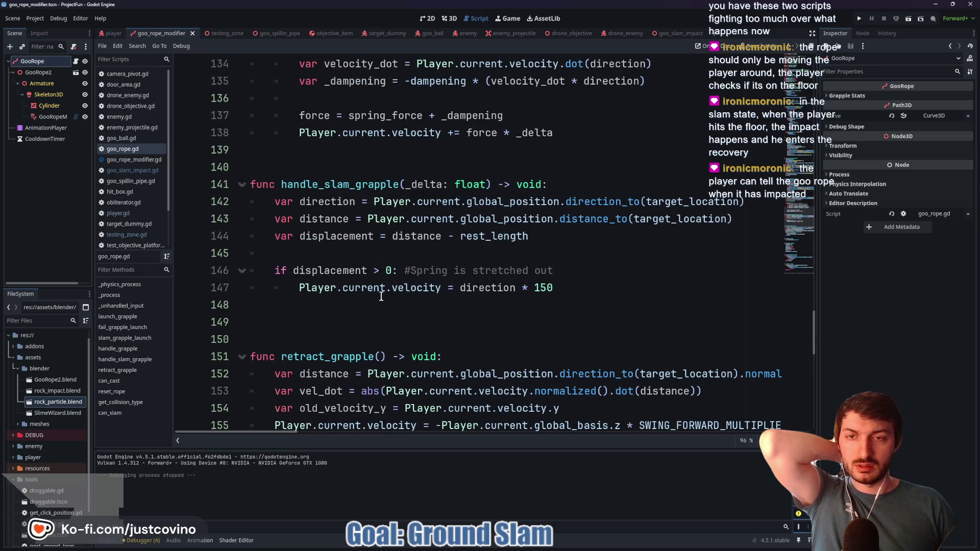
{"action": "scroll", "coordinate": [368, 272], "scroll_direction": "up", "scroll_amount": 2}
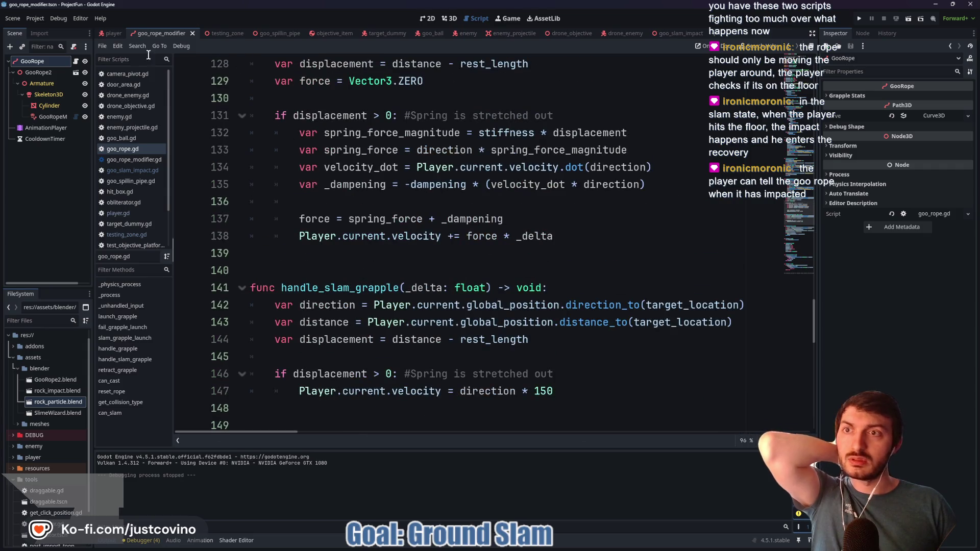
{"action": "left_click", "coordinate": [113, 34]}
{"action": "scroll", "coordinate": [391, 196], "scroll_direction": "up", "scroll_amount": 2}
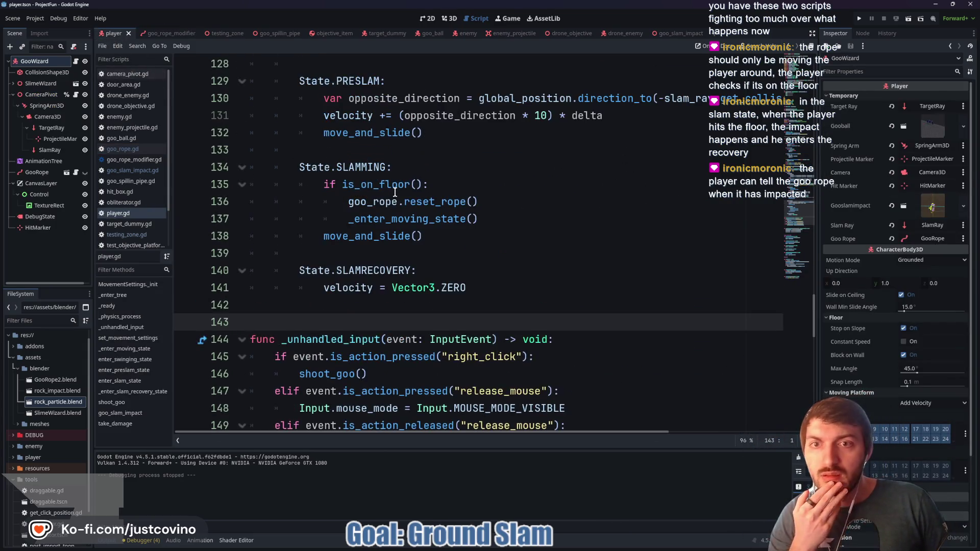
Replace _enter_moving_state() with _enter_slam_recovery_state() in the SLAMMING floor check and save
{"action": "double_click", "coordinate": [439, 219]}
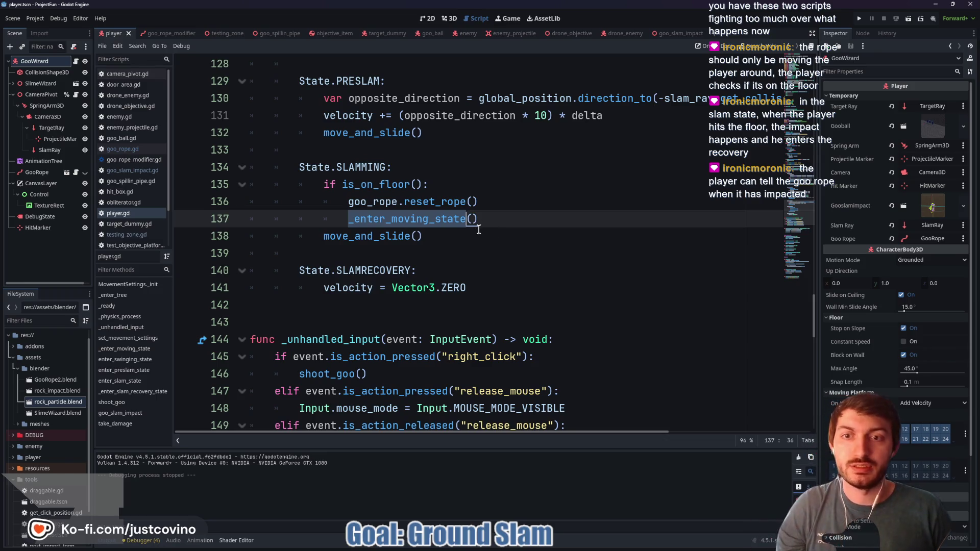
{"action": "type", "text": "_enter"}
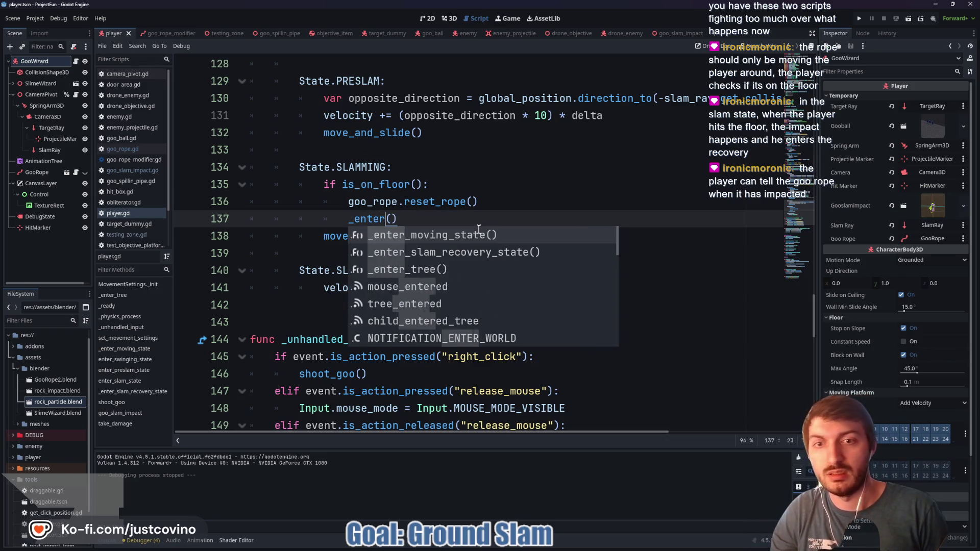
{"action": "key", "text": "Down"}
{"action": "key", "text": "Return"}
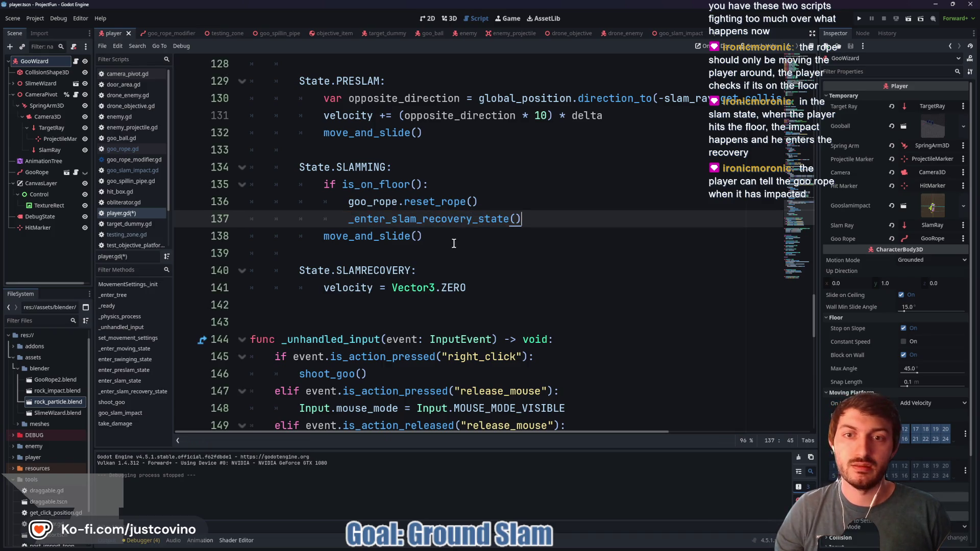
{"action": "left_click", "coordinate": [452, 243]}
{"action": "key", "text": "ctrl+s"}
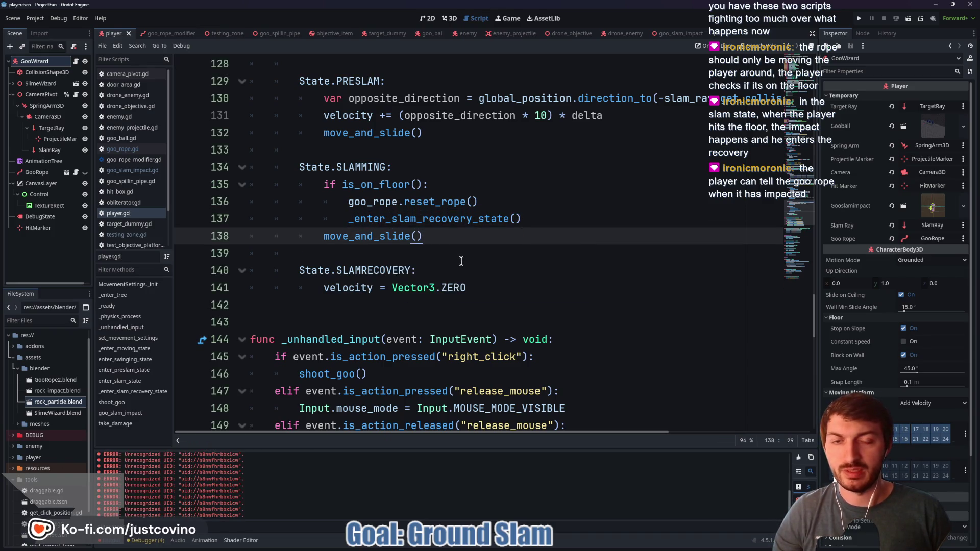
Look over goo_slam_impact.gd, then switch to the testing_zone tab
{"action": "scroll", "coordinate": [493, 269], "scroll_direction": "down", "scroll_amount": 4}
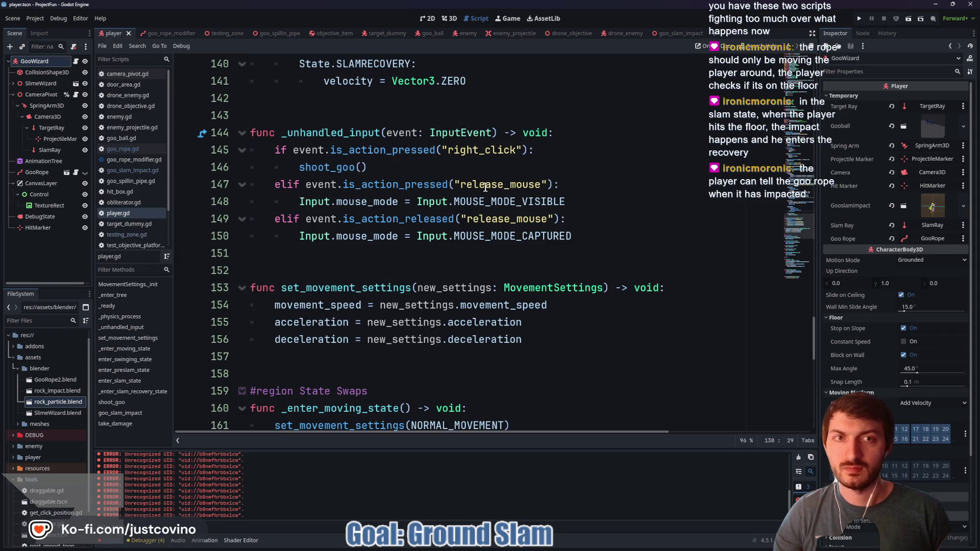
{"action": "left_click", "coordinate": [670, 37]}
{"action": "key", "text": "Up"}
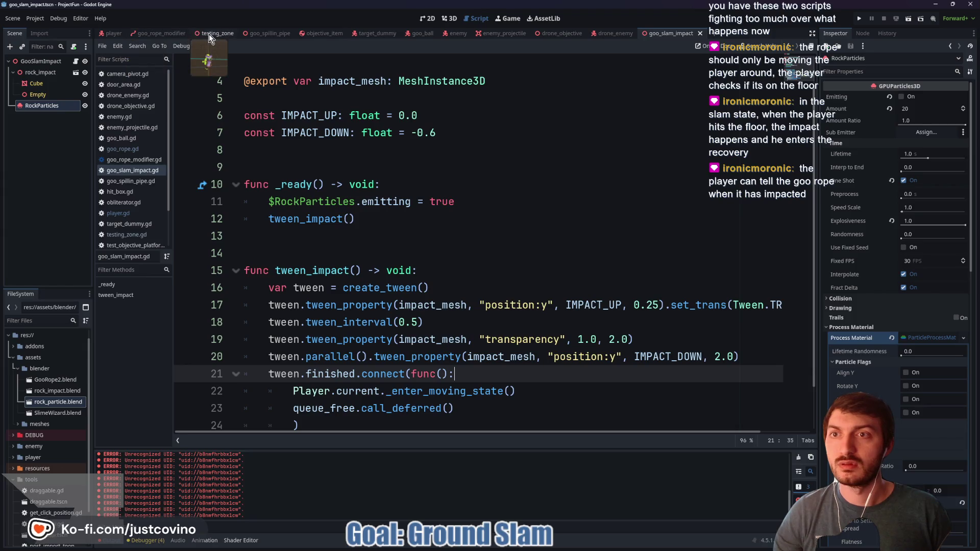
{"action": "left_click", "coordinate": [209, 33]}
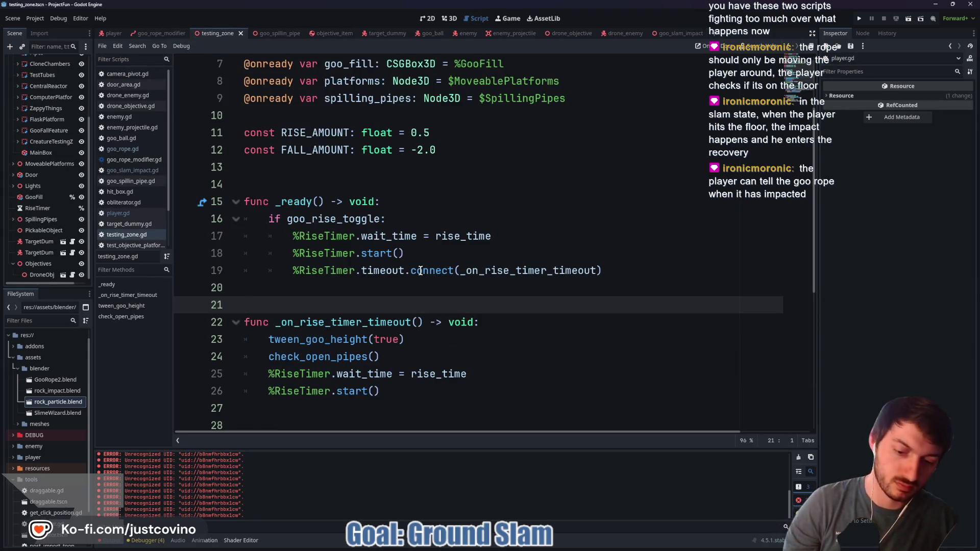
{"action": "key", "text": "F6"}
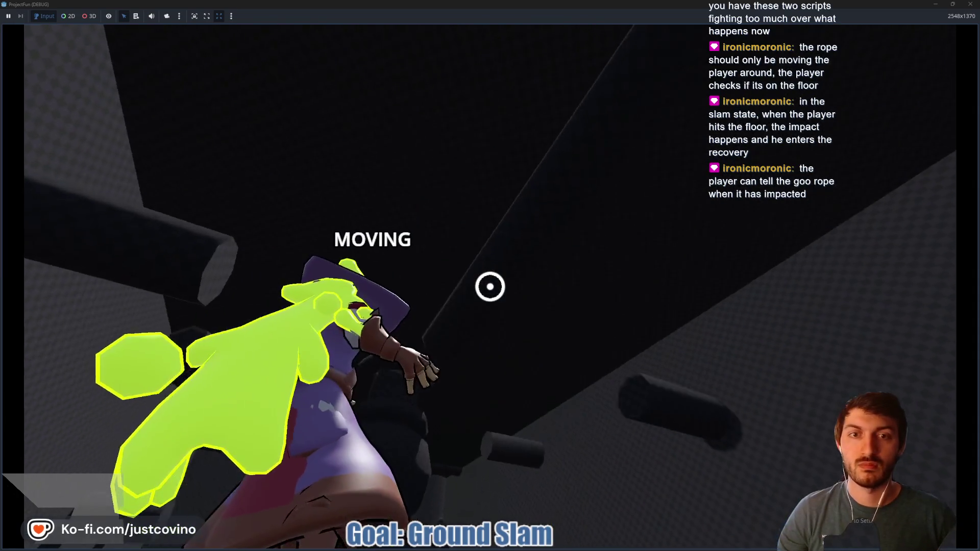
{"action": "left_click", "coordinate": [491, 286]}
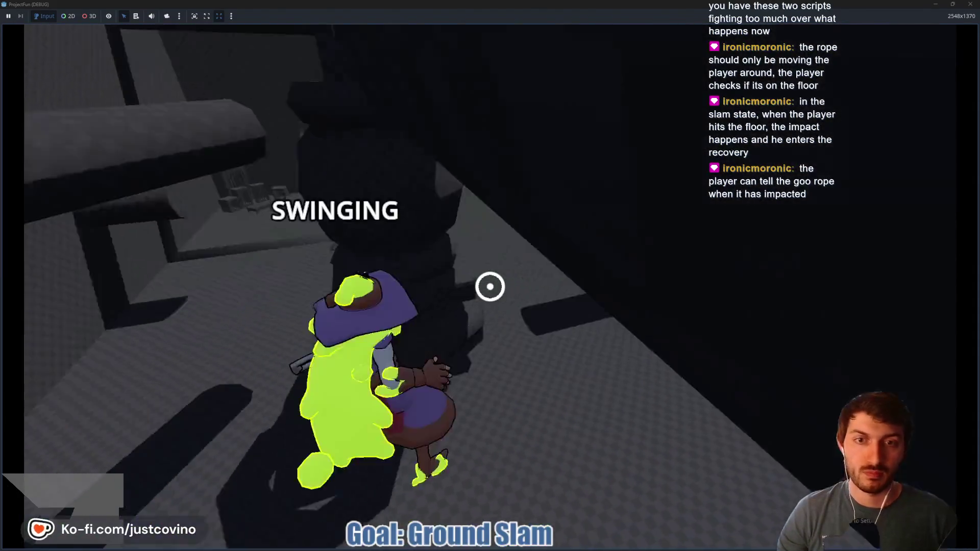
{"action": "key", "text": "ctrl"}
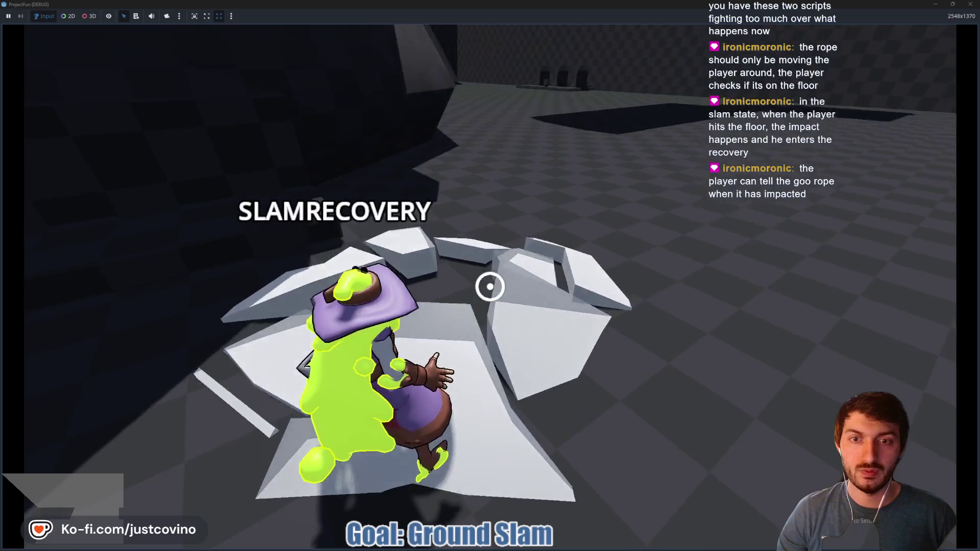
{"action": "key", "text": "w"}
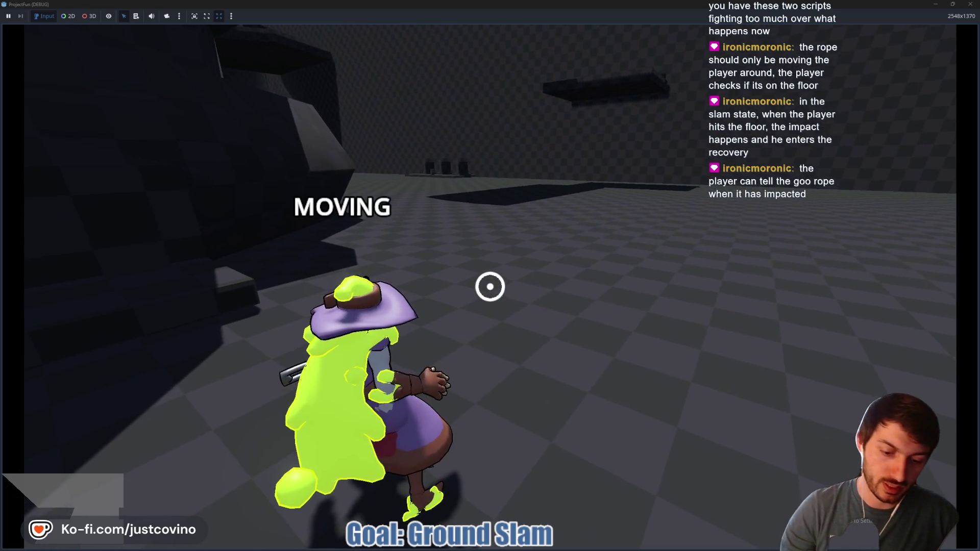
{"action": "key", "text": "F8"}
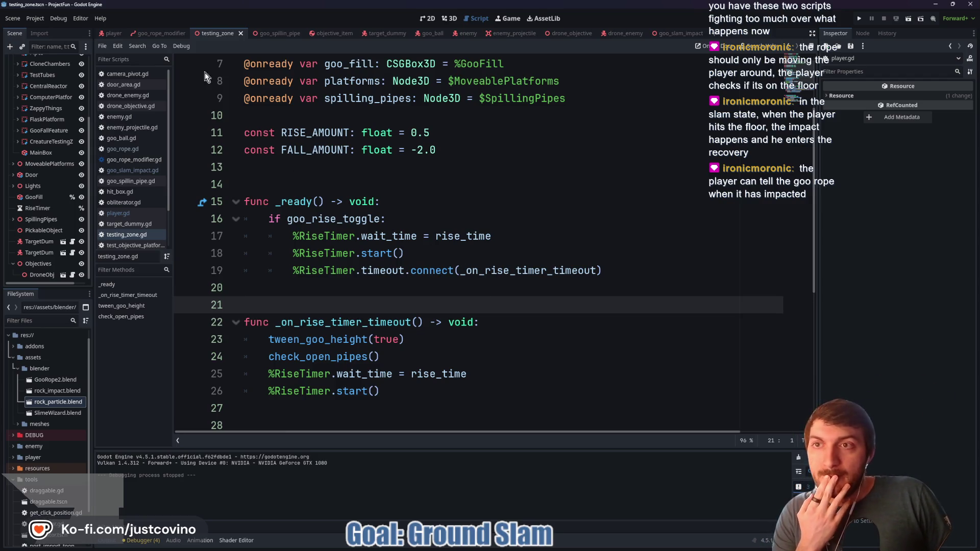
Review player.gd's State Swaps functions, then bring up goo_slam_impact.gd's tween callback
{"action": "left_click", "coordinate": [114, 35]}
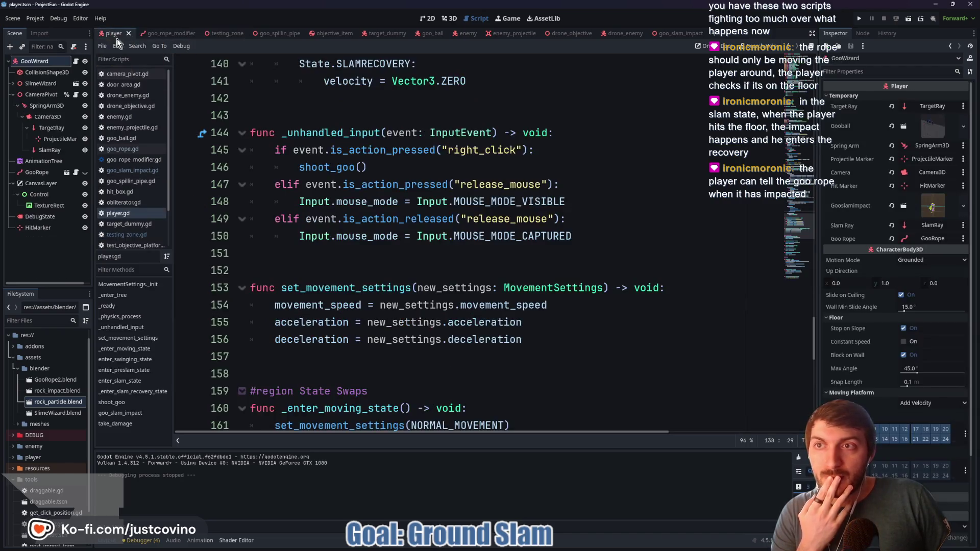
{"action": "scroll", "coordinate": [515, 292], "scroll_direction": "down", "scroll_amount": 3}
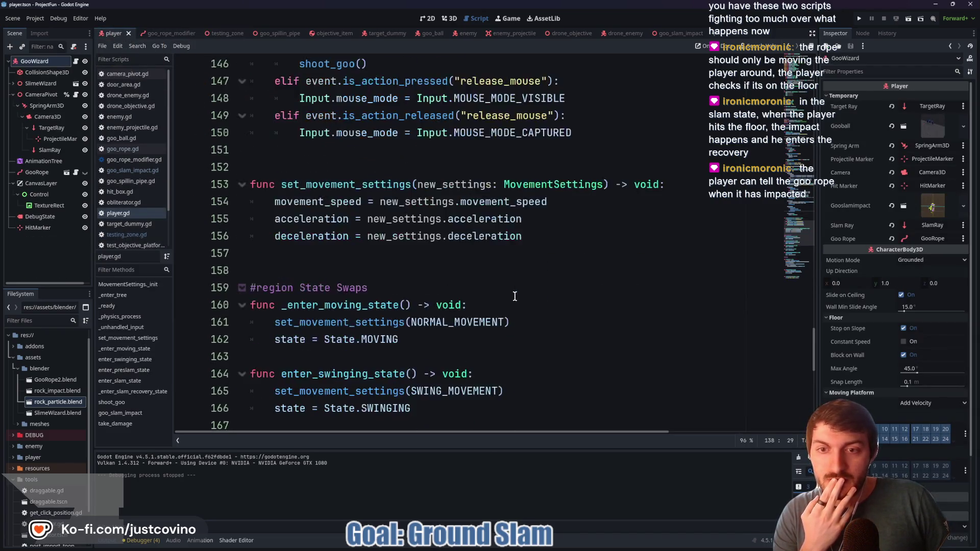
{"action": "scroll", "coordinate": [515, 297], "scroll_direction": "down", "scroll_amount": 2}
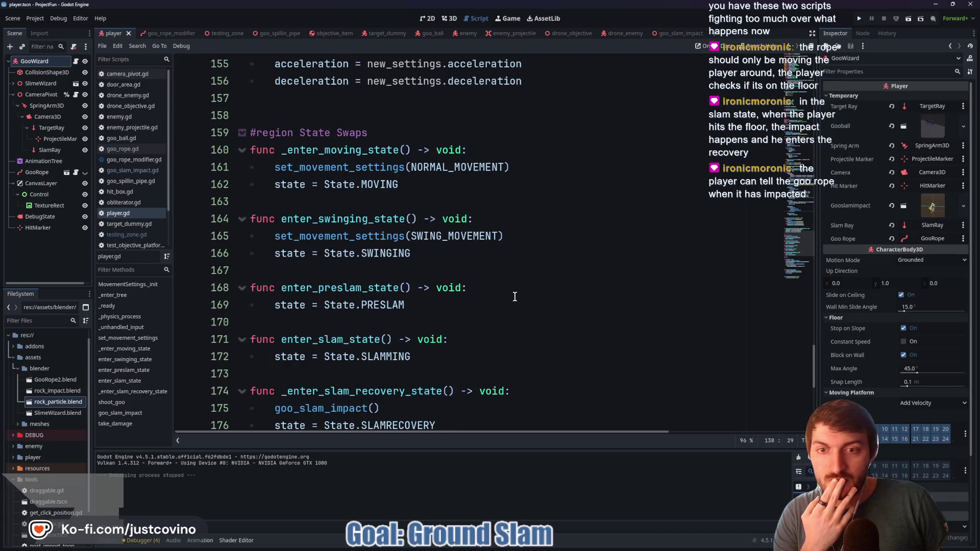
{"action": "scroll", "coordinate": [516, 297], "scroll_direction": "down", "scroll_amount": 1}
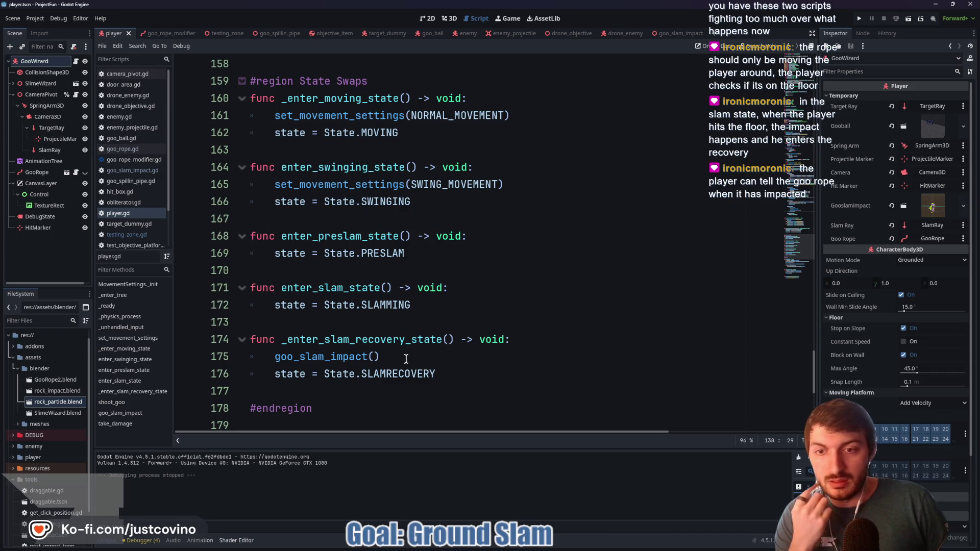
{"action": "left_click", "coordinate": [679, 33]}
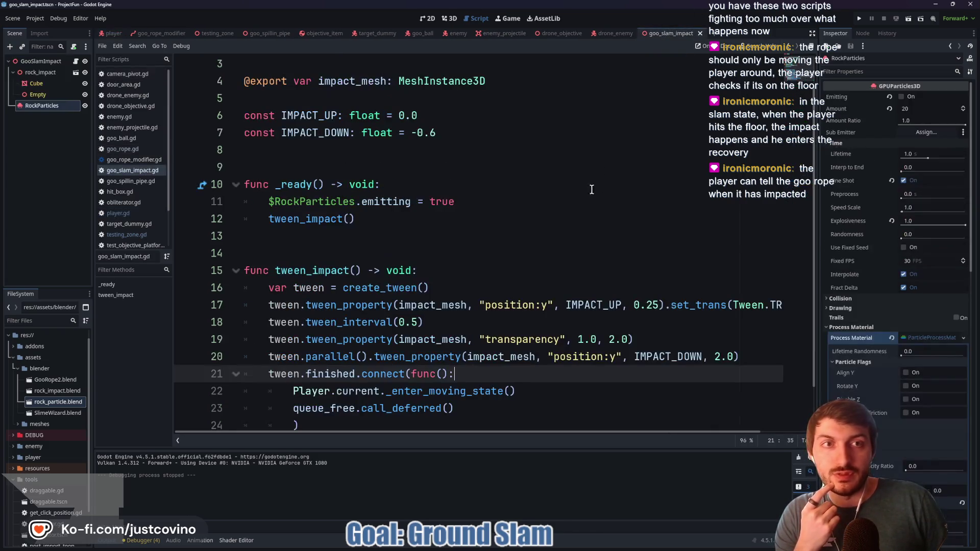
Replace the line 21 tween.finished lambda with a direct queue_free connection, save, and return to player.gd
{"action": "left_click", "coordinate": [492, 354]}
{"action": "scroll", "coordinate": [493, 348], "scroll_direction": "down", "scroll_amount": 1}
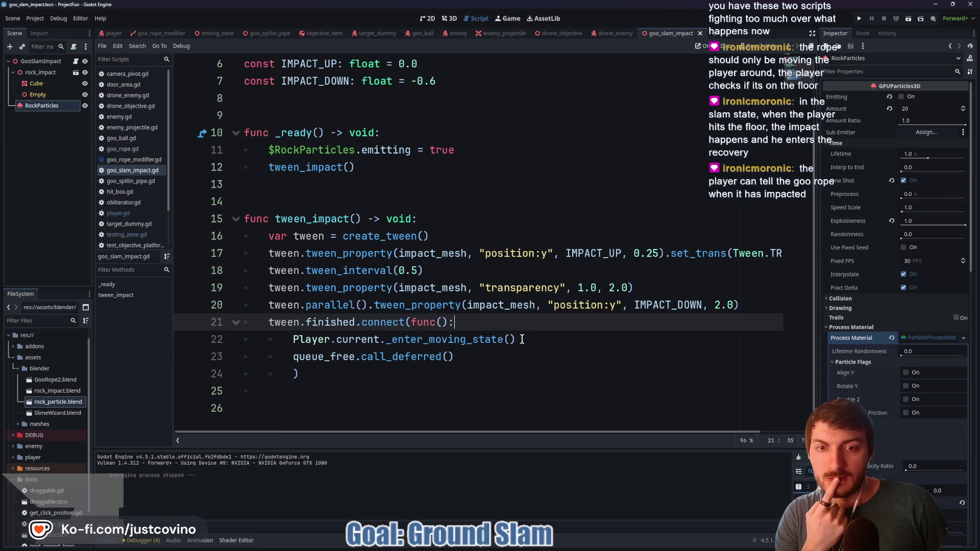
{"action": "mouse_move", "coordinate": [472, 358]}
{"action": "left_mouse_down"}
{"action": "mouse_move", "coordinate": [434, 357]}
{"action": "mouse_move", "coordinate": [411, 324]}
{"action": "left_mouse_up"}
{"action": "key", "text": "BackSpace"}
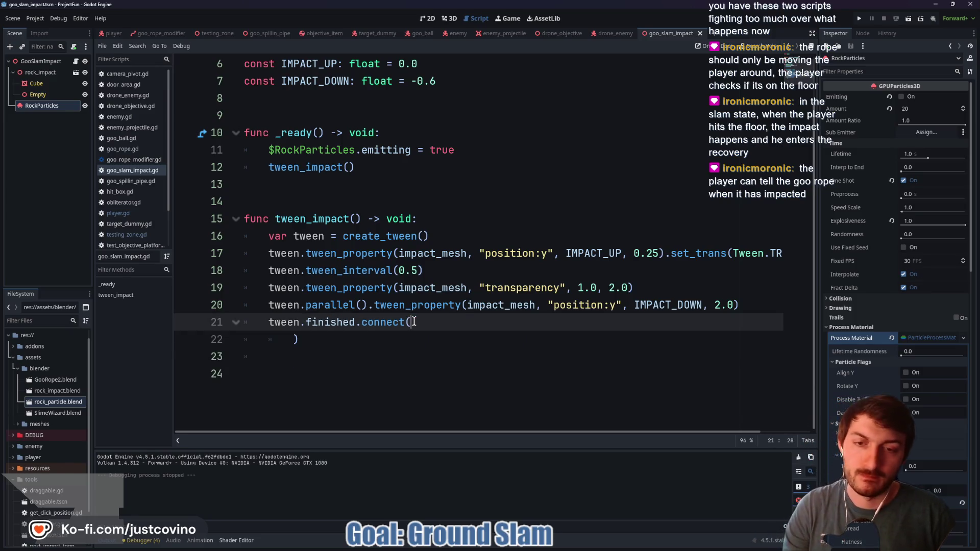
{"action": "type", "text": "queue_free"}
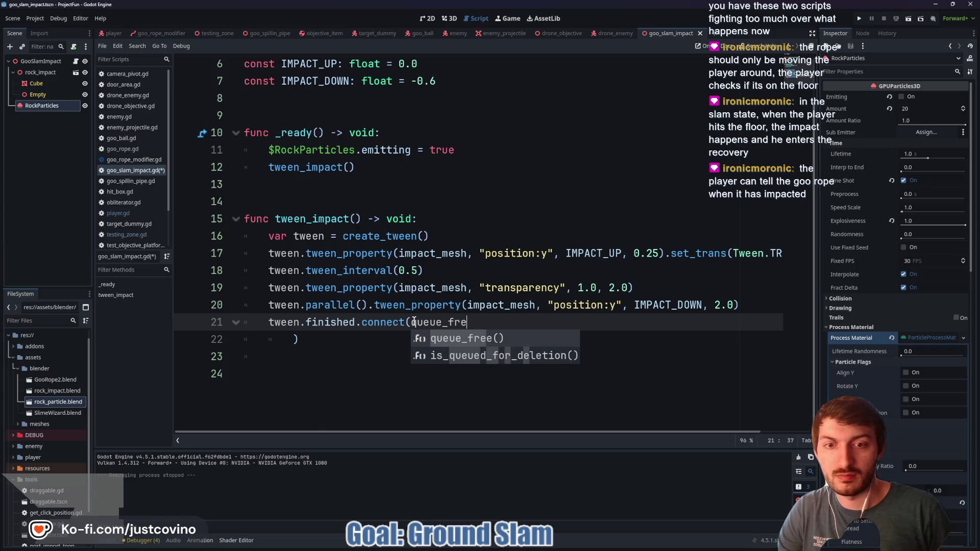
{"action": "key", "text": "Escape"}
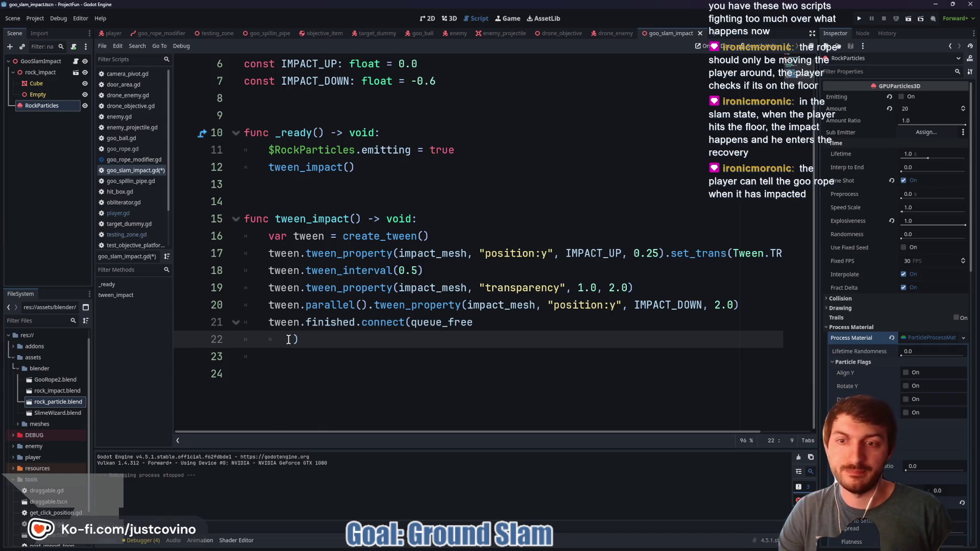
{"action": "key", "text": "Delete"}
{"action": "key", "text": "Delete"}
{"action": "key", "text": "Delete"}
{"action": "left_click", "coordinate": [486, 329]}
{"action": "key", "text": "ctrl+s"}
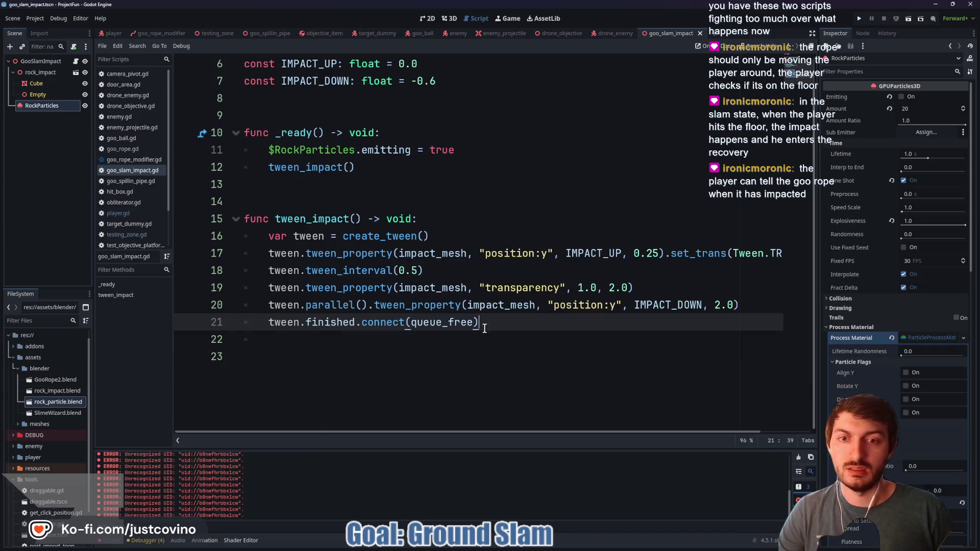
{"action": "left_click", "coordinate": [111, 33]}
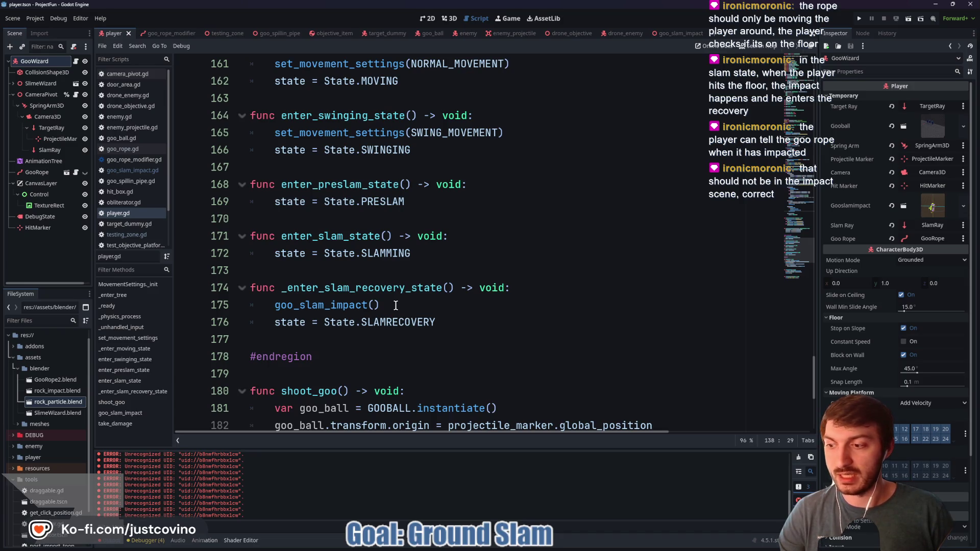
{"action": "left_click", "coordinate": [398, 306]}
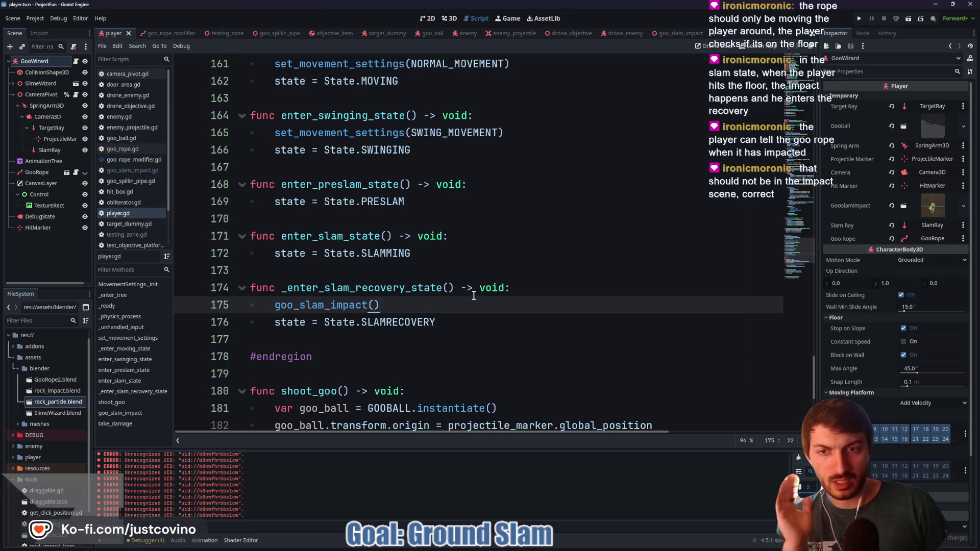
{"action": "scroll", "coordinate": [474, 296], "scroll_direction": "up", "scroll_amount": 10}
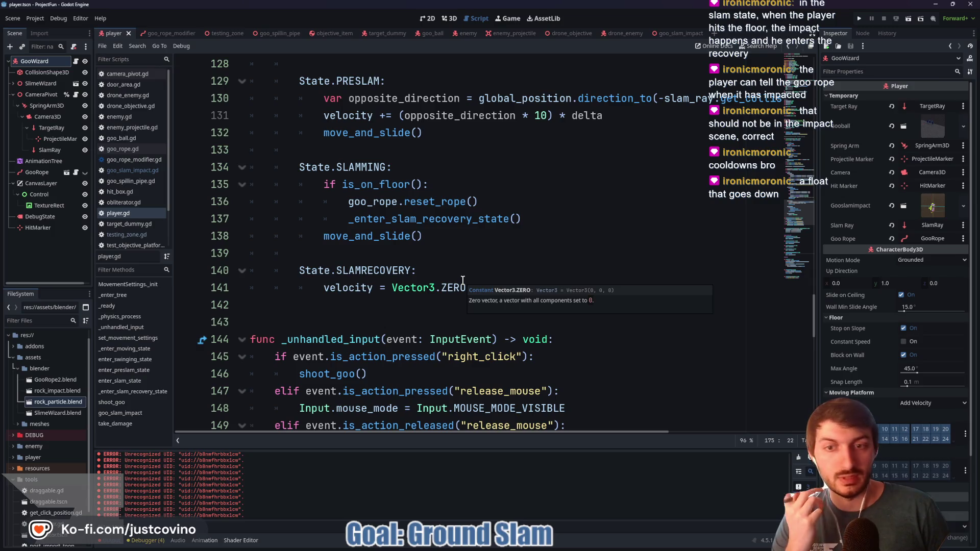
{"action": "scroll", "coordinate": [413, 286], "scroll_direction": "up", "scroll_amount": 20}
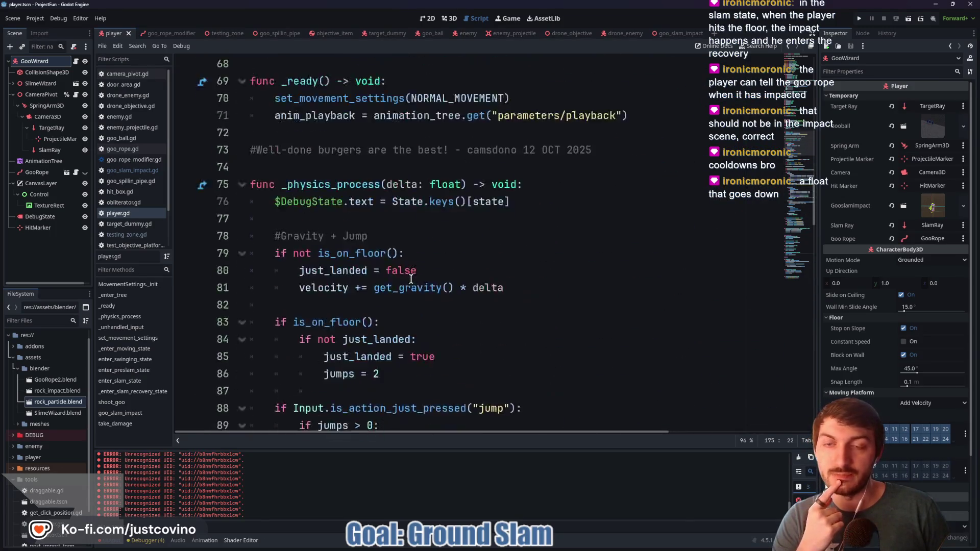
{"action": "scroll", "coordinate": [412, 286], "scroll_direction": "up", "scroll_amount": 3}
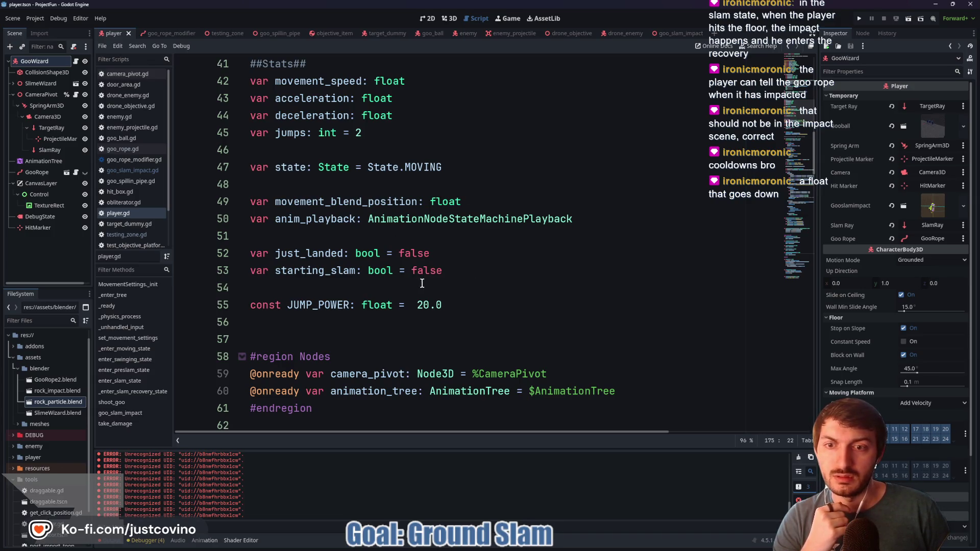
Declare 'var slam_recovery_time: float = 1.0' below starting_slam
{"action": "left_click", "coordinate": [467, 286]}
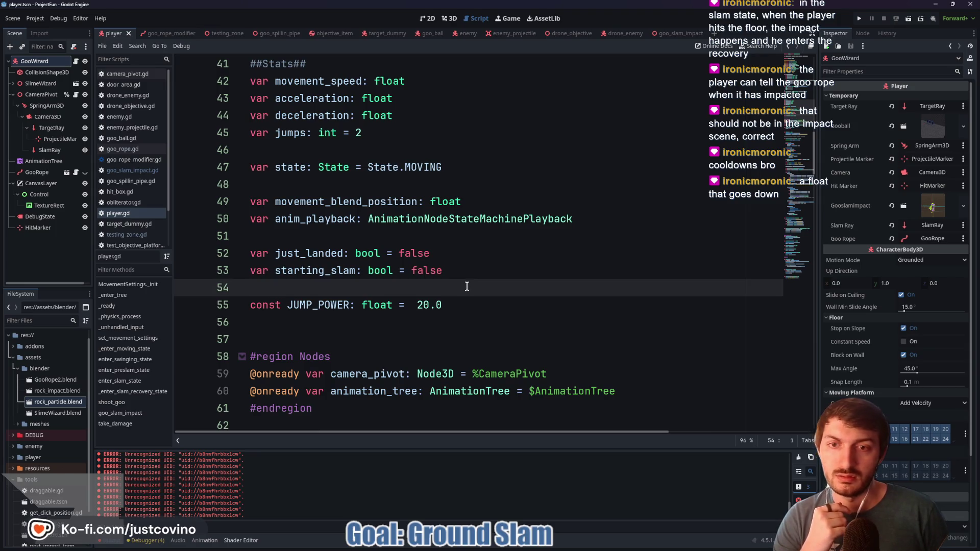
{"action": "key", "text": "Return"}
{"action": "key", "text": "Return"}
{"action": "key", "text": "Up"}
{"action": "type", "text": "var slam_recovery_time"}
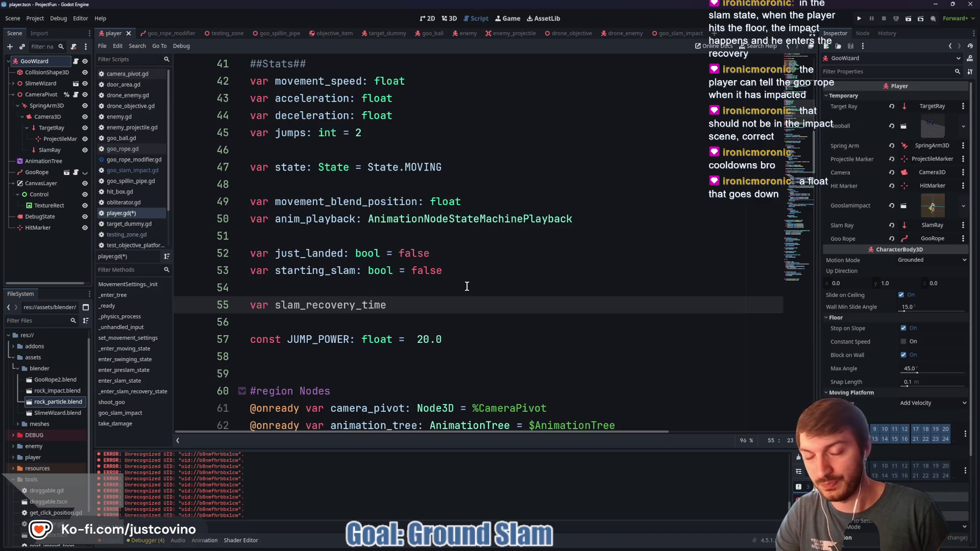
{"action": "type", "text": ": float = "}
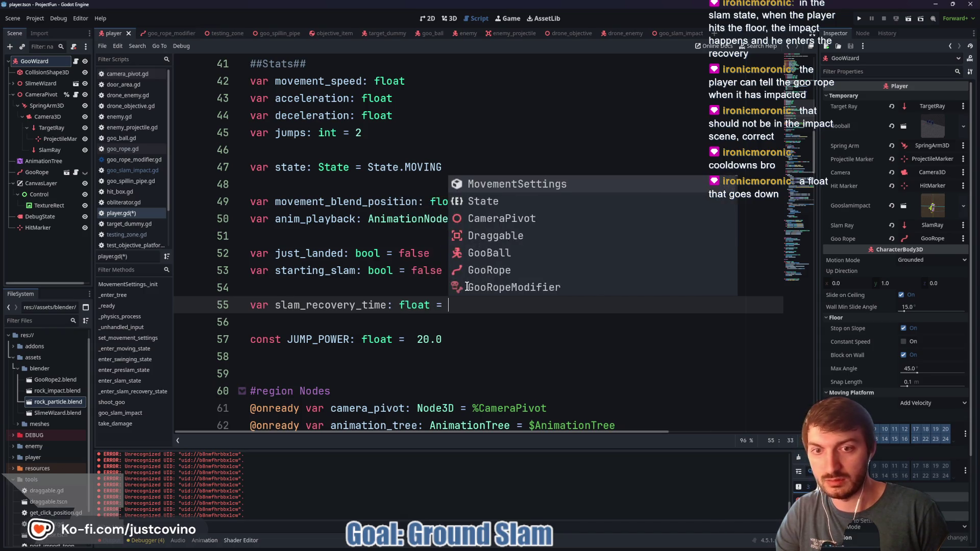
{"action": "type", "text": "1.0"}
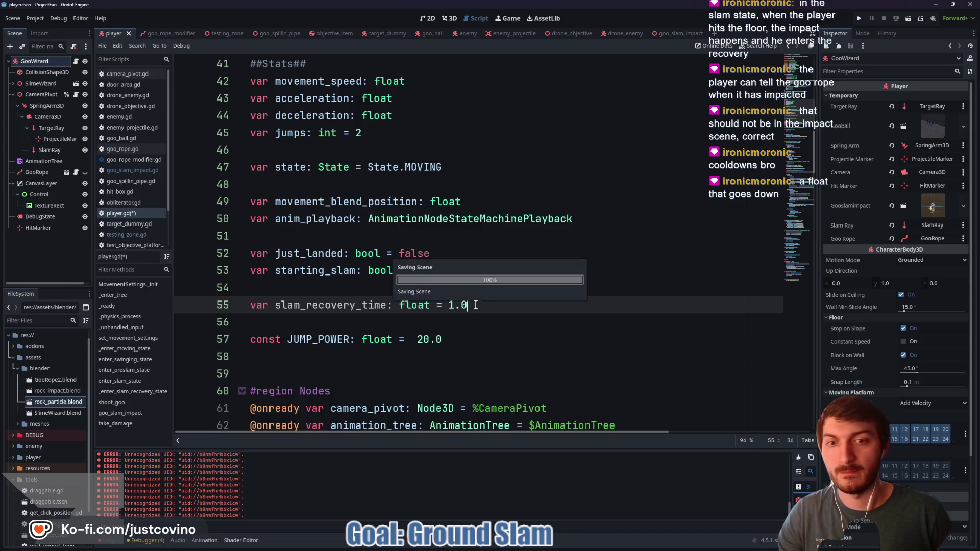
Reset slam_recovery_time to 1.0 after the SLAMRECOVERY assignment in _enter_slam_recovery_state, and save
{"action": "scroll", "coordinate": [475, 306], "scroll_direction": "down", "scroll_amount": 20}
{"action": "scroll", "coordinate": [462, 305], "scroll_direction": "down", "scroll_amount": 19}
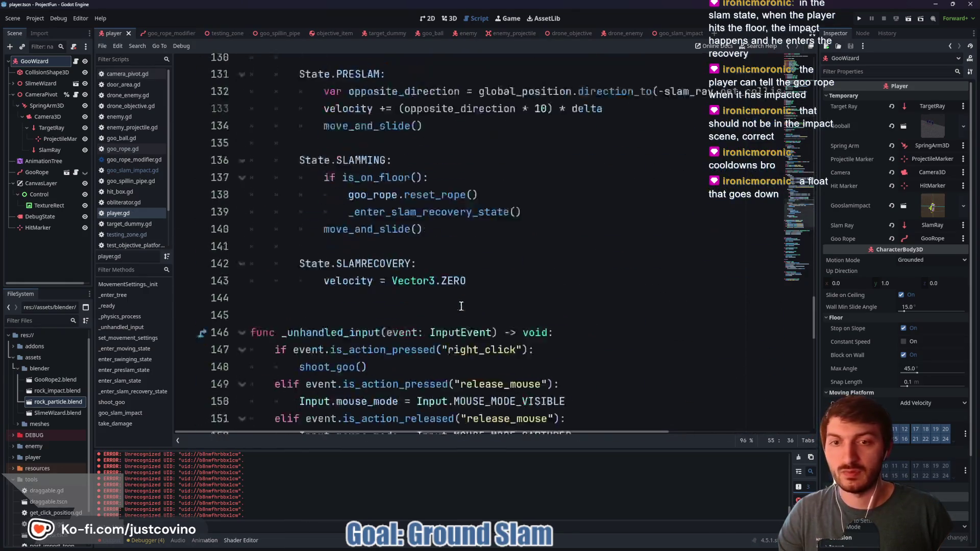
{"action": "scroll", "coordinate": [455, 305], "scroll_direction": "down", "scroll_amount": 2}
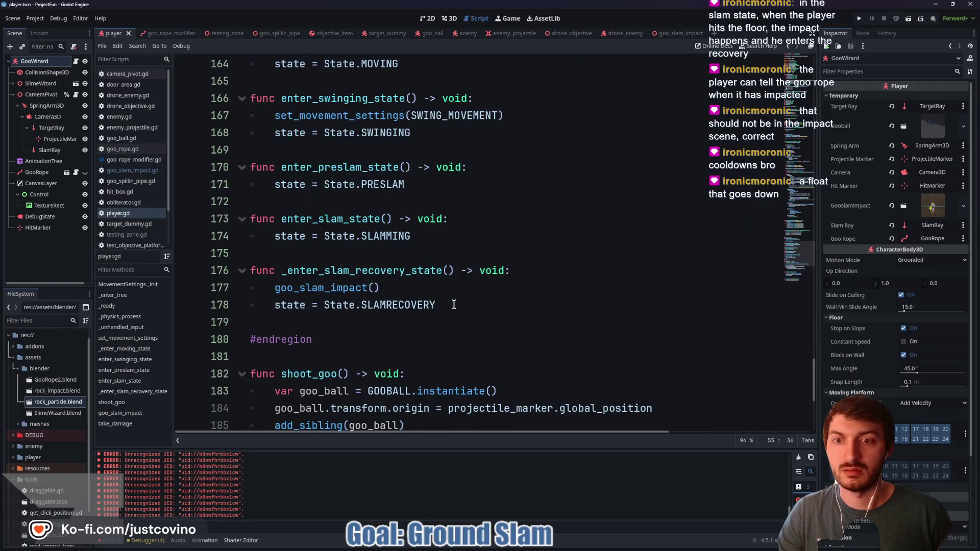
{"action": "left_click", "coordinate": [546, 273]}
{"action": "key", "text": "Return"}
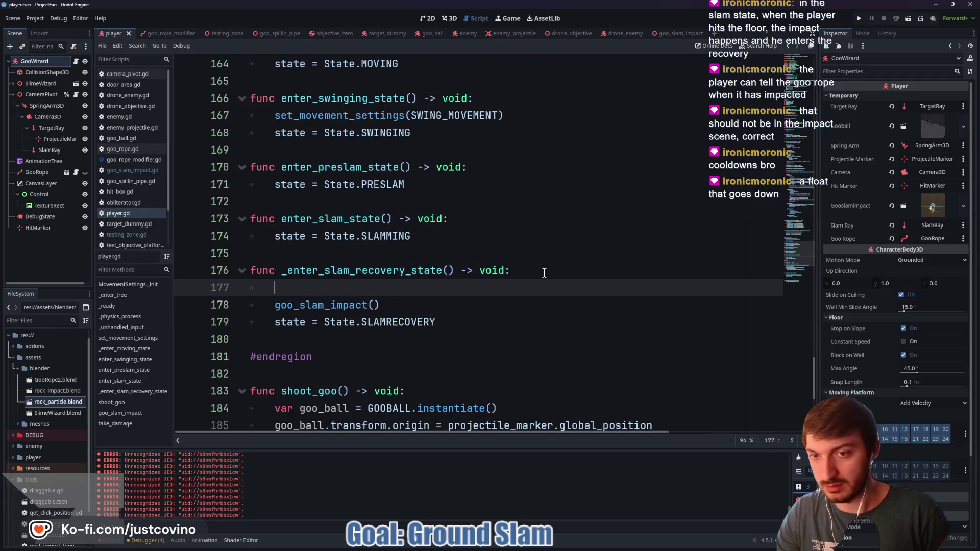
{"action": "key", "text": "ctrl+z"}
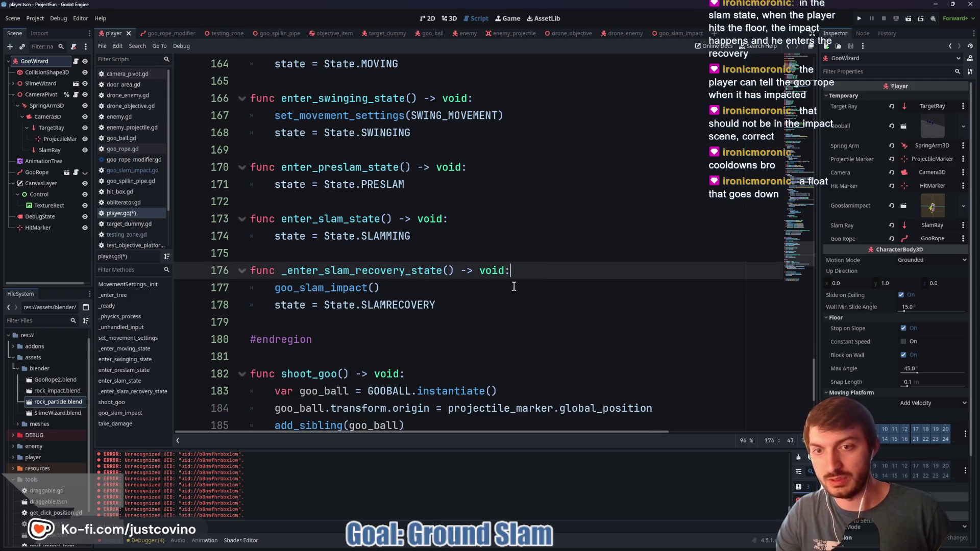
{"action": "left_click", "coordinate": [453, 338]}
{"action": "left_click", "coordinate": [455, 301]}
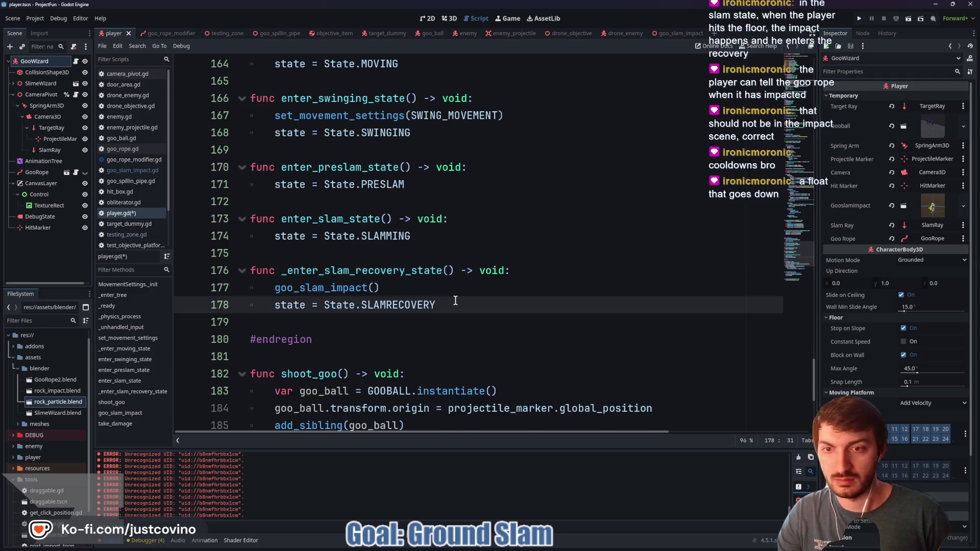
{"action": "key", "text": "Return"}
{"action": "type", "text": "slam_recovery_time ="}
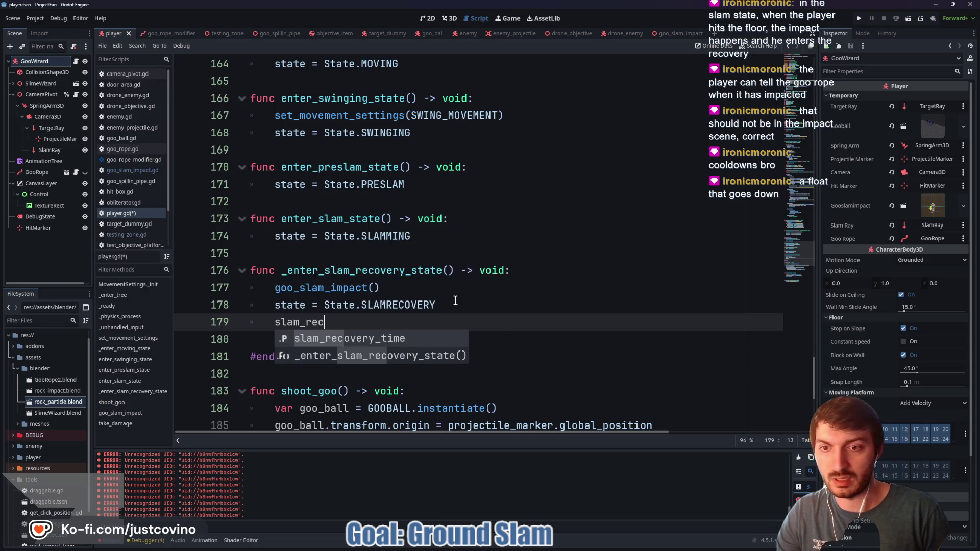
{"action": "type", "text": " 1.0"}
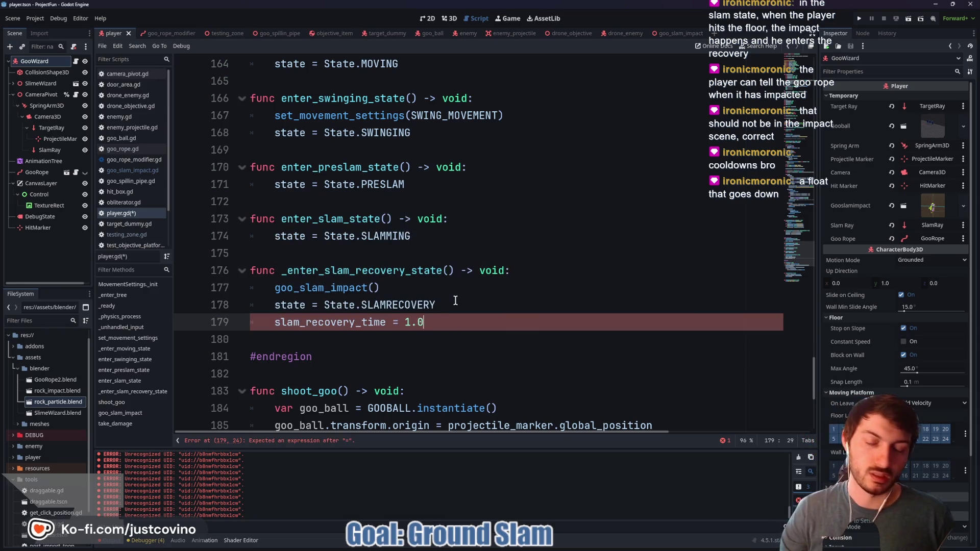
{"action": "key", "text": "ctrl+s"}
{"action": "scroll", "coordinate": [433, 330], "scroll_direction": "up", "scroll_amount": 6}
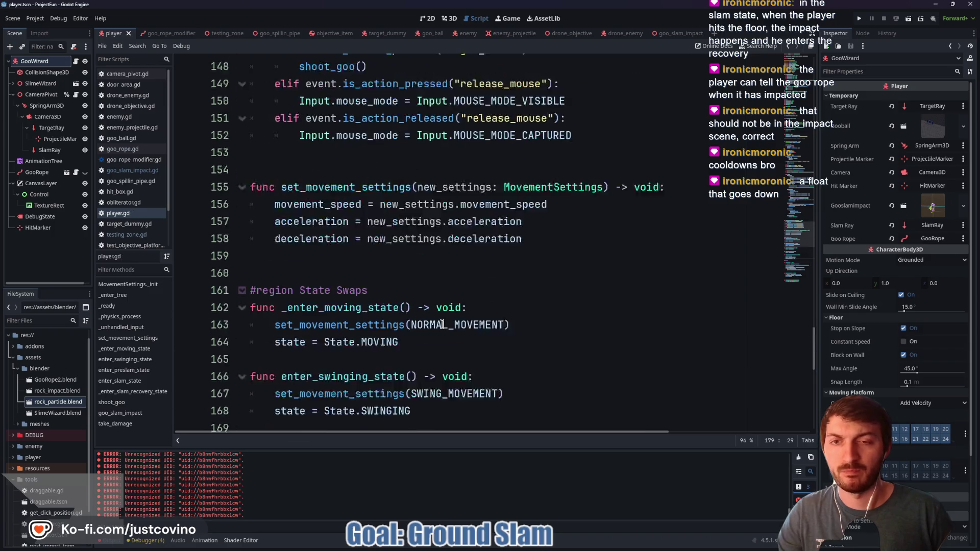
{"action": "scroll", "coordinate": [421, 326], "scroll_direction": "up", "scroll_amount": 6}
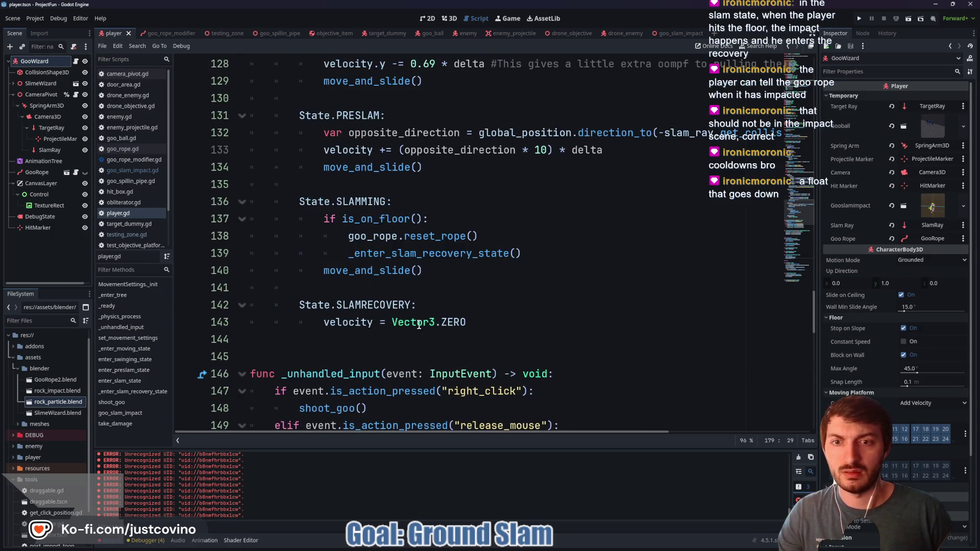
Add 'slam_recovery_time -= delta' under the velocity reset in the SLAMRECOVERY branch
{"action": "left_click", "coordinate": [480, 324]}
{"action": "key", "text": "Return"}
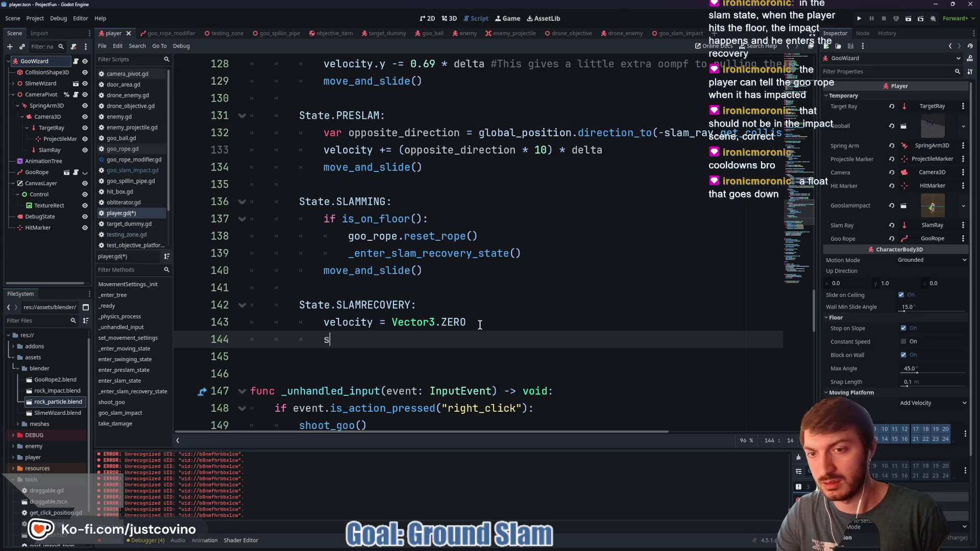
{"action": "type", "text": "slam"}
{"action": "key", "text": "Down"}
{"action": "key", "text": "Return"}
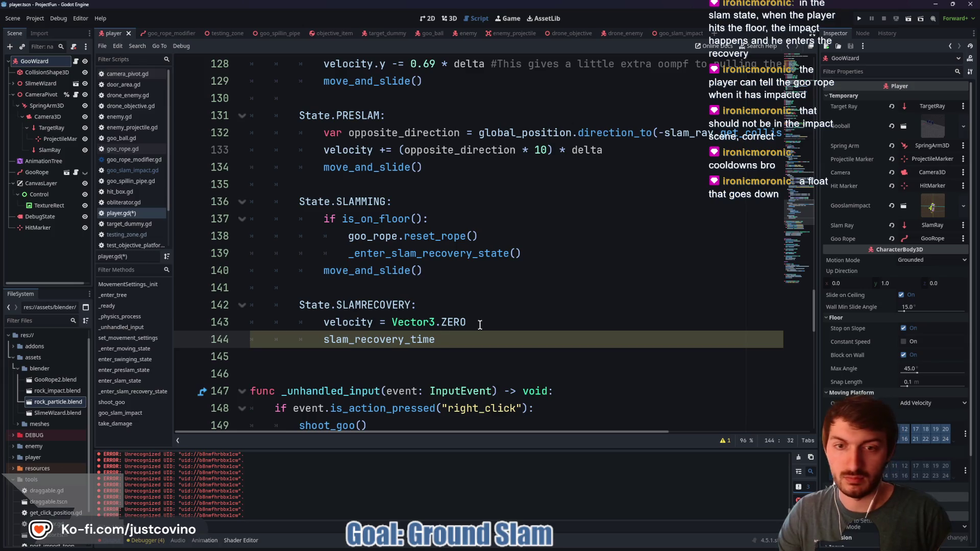
{"action": "type", "text": "-= 0"}
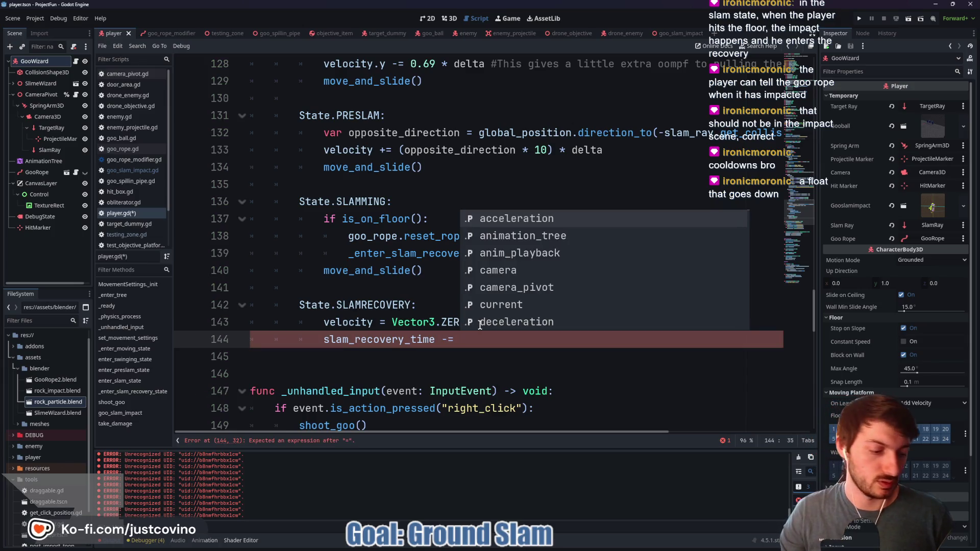
{"action": "type", "text": "."}
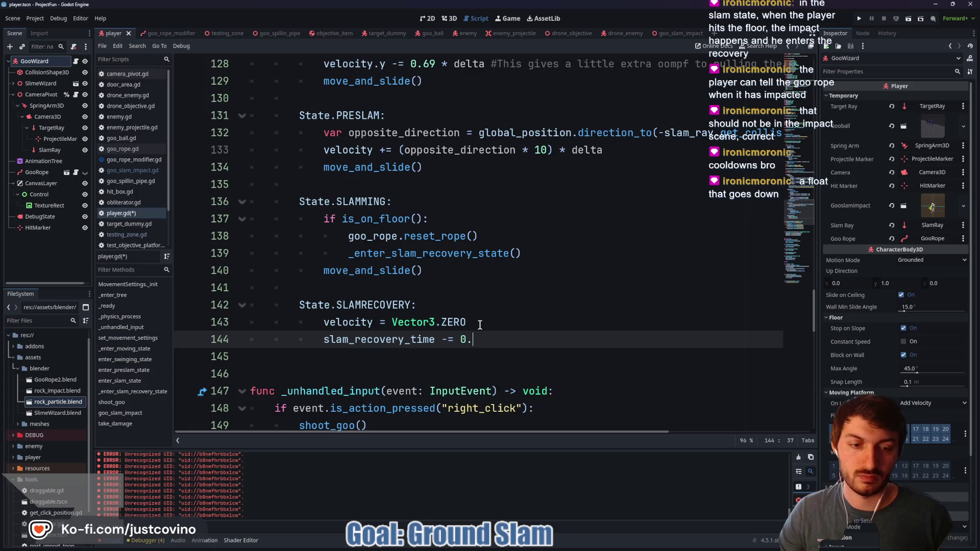
{"action": "type", "text": "* delta"}
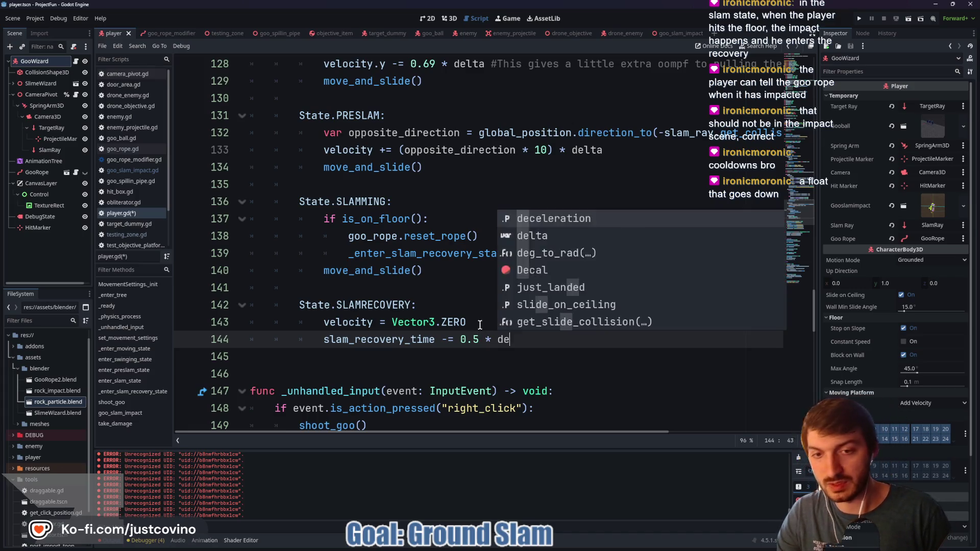
{"action": "left_click", "coordinate": [493, 340]}
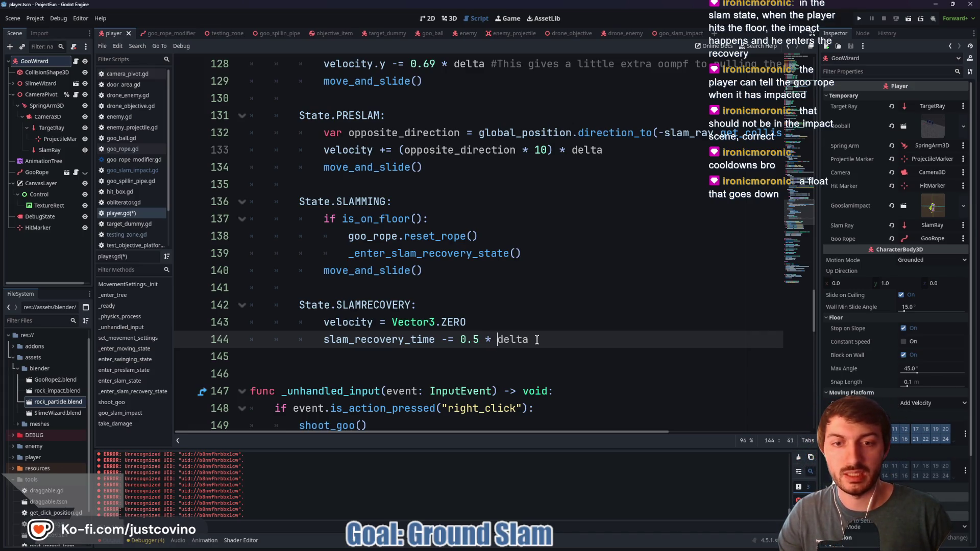
{"action": "left_click_drag", "start_coordinate": [492, 339], "coordinate": [461, 339]}
{"action": "key", "text": "BackSpace"}
{"action": "key", "text": "Left"}
{"action": "left_click", "coordinate": [500, 346]}
{"action": "key", "text": "ctrl+s"}
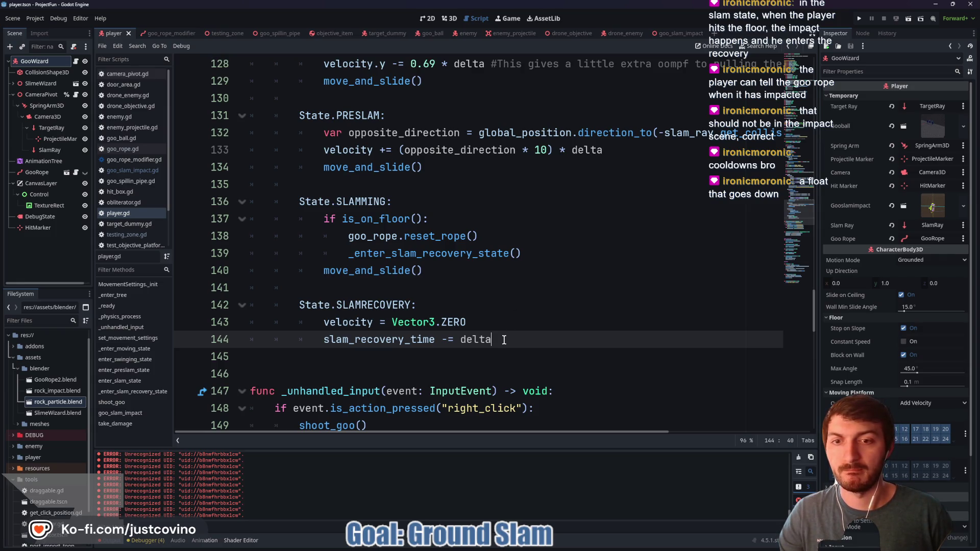
Call _enter_moving_state() once slam_recovery_time drops to 0, and save player.gd
{"action": "key", "text": "Return"}
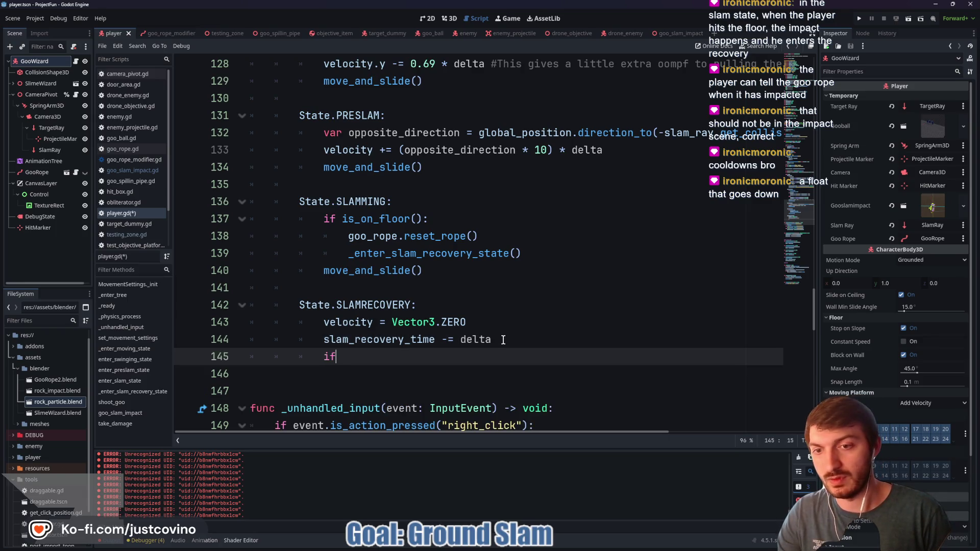
{"action": "type", "text": "f slam_ray"}
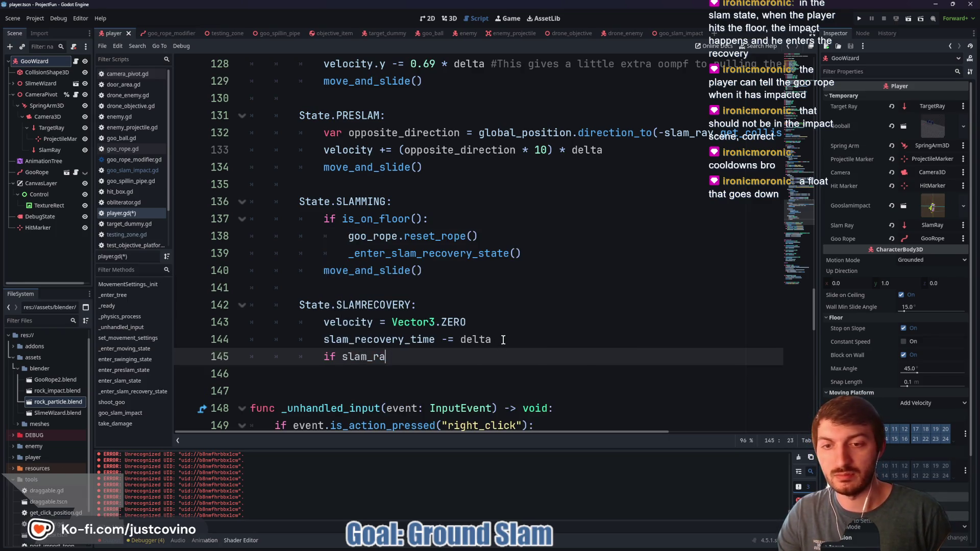
{"action": "type", "text": "recovery_time <"}
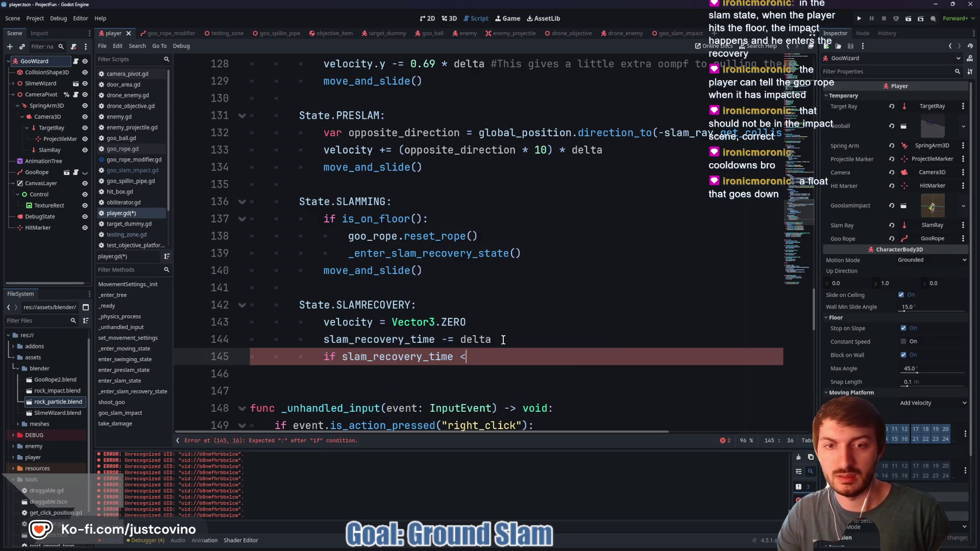
{"action": "type", "text": "= 0.0:"}
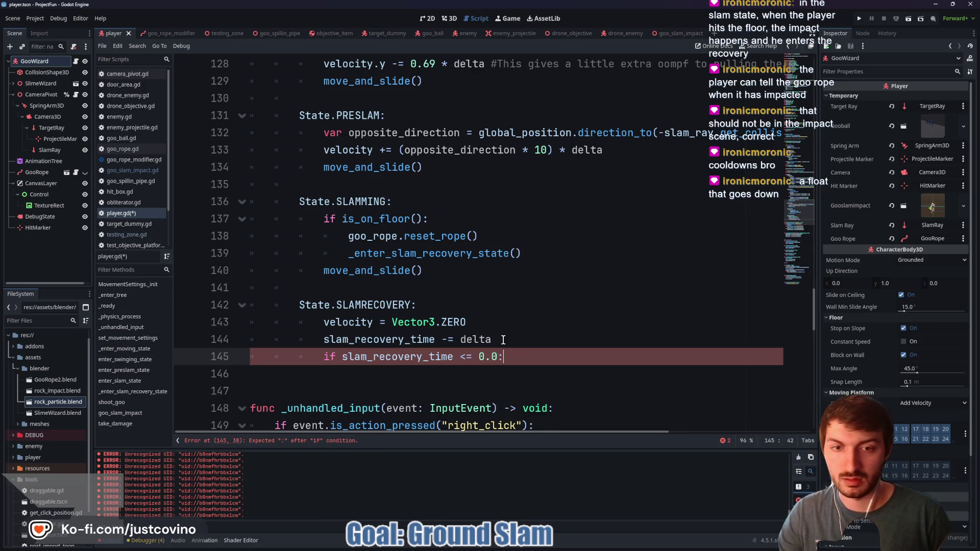
{"action": "key", "text": "Return"}
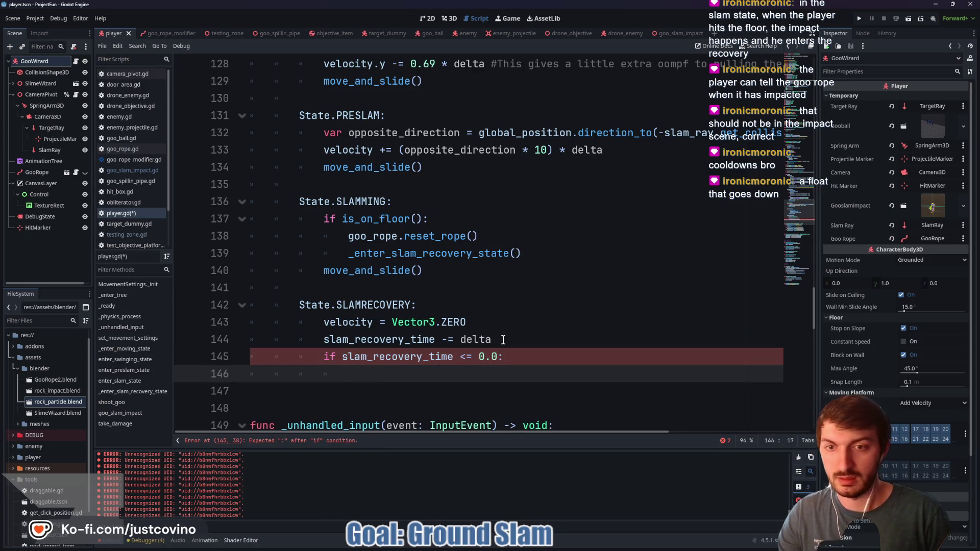
{"action": "type", "text": "_enter"}
{"action": "key", "text": "Return"}
{"action": "key", "text": "ctrl+s"}
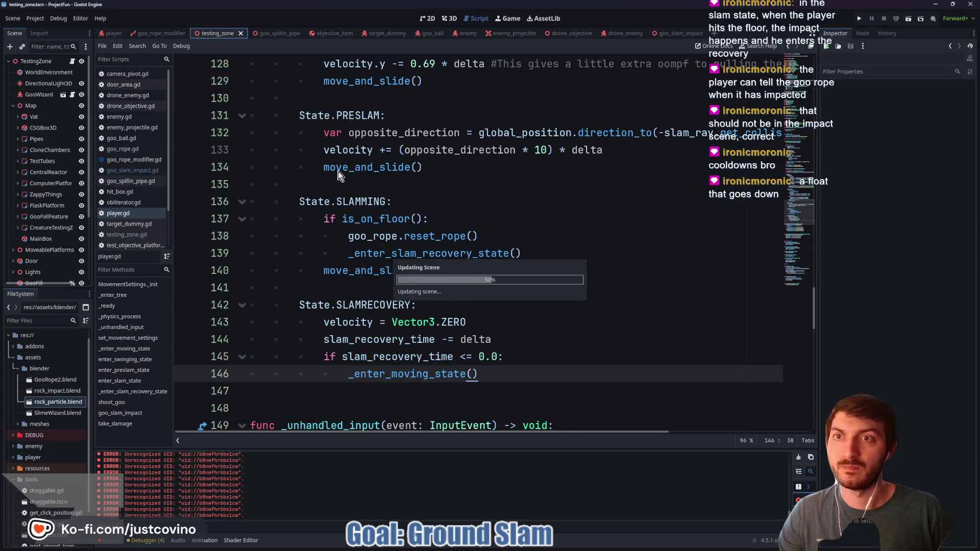
Run the testing_zone scene, swing on a goo rope and ground-slam twice, then stop
{"action": "left_click", "coordinate": [231, 35]}
{"action": "key", "text": "F6"}
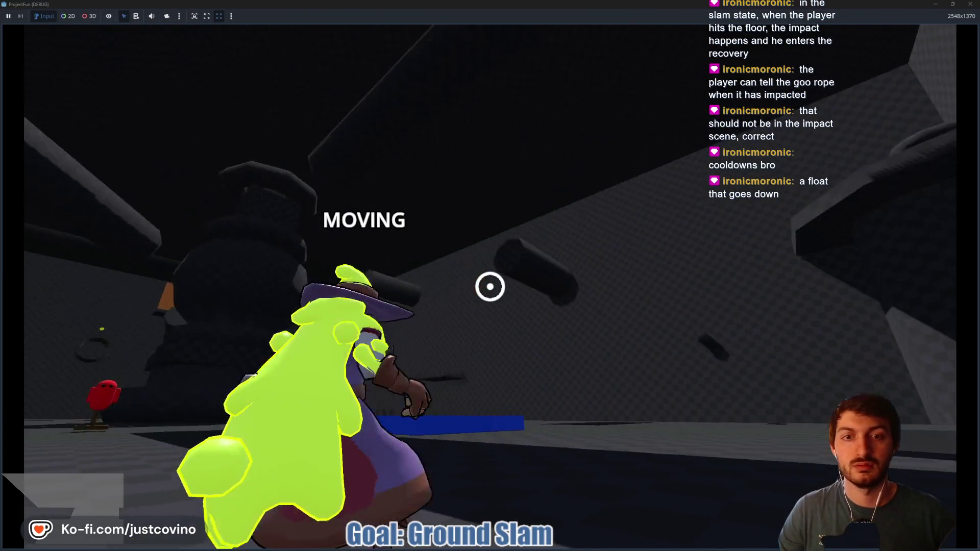
{"action": "left_click", "coordinate": [490, 286]}
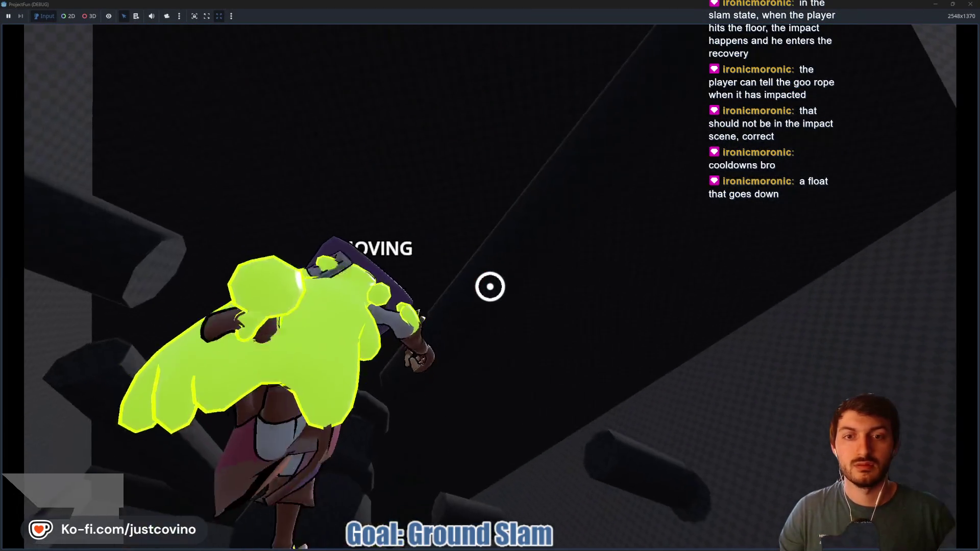
{"action": "key", "text": "ctrl"}
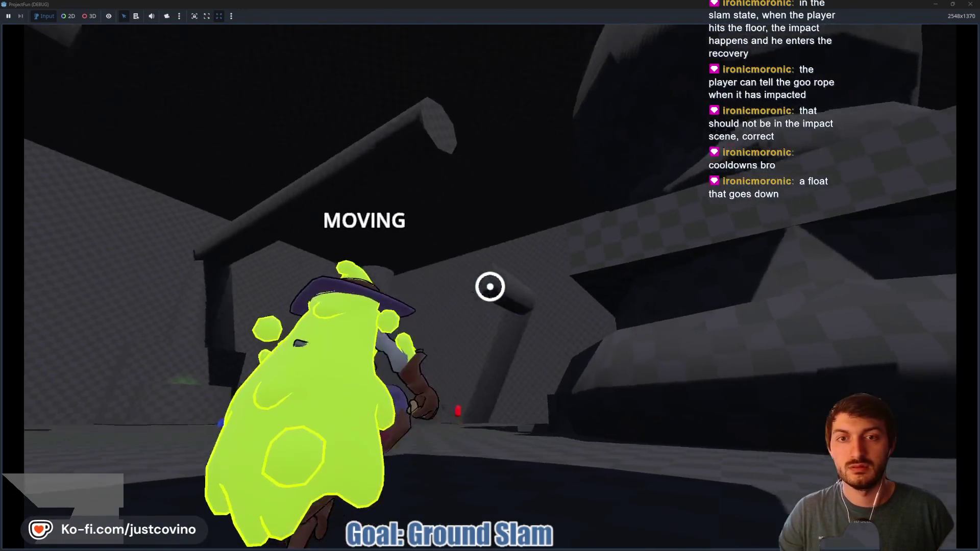
{"action": "left_click", "coordinate": [490, 286]}
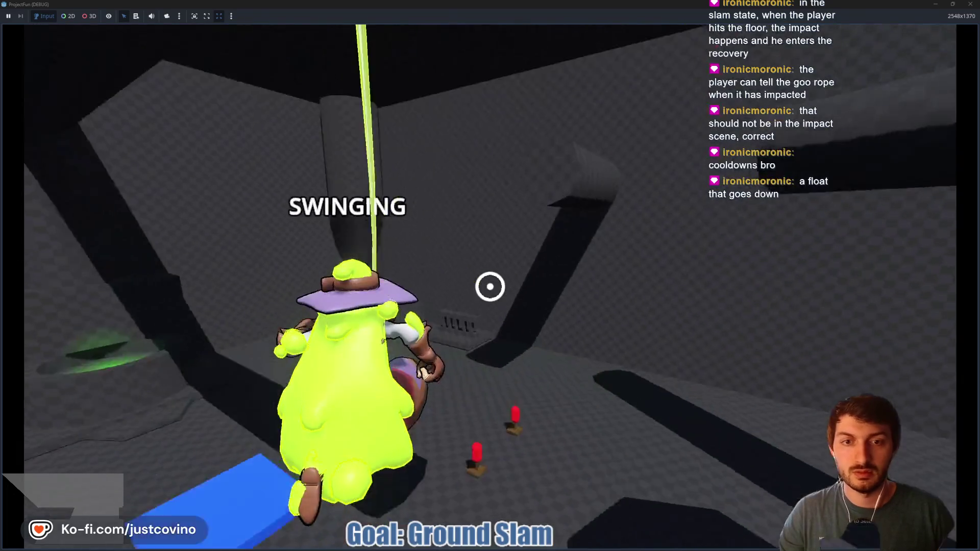
{"action": "key", "text": "ctrl"}
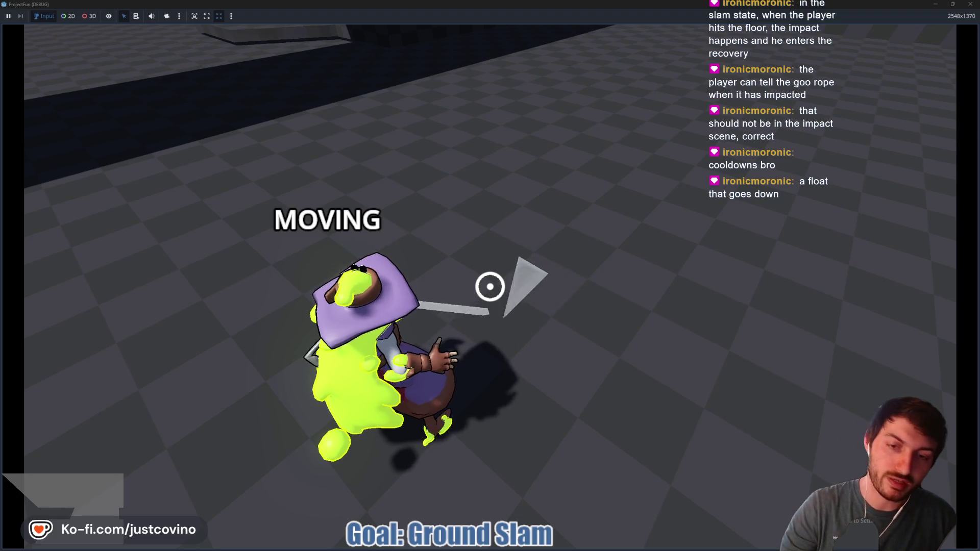
{"action": "key", "text": "F8"}
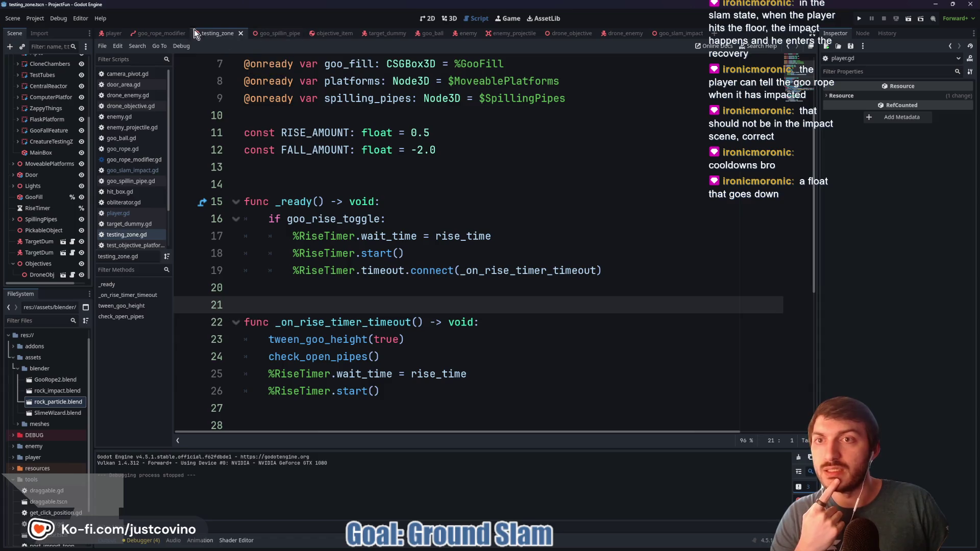
In goo_slam_impact, swap the global_transform line for 'impact.global_position = global_position' and save
{"action": "left_click", "coordinate": [116, 33]}
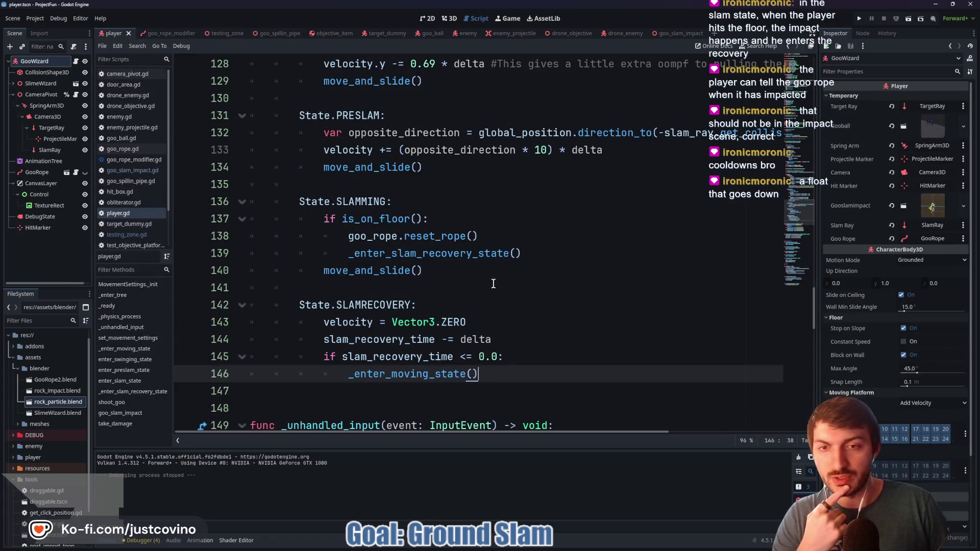
{"action": "scroll", "coordinate": [494, 284], "scroll_direction": "down", "scroll_amount": 4}
{"action": "scroll", "coordinate": [494, 280], "scroll_direction": "up", "scroll_amount": 1}
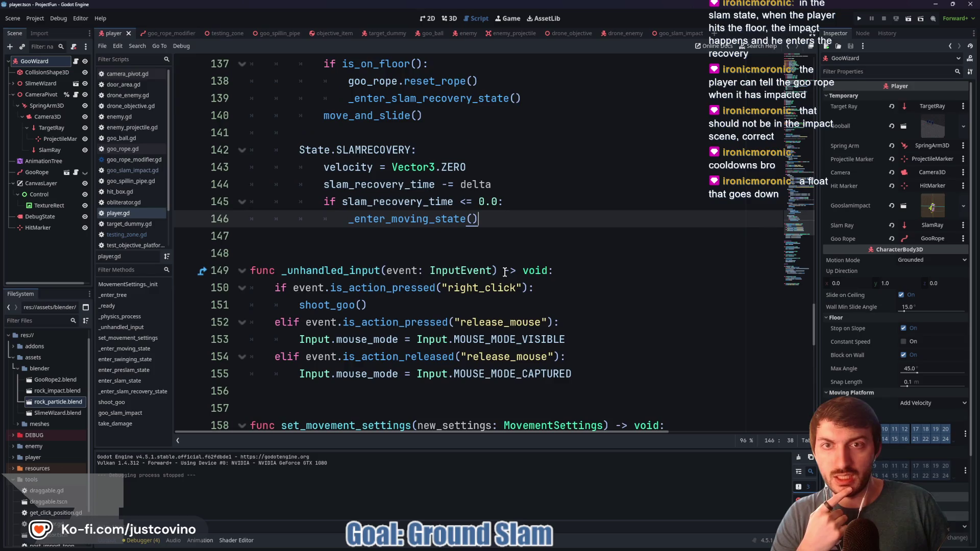
{"action": "scroll", "coordinate": [481, 206], "scroll_direction": "down", "scroll_amount": 7}
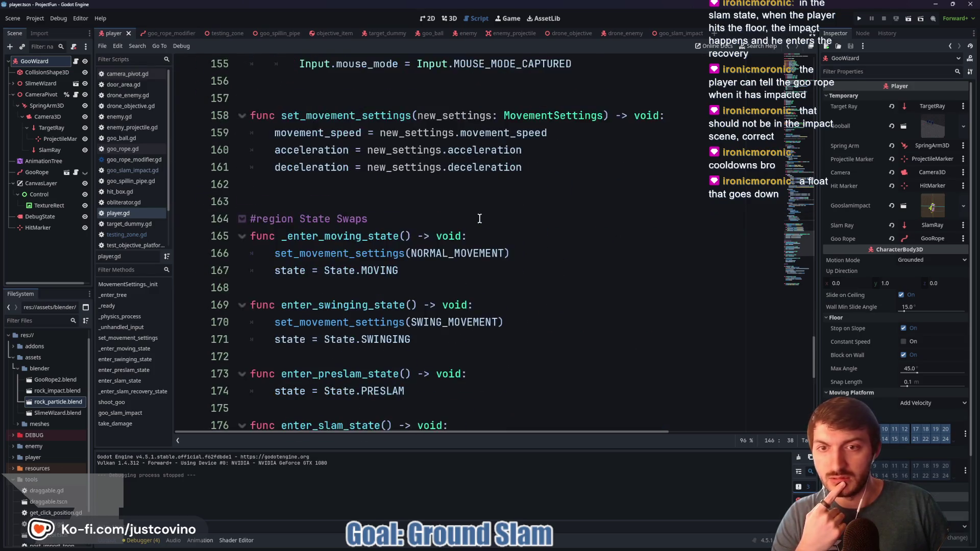
{"action": "scroll", "coordinate": [481, 233], "scroll_direction": "down", "scroll_amount": 2}
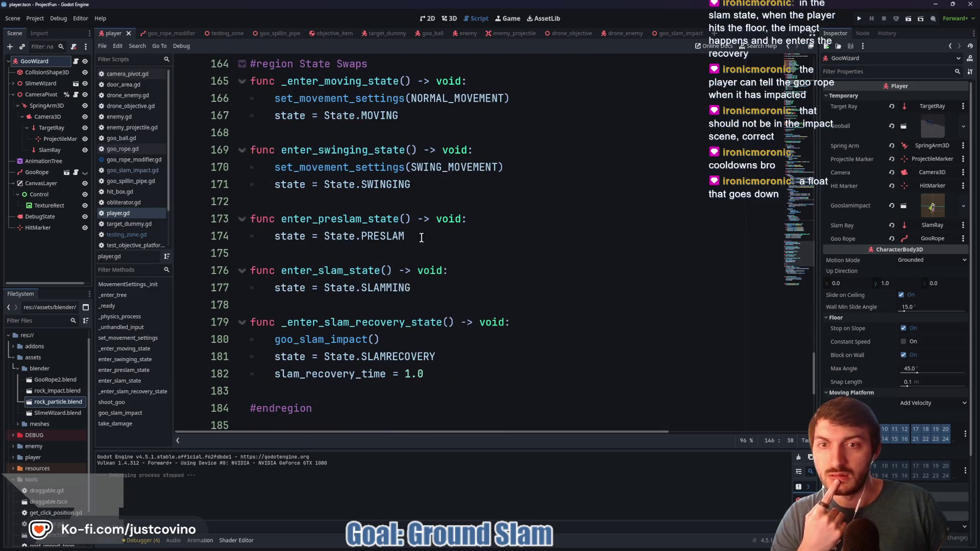
{"action": "scroll", "coordinate": [404, 270], "scroll_direction": "down", "scroll_amount": 1}
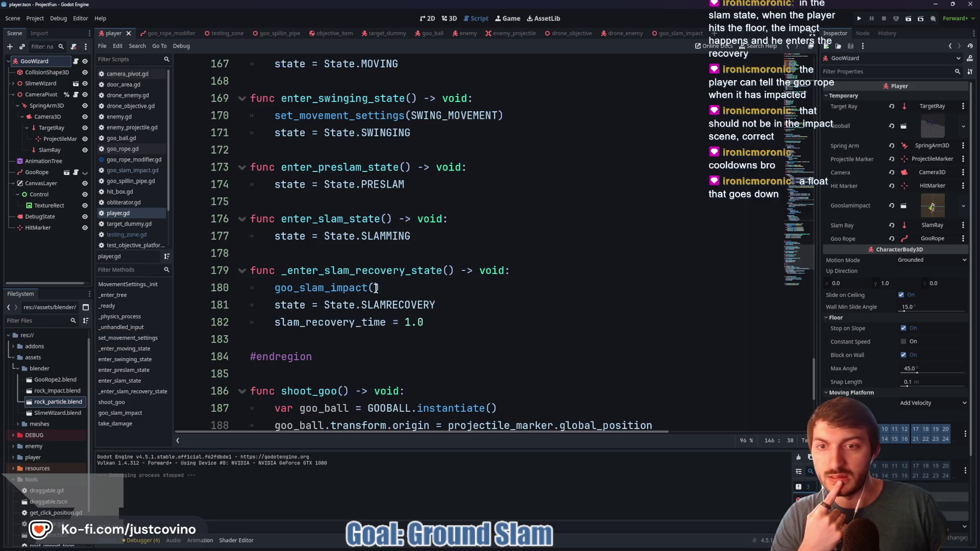
{"action": "left_click", "coordinate": [342, 288], "text": "ctrl"}
{"action": "left_click_drag", "start_coordinate": [588, 304], "coordinate": [261, 308]}
{"action": "key", "text": "shift+Home"}
{"action": "mouse_move", "coordinate": [500, 302]}
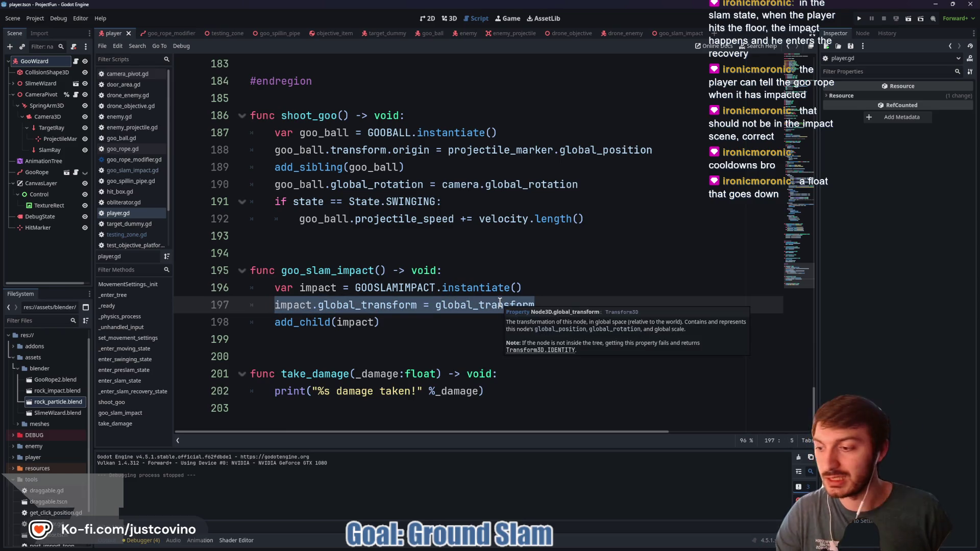
{"action": "left_click", "coordinate": [410, 320]}
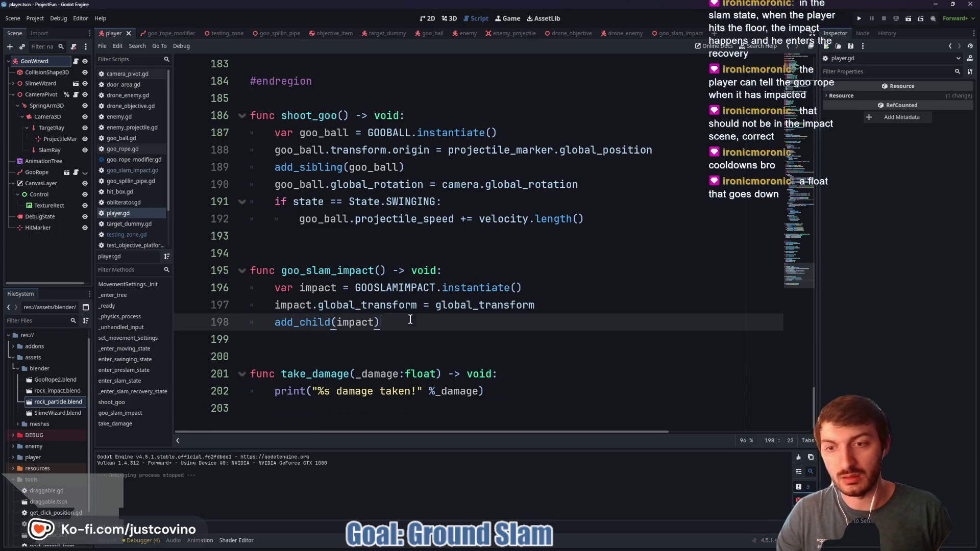
{"action": "key", "text": "Return"}
{"action": "type", "text": "impact."}
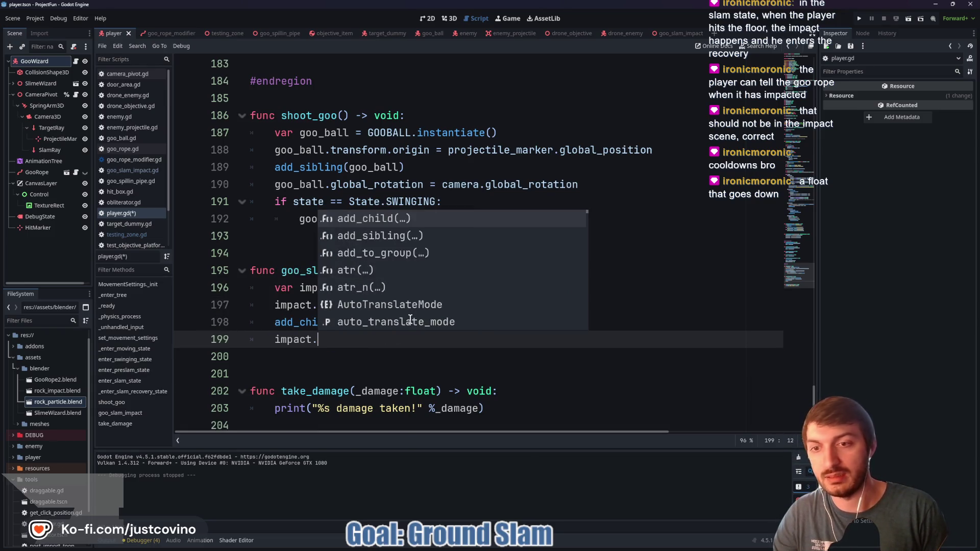
{"action": "type", "text": "global_position"}
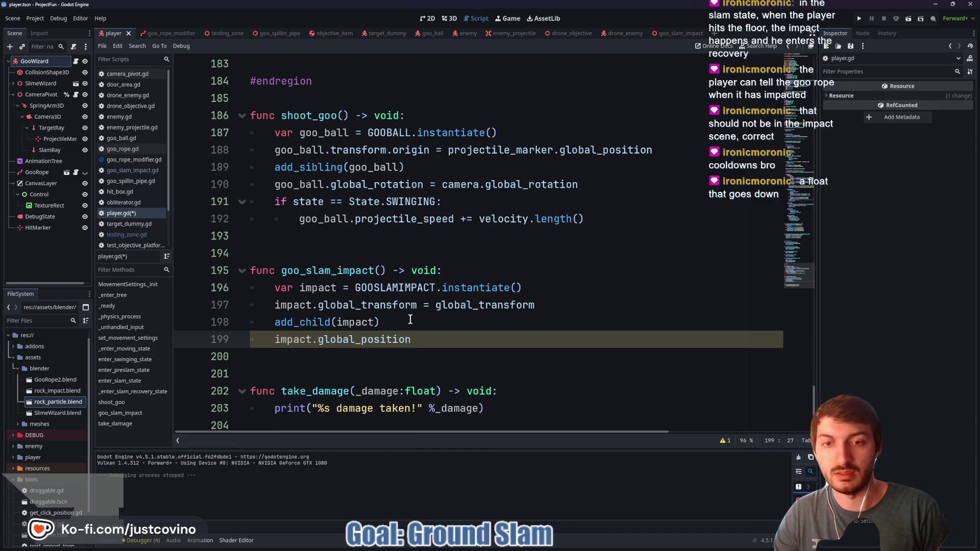
{"action": "type", "text": " = global_"}
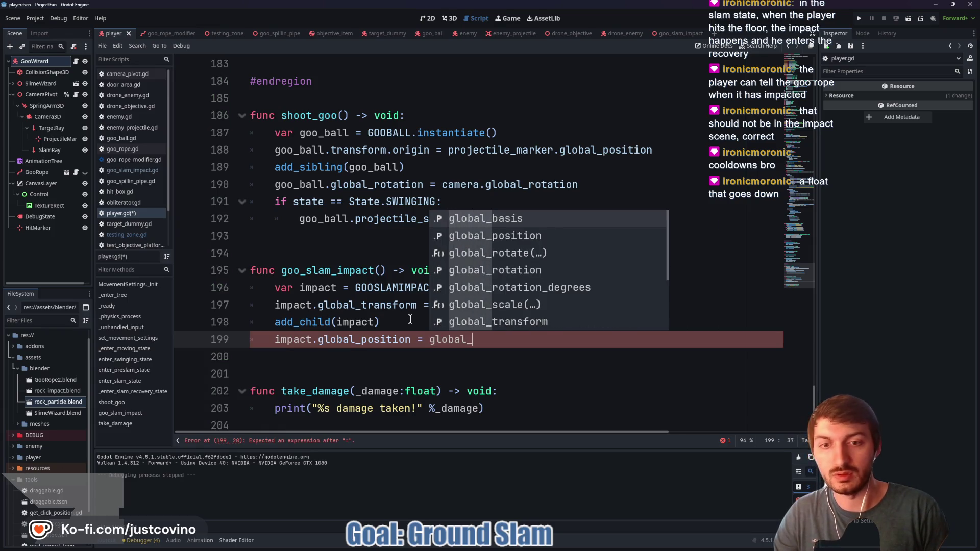
{"action": "type", "text": "position"}
{"action": "left_click_drag", "start_coordinate": [563, 305], "coordinate": [250, 306]}
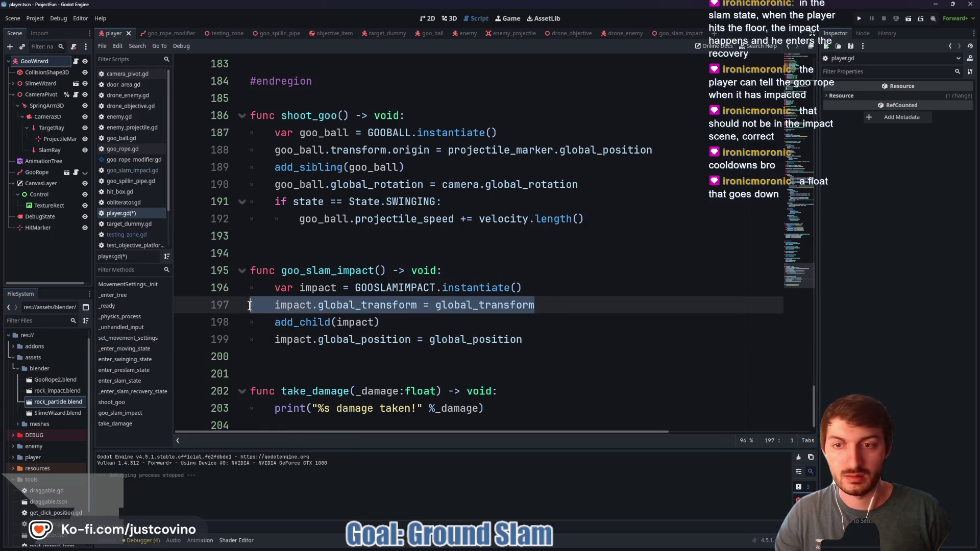
{"action": "key", "text": "BackSpace"}
{"action": "key", "text": "BackSpace"}
{"action": "left_click", "coordinate": [511, 307]}
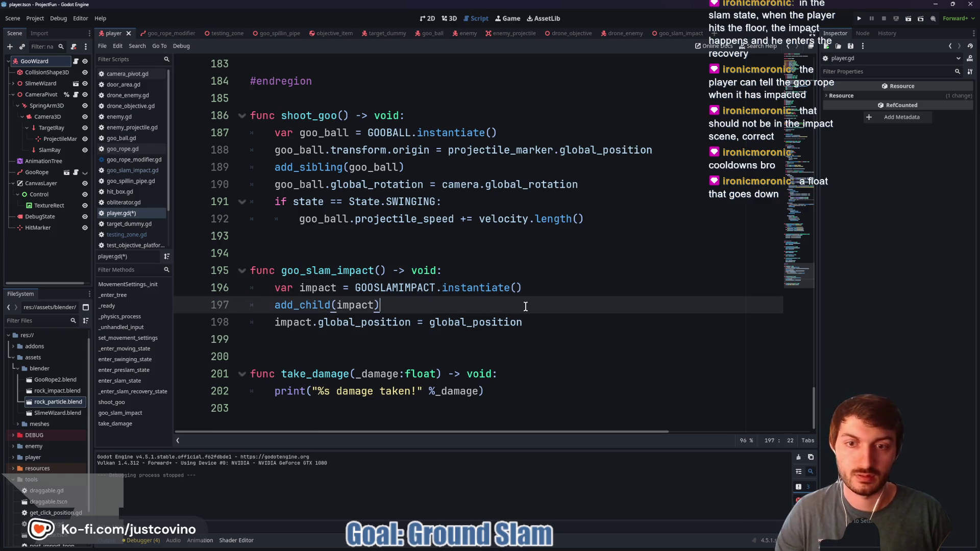
{"action": "key", "text": "ctrl+s"}
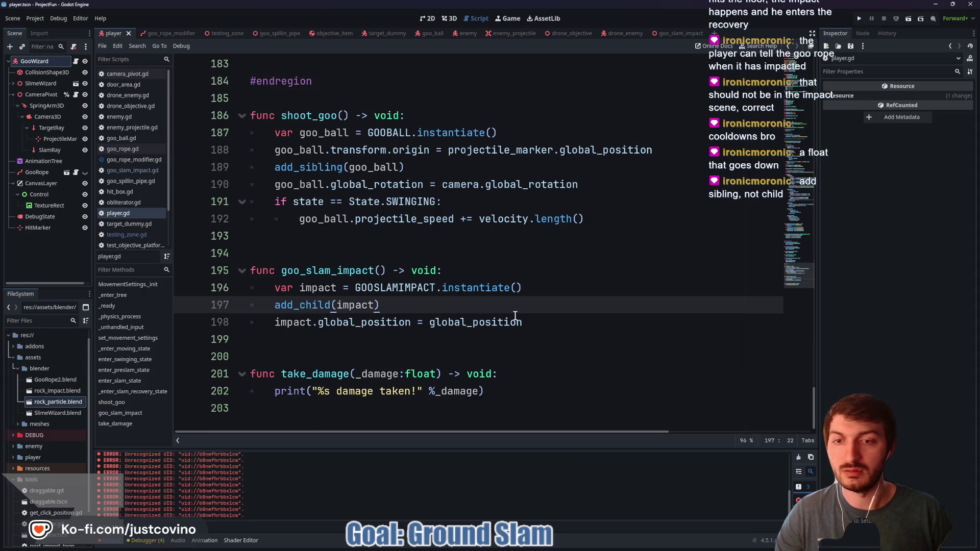
Restore the global_transform line, drop the position line, and change add_child(impact) to add_sibling(impact)
{"action": "key", "text": "ctrl+z"}
{"action": "key", "text": "ctrl+z"}
{"action": "left_click", "coordinate": [280, 341]}
{"action": "triple_click", "coordinate": [280, 340]}
{"action": "key", "text": "BackSpace"}
{"action": "left_click", "coordinate": [335, 323]}
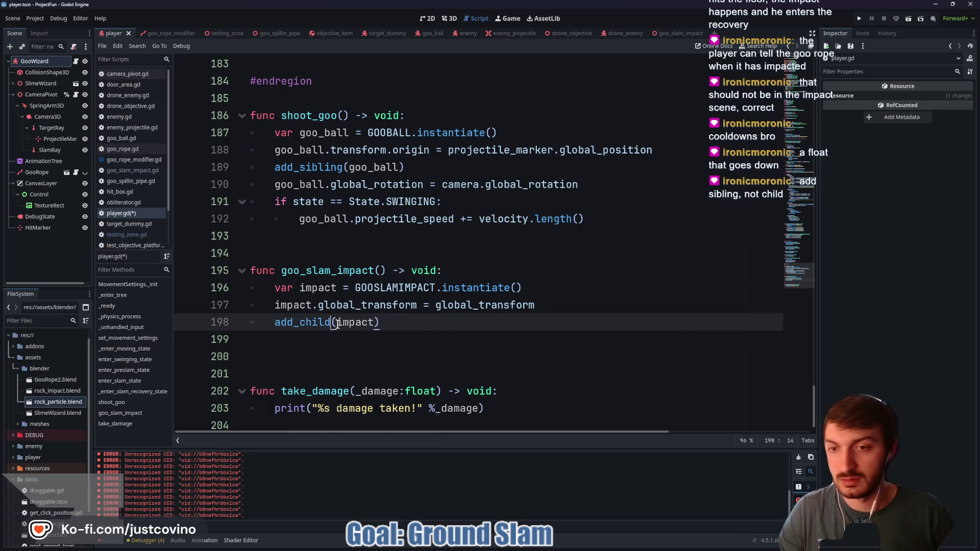
{"action": "type", "text": "sibling"}
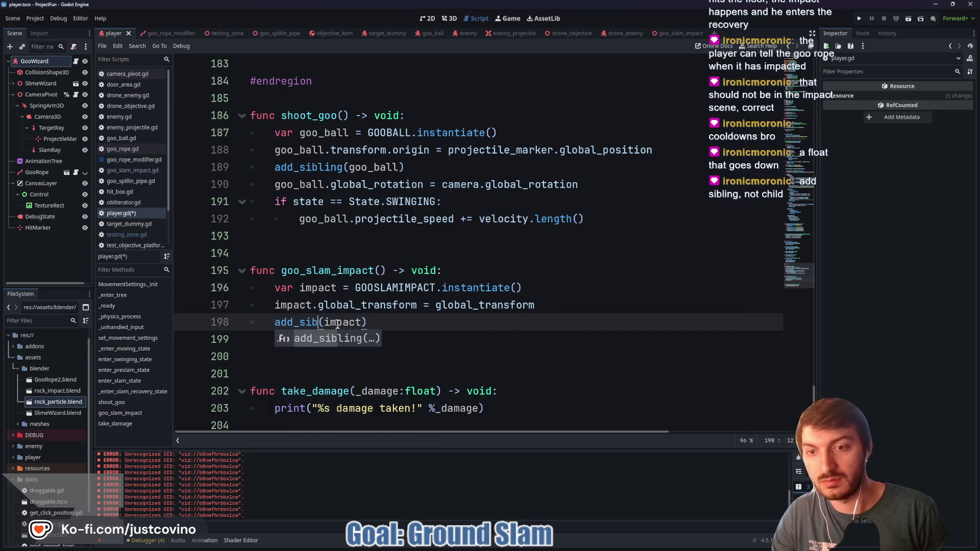
{"action": "left_click", "coordinate": [435, 324]}
{"action": "key", "text": "ctrl+s"}
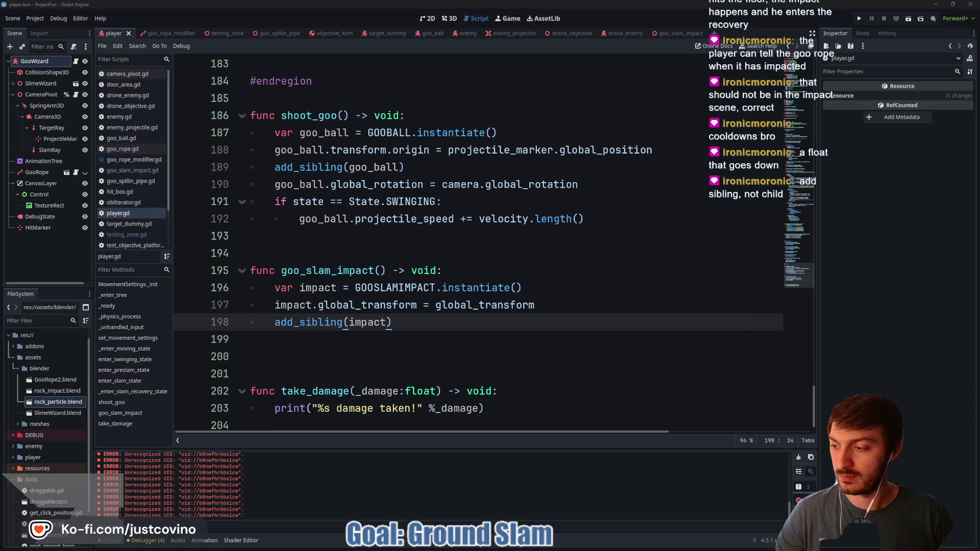
Launch the testing_zone scene with F6 to test the slam
{"action": "left_click", "coordinate": [512, 271]}
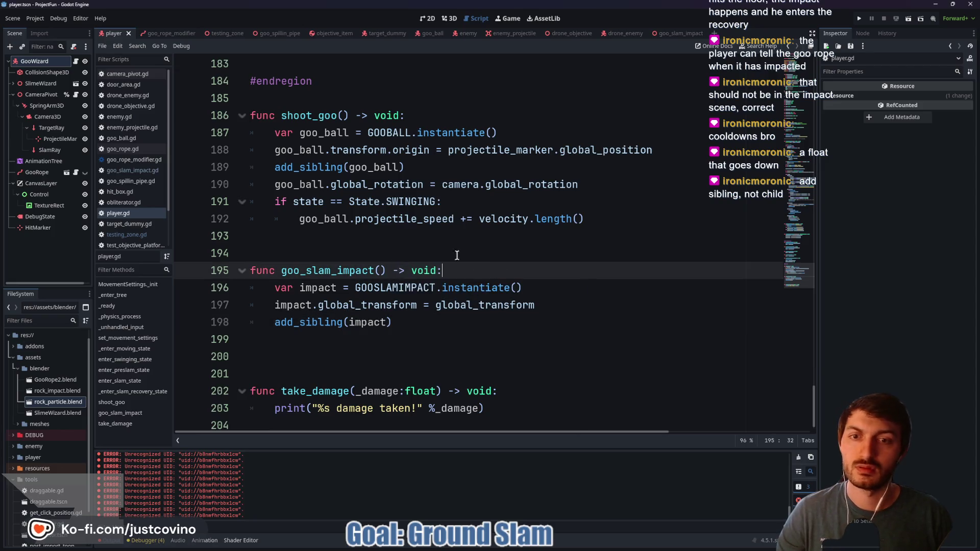
{"action": "left_click", "coordinate": [222, 33]}
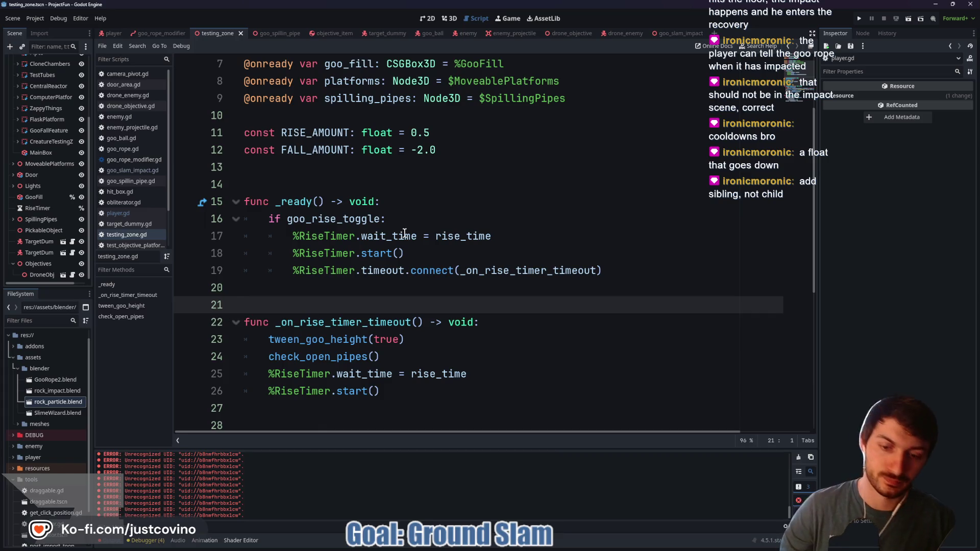
{"action": "key", "text": "F6"}
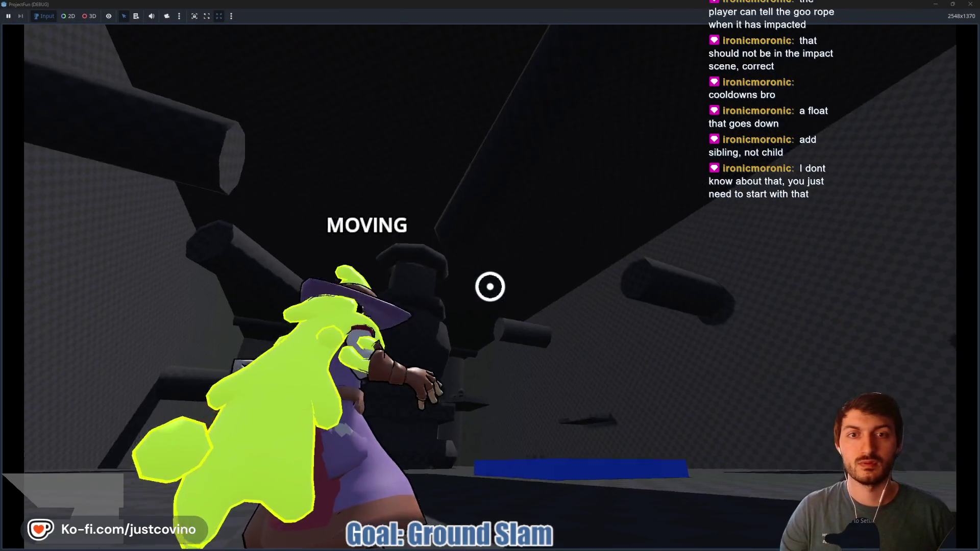
Grapple and ground-slam onto the floor, stop the game, and return to player.gd's impact code
{"action": "left_click", "coordinate": [490, 287]}
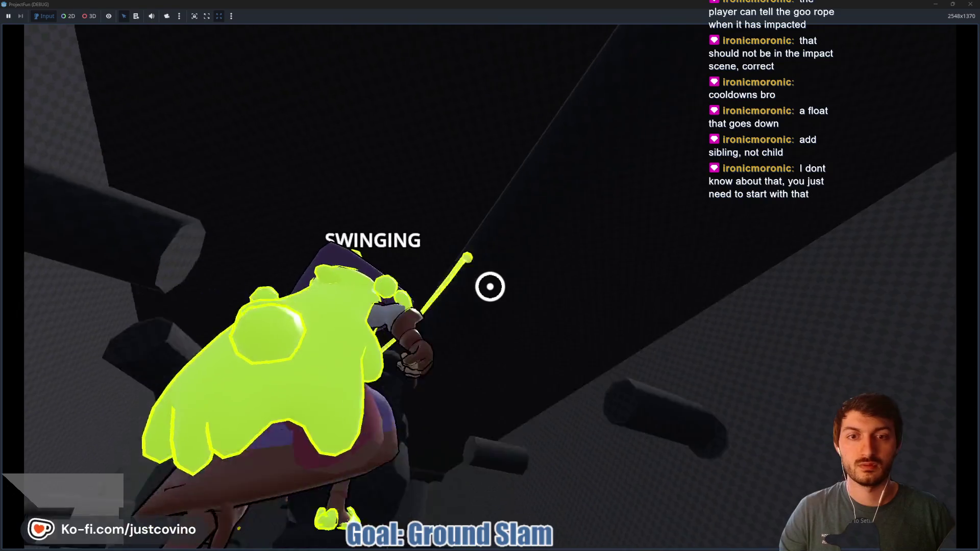
{"action": "key", "text": "ctrl"}
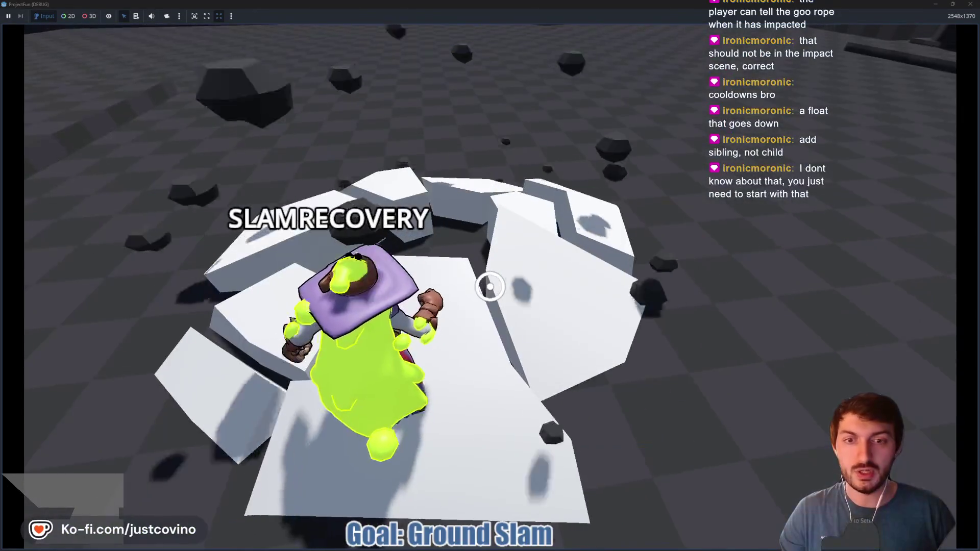
{"action": "key", "text": "F8"}
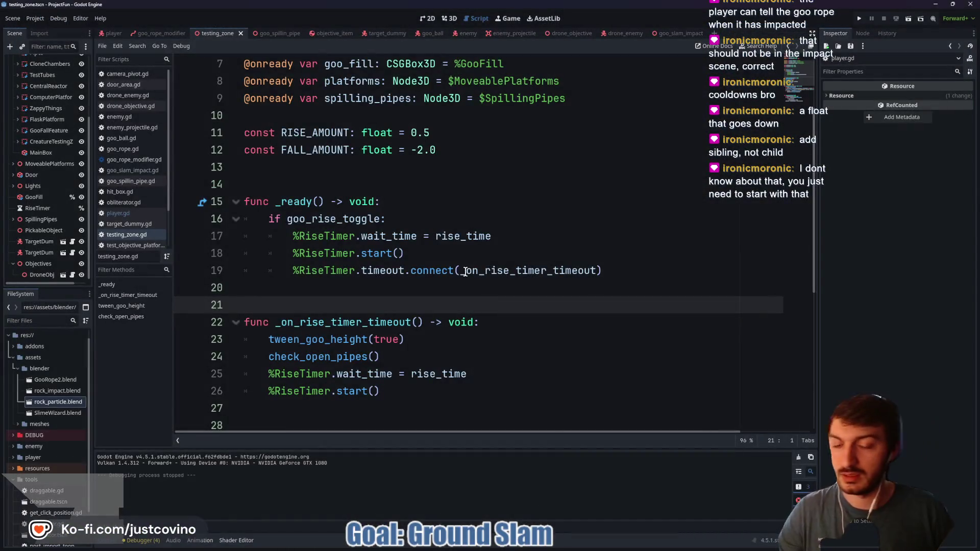
{"action": "left_click", "coordinate": [113, 33]}
{"action": "left_click", "coordinate": [542, 305]}
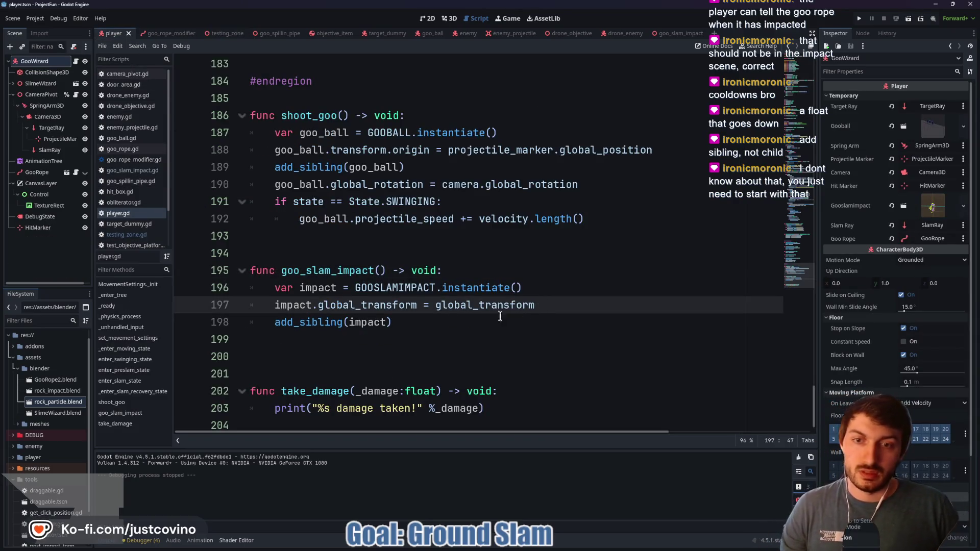
Add 'impact.global_position = global_position' after add_sibling(impact), save, and run the testing_zone scene
{"action": "left_click", "coordinate": [426, 323]}
{"action": "key", "text": "Return"}
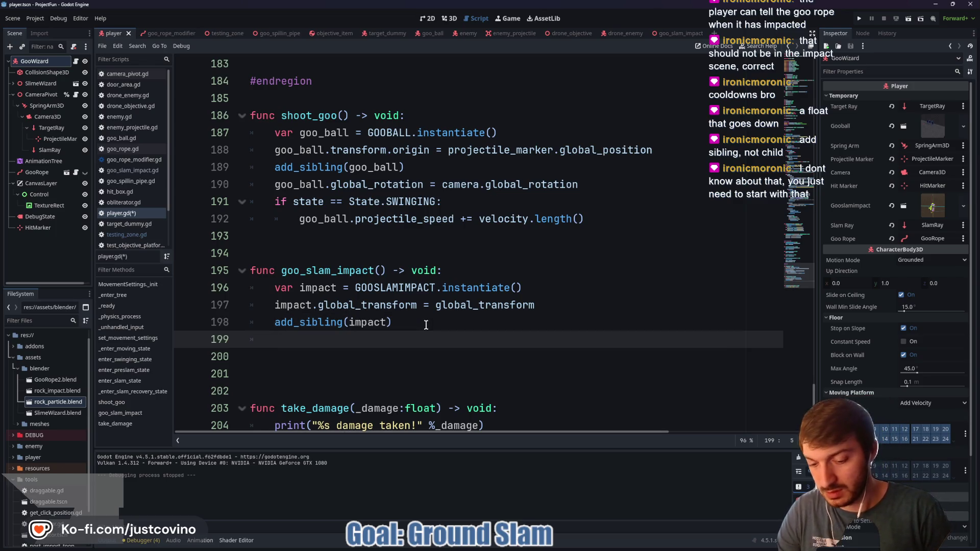
{"action": "type", "text": "impact.global_position "}
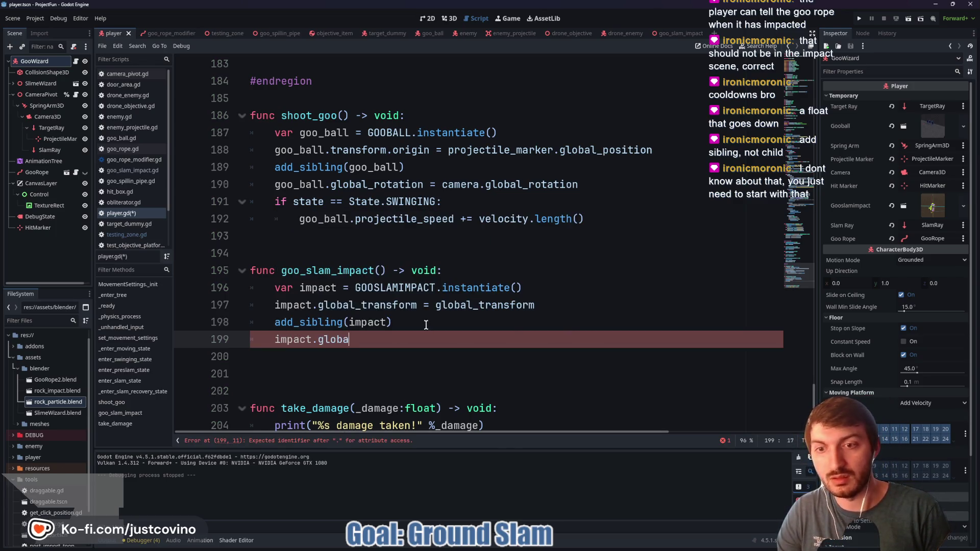
{"action": "type", "text": "= global_pos"}
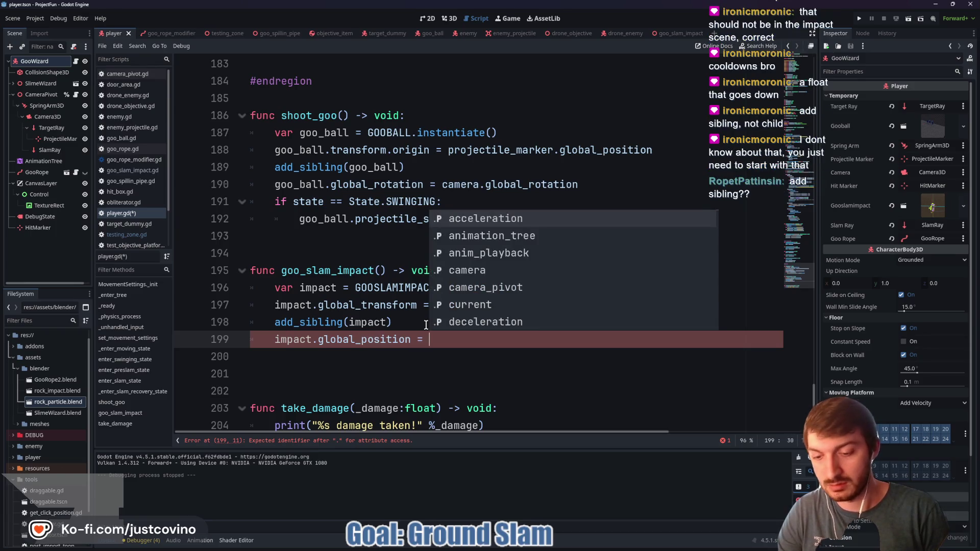
{"action": "key", "text": "Return"}
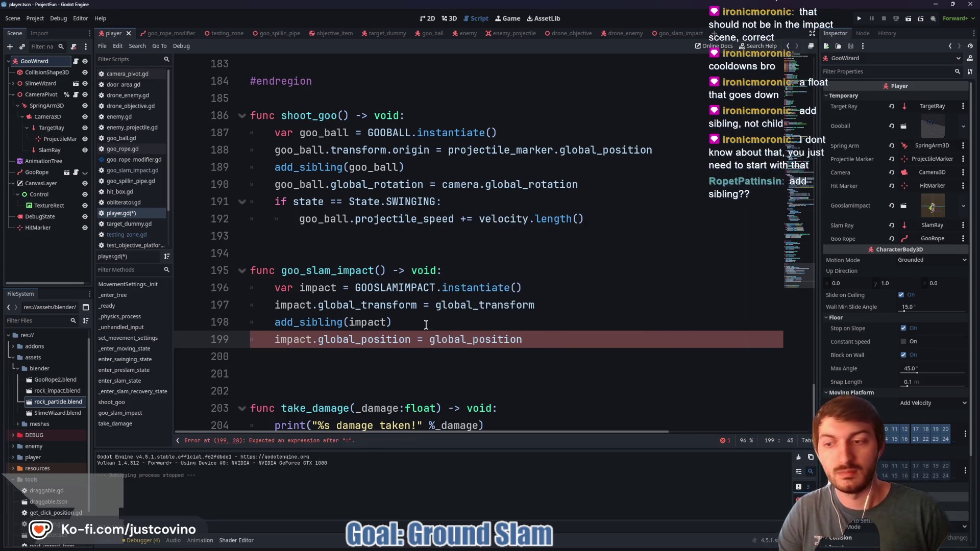
{"action": "key", "text": "ctrl+s"}
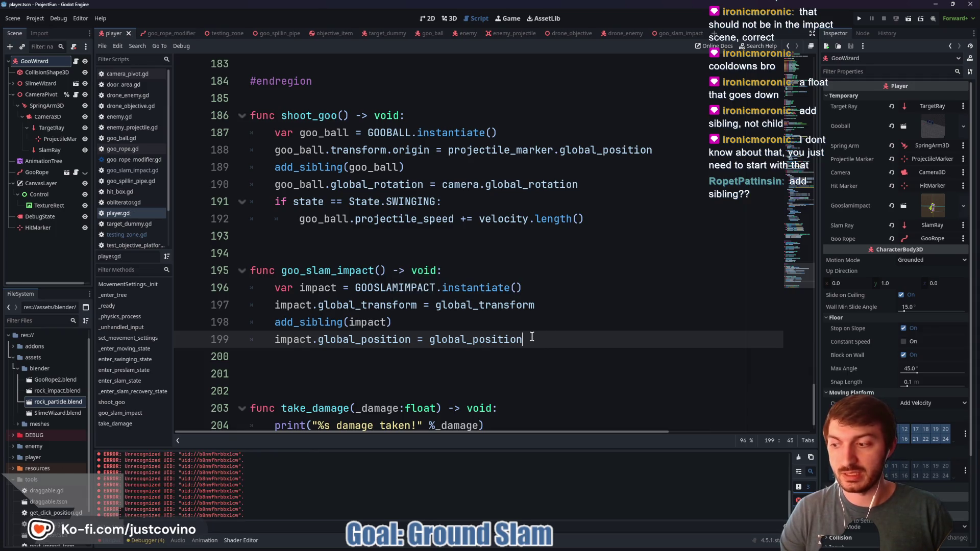
{"action": "left_click", "coordinate": [222, 35]}
{"action": "key", "text": "F6"}
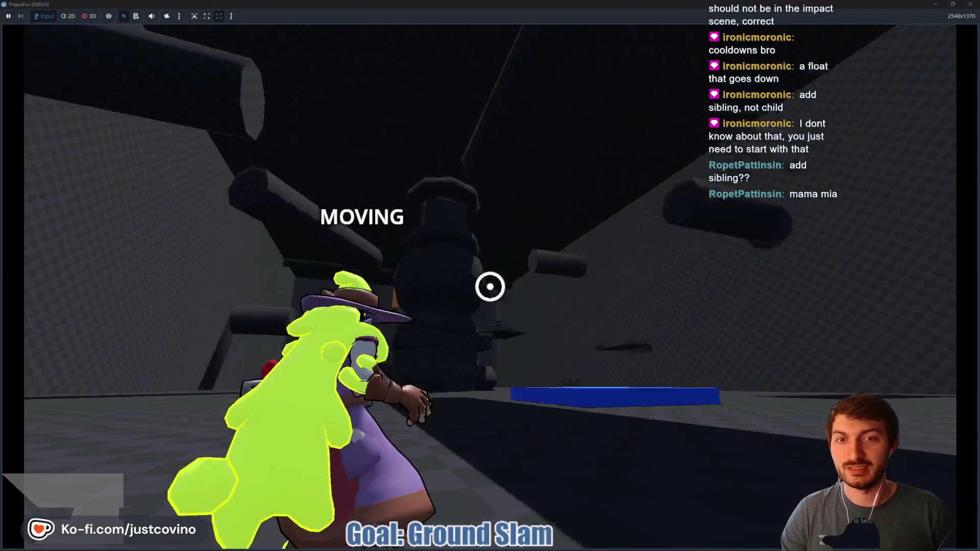
Grapple, ground-slam, and stop the running game
{"action": "left_click", "coordinate": [490, 286]}
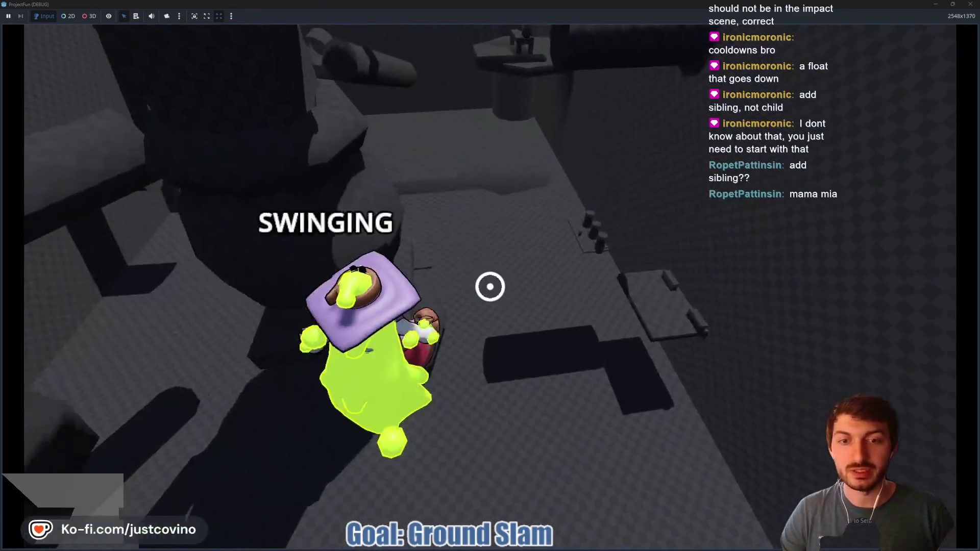
{"action": "key", "text": "ctrl"}
{"action": "key", "text": "F8"}
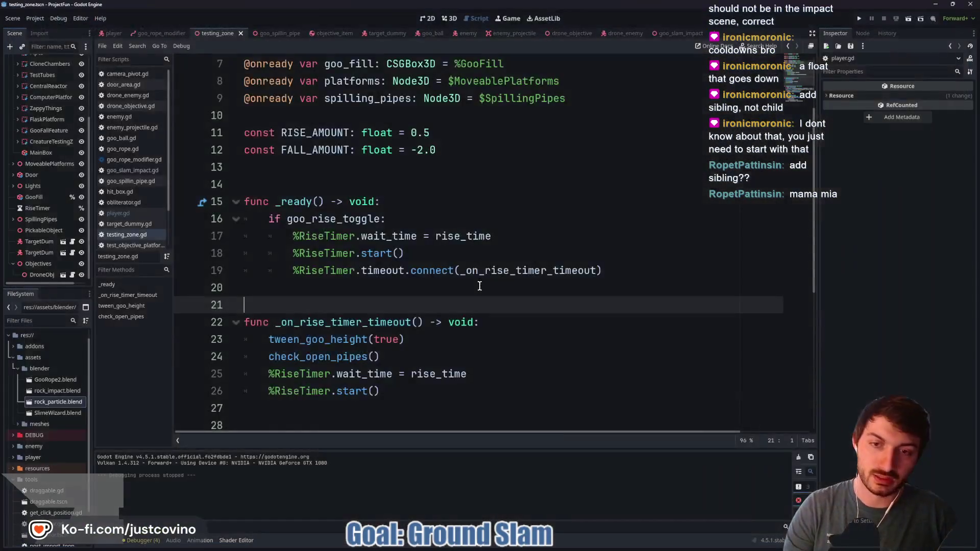
Delete the global_transform line from goo_slam_impact in player.gd
{"action": "left_click", "coordinate": [113, 34]}
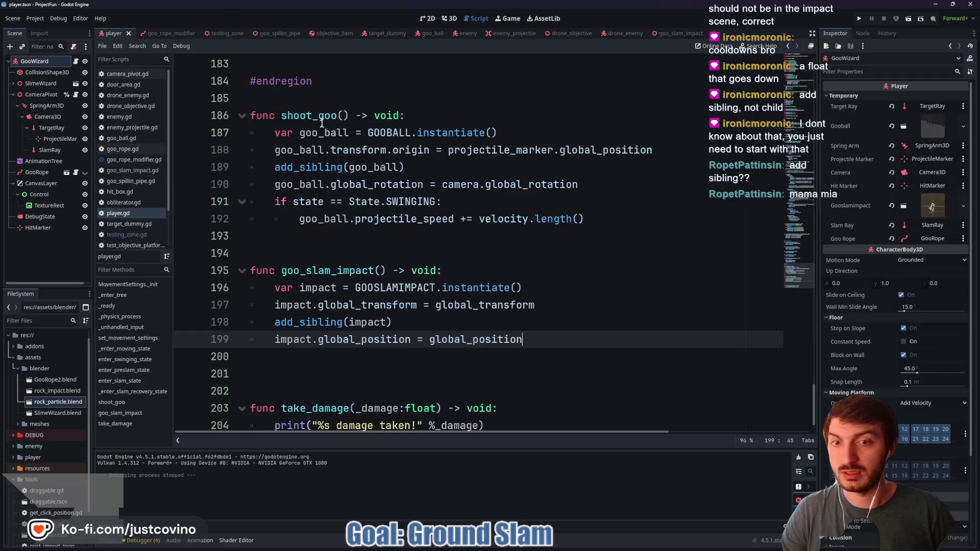
{"action": "triple_click", "coordinate": [548, 306]}
{"action": "key", "text": "BackSpace"}
{"action": "key", "text": "BackSpace"}
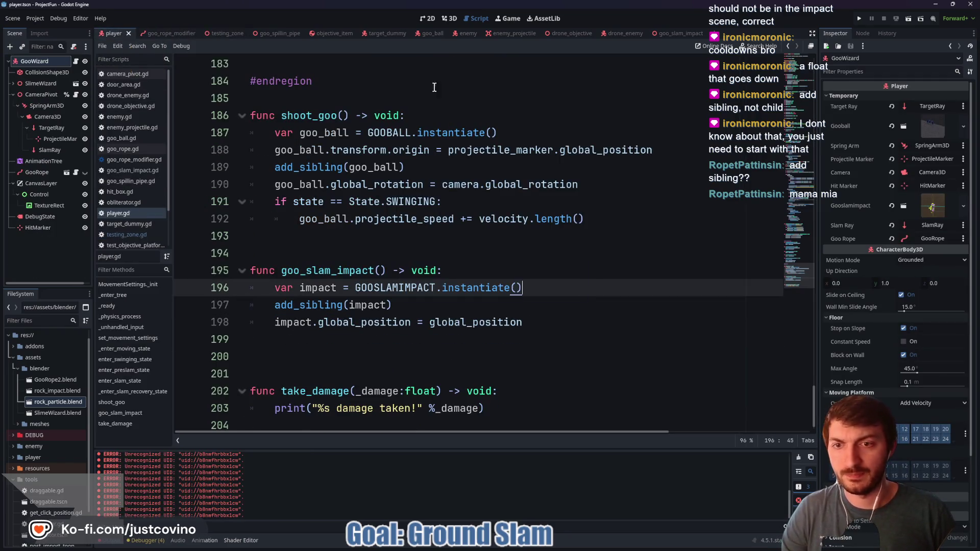
Rerun testing_zone with F5, grapple and slam twice, stop, and open the goo_slam_impact scene
{"action": "left_click", "coordinate": [225, 32]}
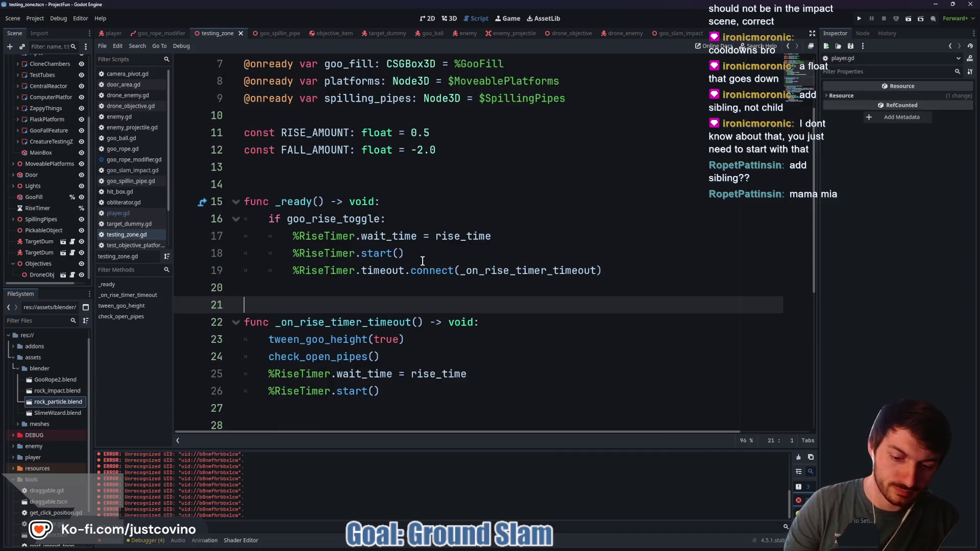
{"action": "key", "text": "F5"}
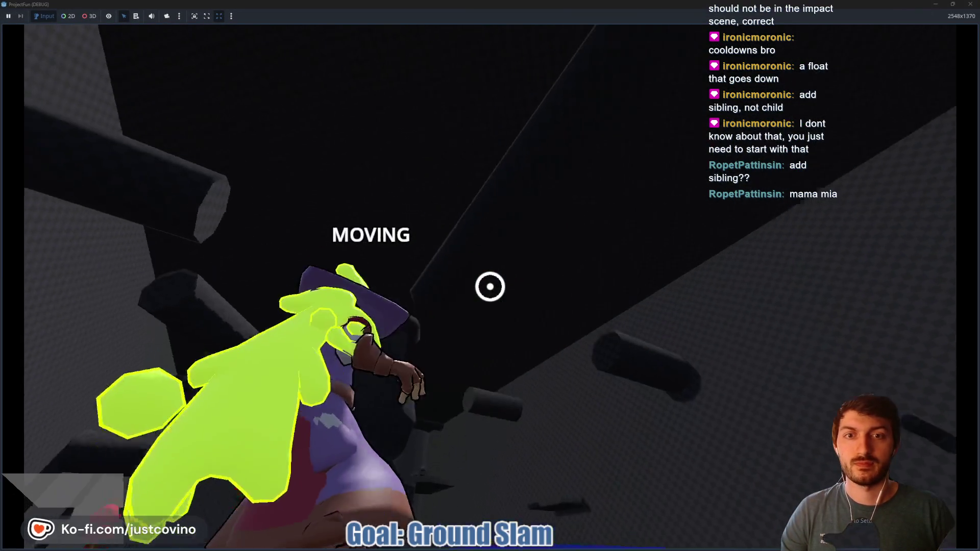
{"action": "left_click", "coordinate": [490, 286]}
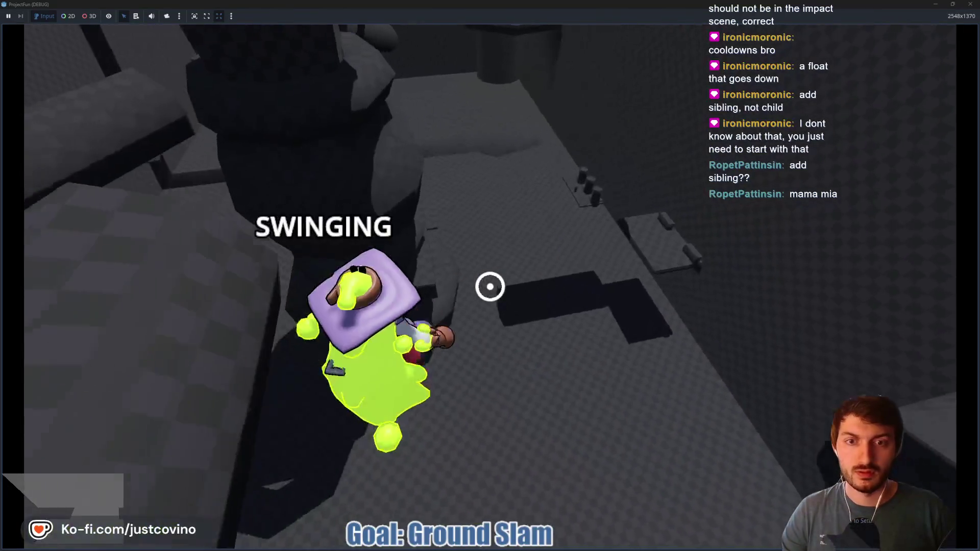
{"action": "key", "text": "ctrl"}
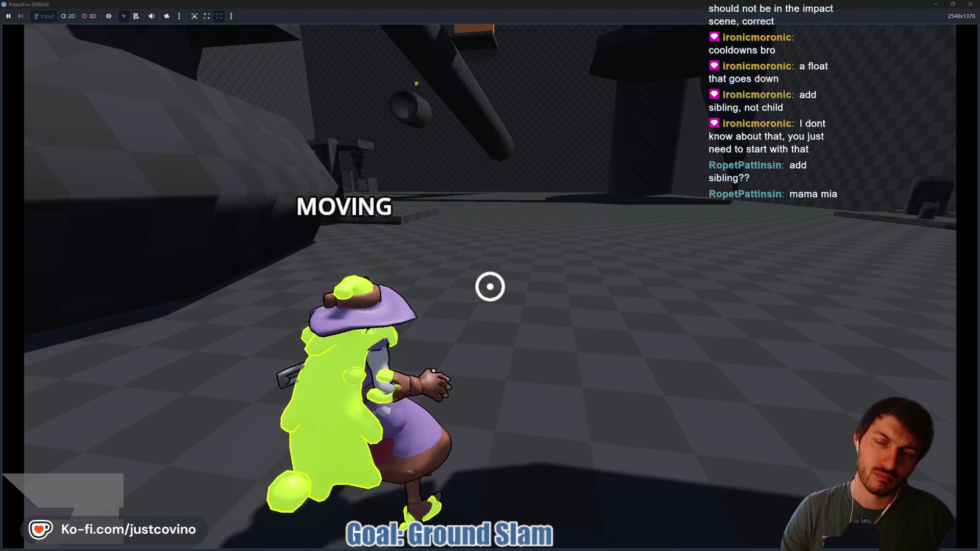
{"action": "key", "text": "space"}
{"action": "left_click", "coordinate": [490, 286]}
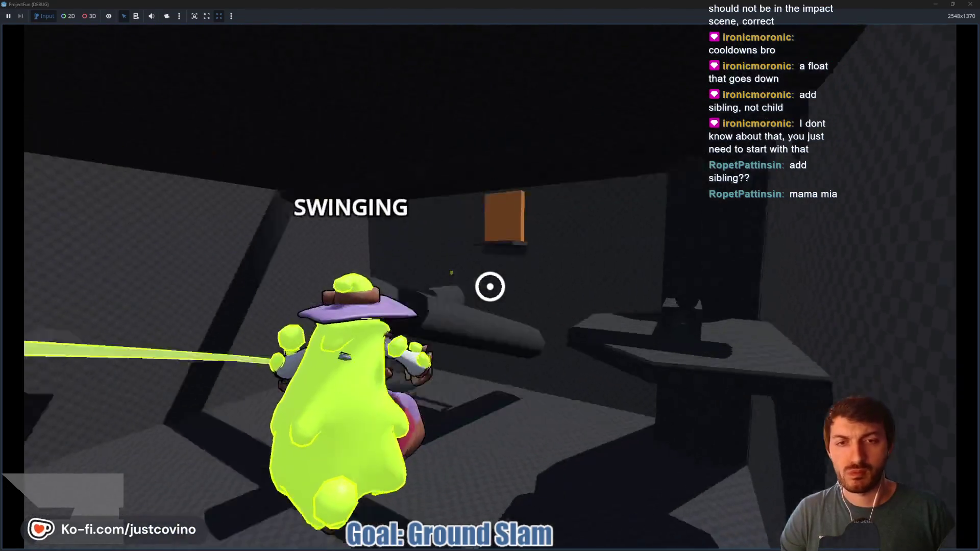
{"action": "key", "text": "ctrl"}
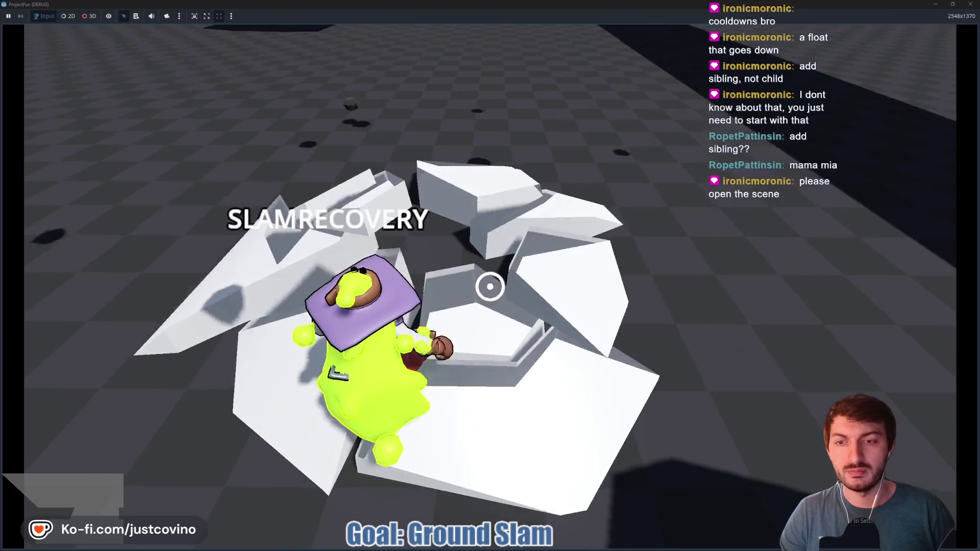
{"action": "key", "text": "F8"}
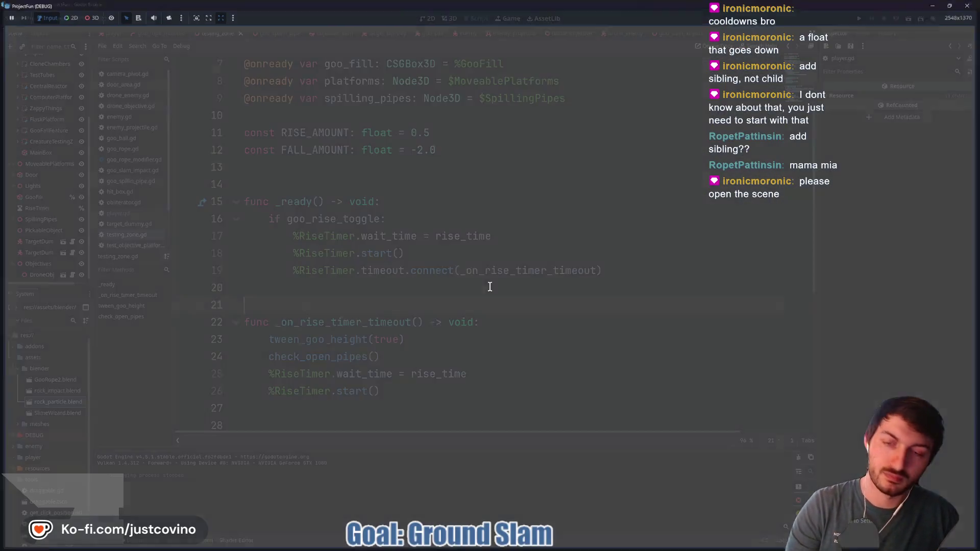
{"action": "left_click", "coordinate": [670, 34]}
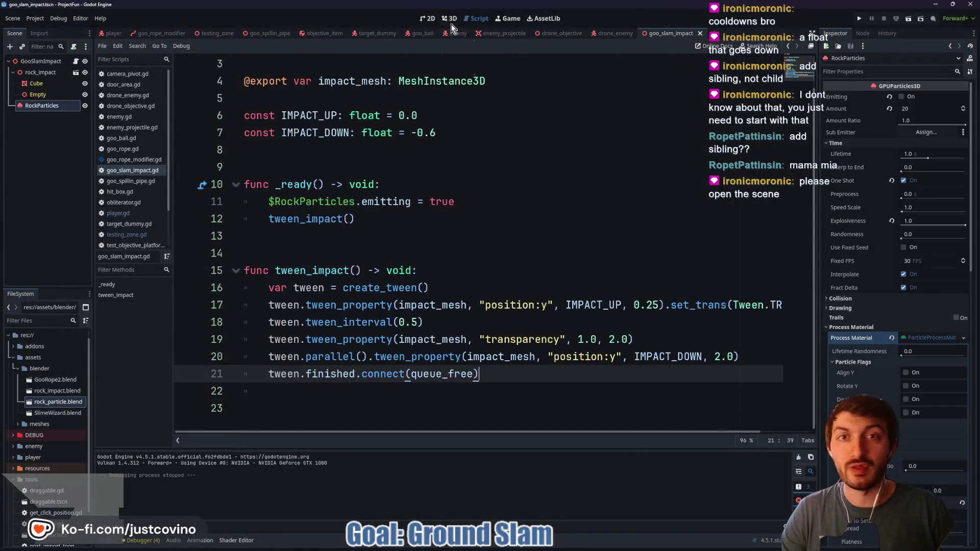
Orbit the rock impact and player in the 3D viewport, then select the GooSlamImpact root node
{"action": "left_click", "coordinate": [450, 19]}
{"action": "mouse_move", "coordinate": [591, 327]}
{"action": "left_mouse_down"}
{"action": "mouse_move", "coordinate": [568, 247]}
{"action": "mouse_move", "coordinate": [562, 259]}
{"action": "mouse_move", "coordinate": [551, 246]}
{"action": "mouse_move", "coordinate": [519, 275]}
{"action": "mouse_move", "coordinate": [354, 249]}
{"action": "mouse_move", "coordinate": [437, 205]}
{"action": "mouse_move", "coordinate": [486, 277]}
{"action": "mouse_move", "coordinate": [564, 319]}
{"action": "mouse_move", "coordinate": [663, 238]}
{"action": "mouse_move", "coordinate": [525, 240]}
{"action": "mouse_move", "coordinate": [525, 249]}
{"action": "left_mouse_up"}
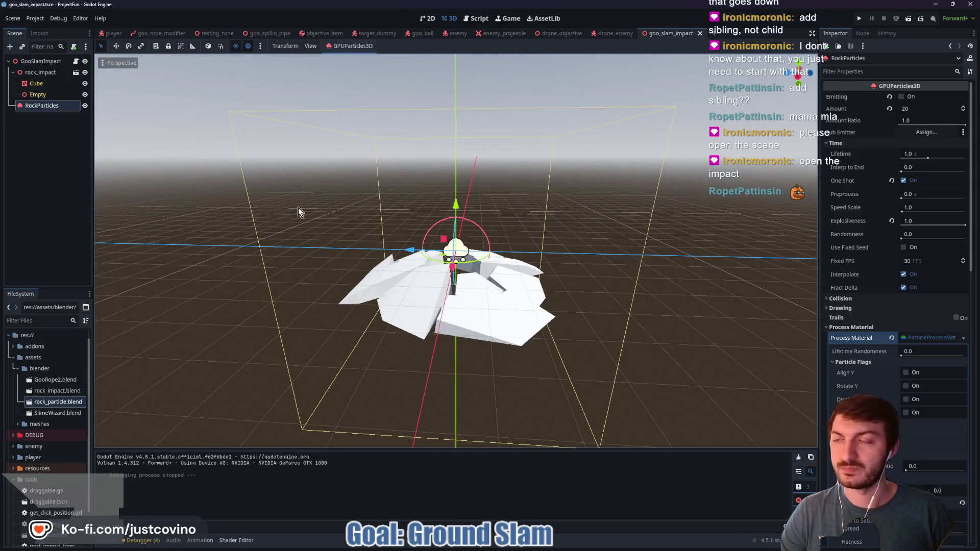
{"action": "left_click", "coordinate": [108, 33]}
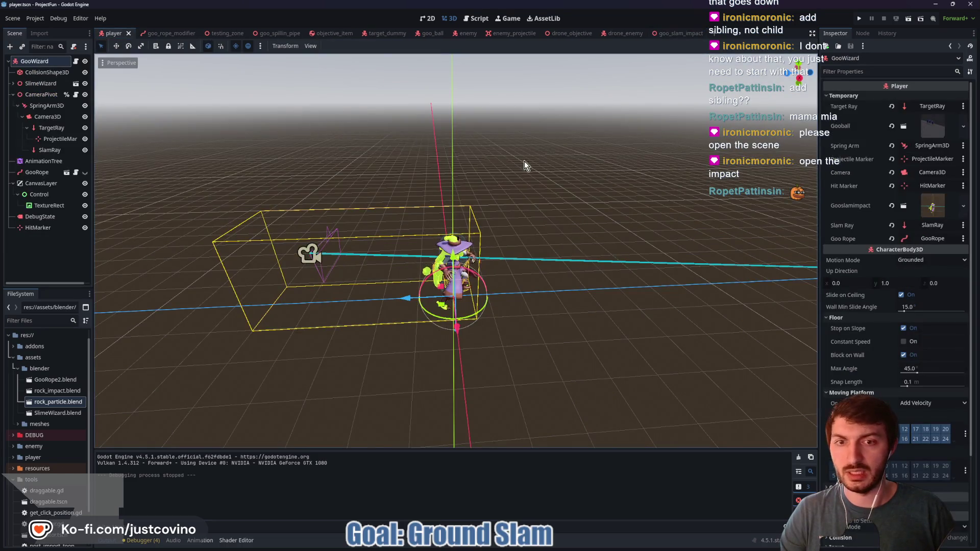
{"action": "mouse_move", "coordinate": [547, 264]}
{"action": "left_mouse_down"}
{"action": "mouse_move", "coordinate": [550, 277]}
{"action": "mouse_move", "coordinate": [504, 153]}
{"action": "mouse_move", "coordinate": [427, 127]}
{"action": "mouse_move", "coordinate": [440, 172]}
{"action": "mouse_move", "coordinate": [513, 159]}
{"action": "left_mouse_up"}
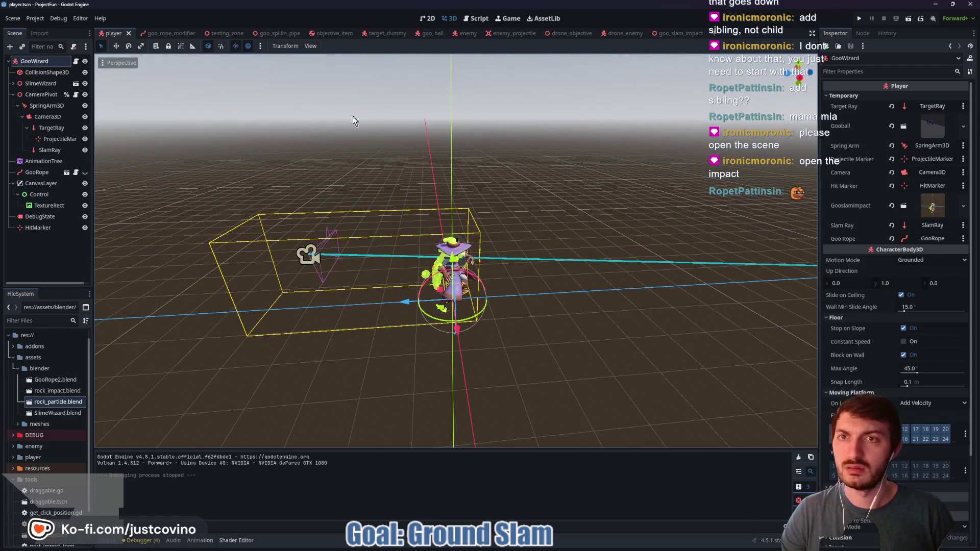
{"action": "left_click", "coordinate": [676, 33]}
{"action": "left_click", "coordinate": [31, 61]}
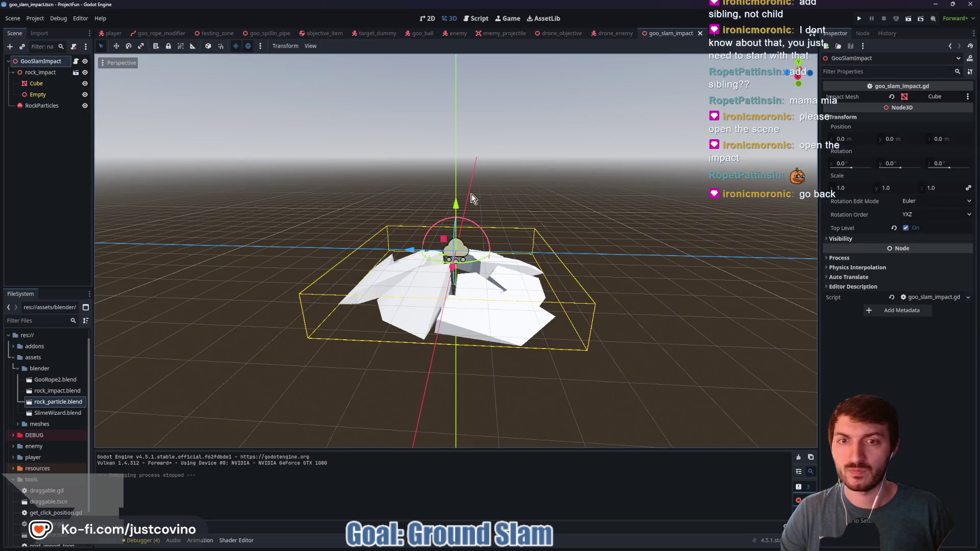
Check the rock_impact and Cube transforms, then go to line 12 of the goo_slam_impact script
{"action": "mouse_move", "coordinate": [615, 203]}
{"action": "left_mouse_down"}
{"action": "mouse_move", "coordinate": [507, 201]}
{"action": "mouse_move", "coordinate": [589, 202]}
{"action": "left_mouse_up"}
{"action": "scroll", "coordinate": [511, 194], "scroll_direction": "up", "scroll_amount": 5}
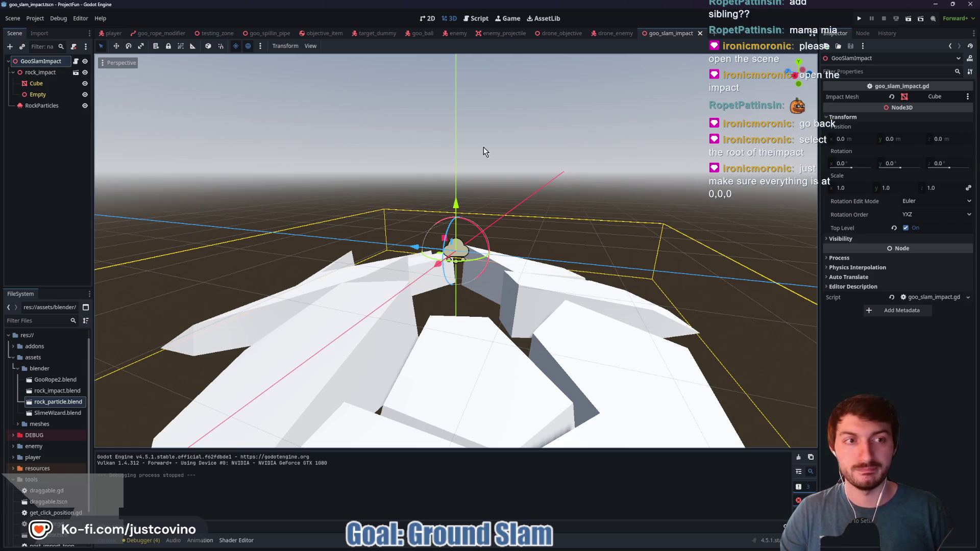
{"action": "left_click", "coordinate": [40, 72]}
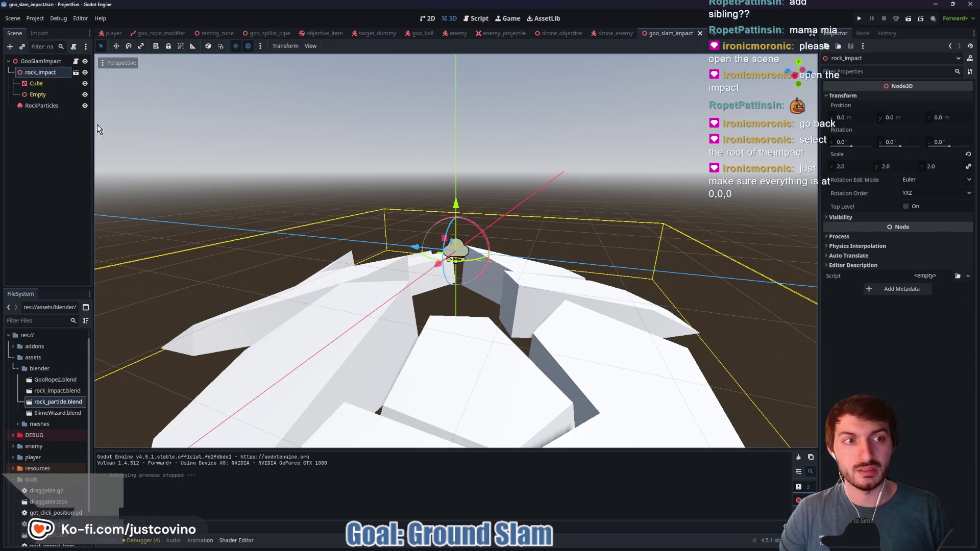
{"action": "left_click", "coordinate": [36, 83]}
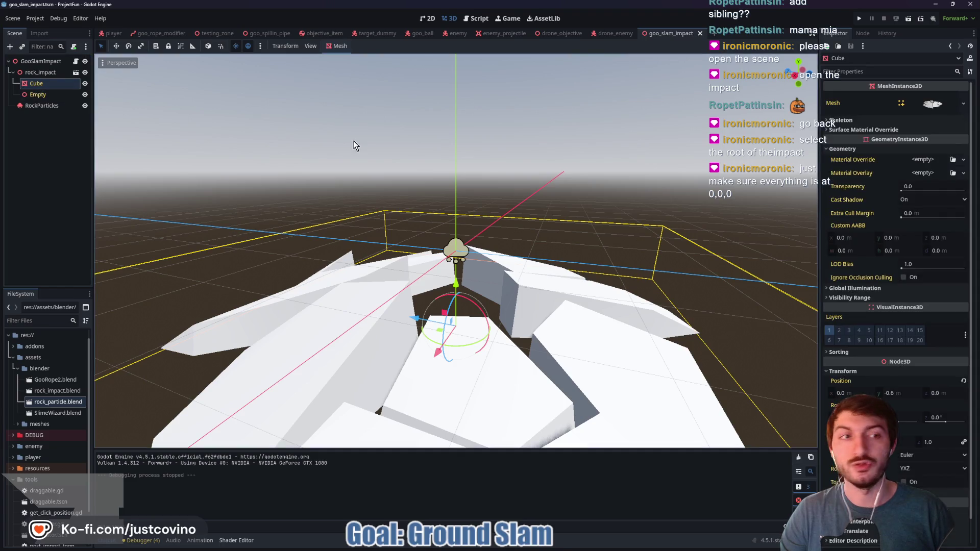
{"action": "scroll", "coordinate": [911, 329], "scroll_direction": "down", "scroll_amount": 1}
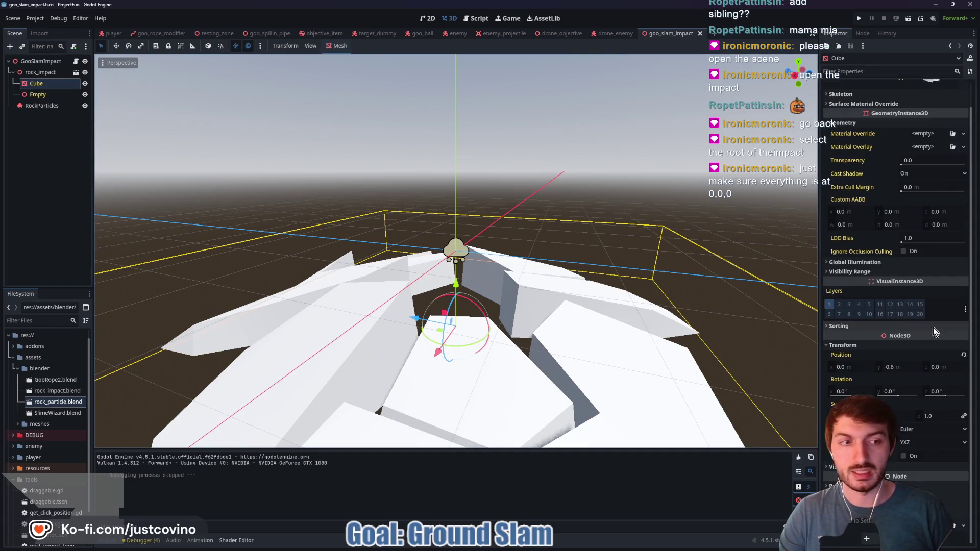
{"action": "scroll", "coordinate": [587, 224], "scroll_direction": "down", "scroll_amount": 3}
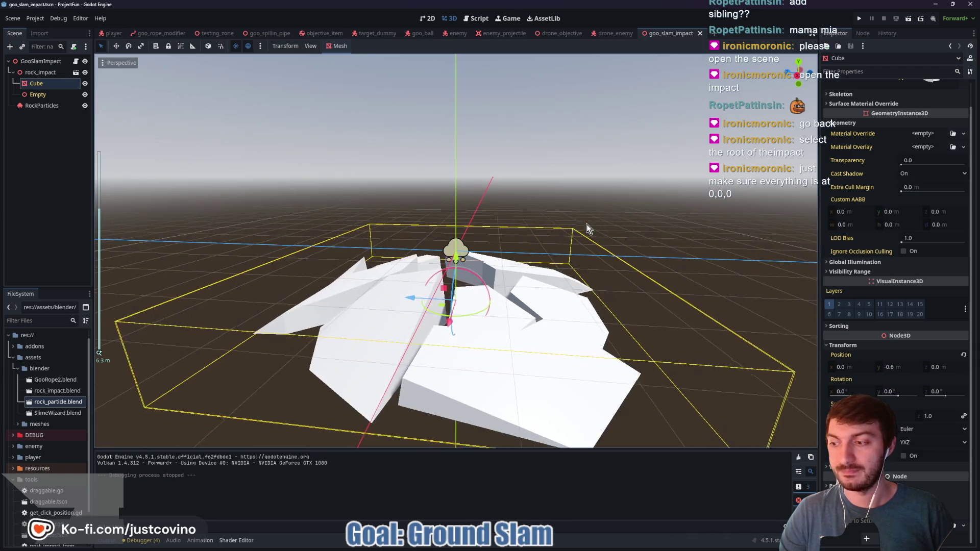
{"action": "left_click_drag", "start_coordinate": [544, 247], "coordinate": [560, 238]}
{"action": "left_click", "coordinate": [76, 61]}
{"action": "left_click", "coordinate": [446, 226]}
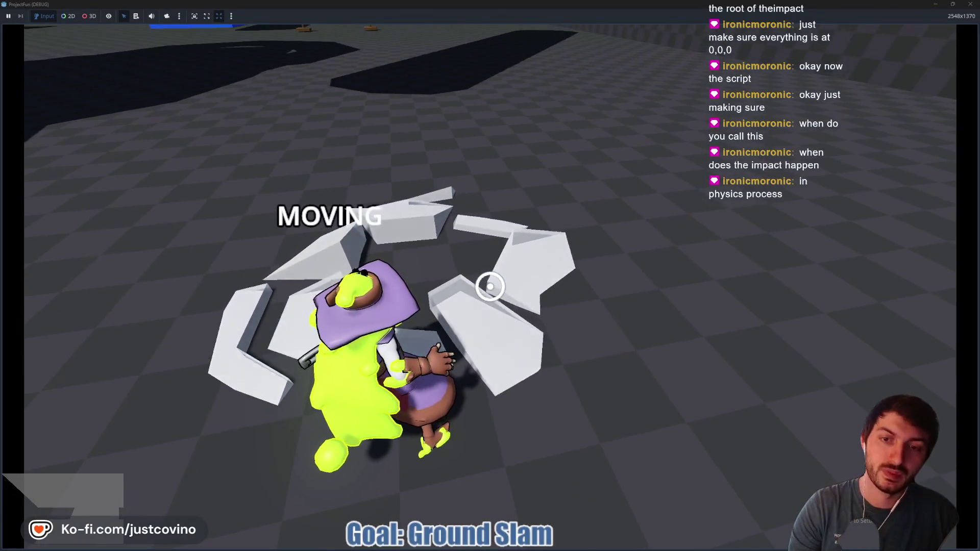
Stop the game and enlarge the output panel to compare Player Position and Impact Position logs
{"action": "key", "text": "F8"}
{"action": "mouse_move", "coordinate": [345, 446]}
{"action": "left_mouse_down"}
{"action": "mouse_move", "coordinate": [306, 236]}
{"action": "mouse_move", "coordinate": [255, 164]}
{"action": "mouse_move", "coordinate": [224, 155]}
{"action": "left_mouse_up"}
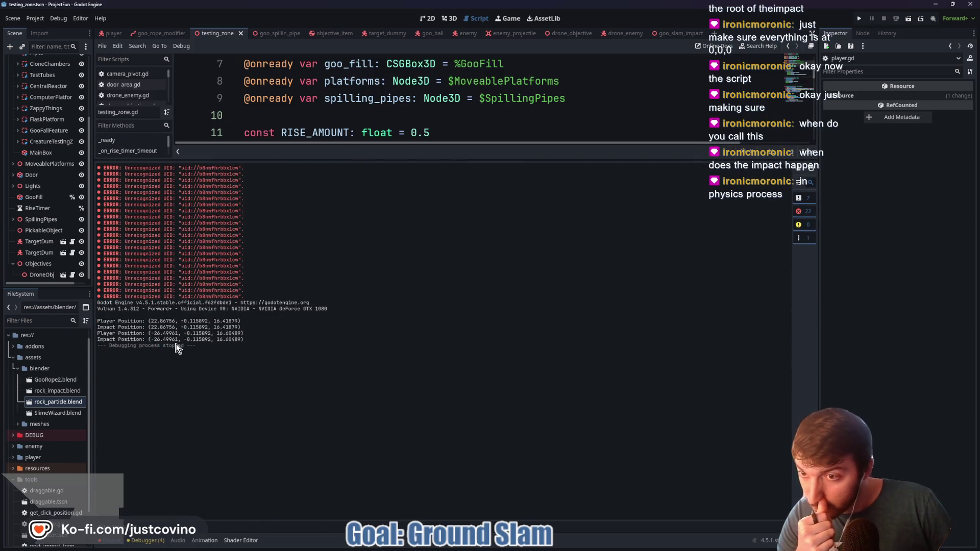
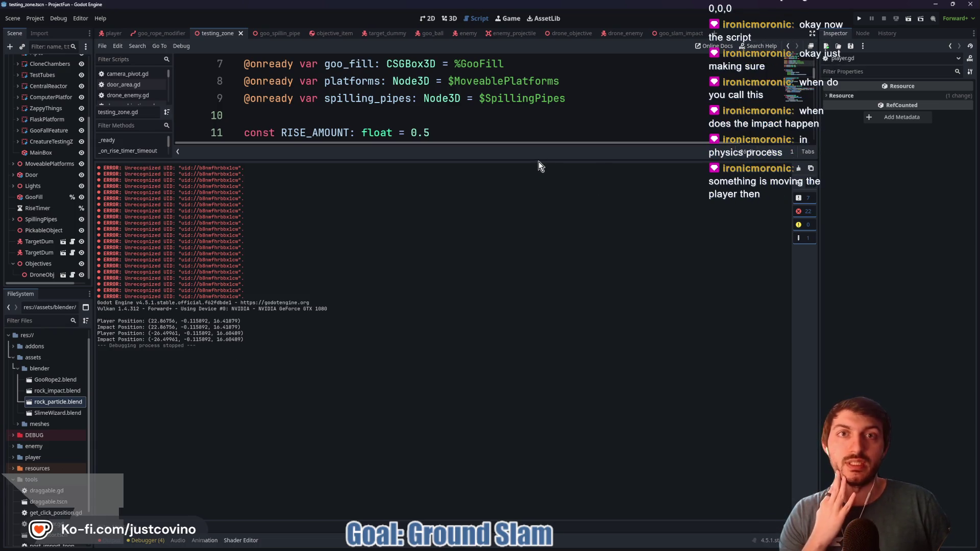
Clear the old output log and enlarge the code editor area
{"action": "left_click_drag", "start_coordinate": [537, 160], "coordinate": [656, 327]}
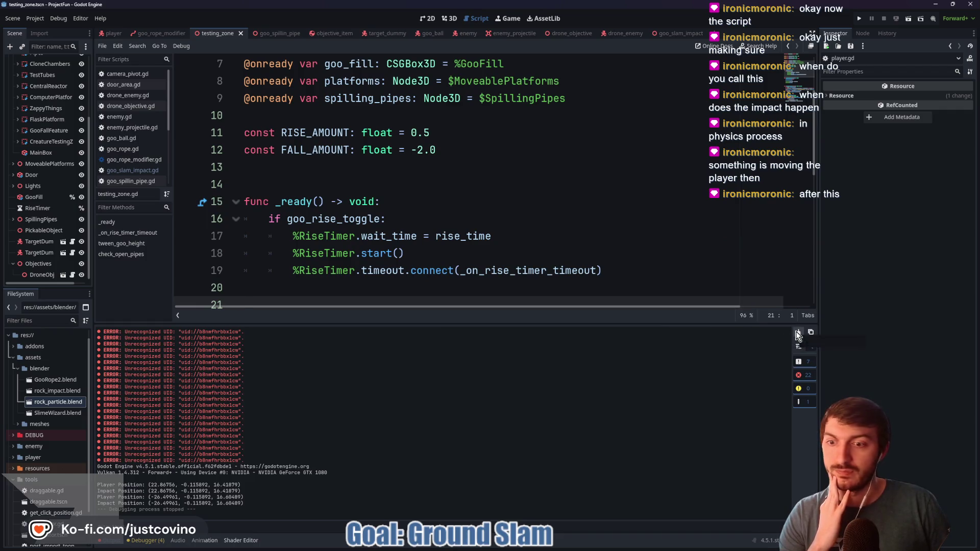
{"action": "left_click", "coordinate": [798, 333]}
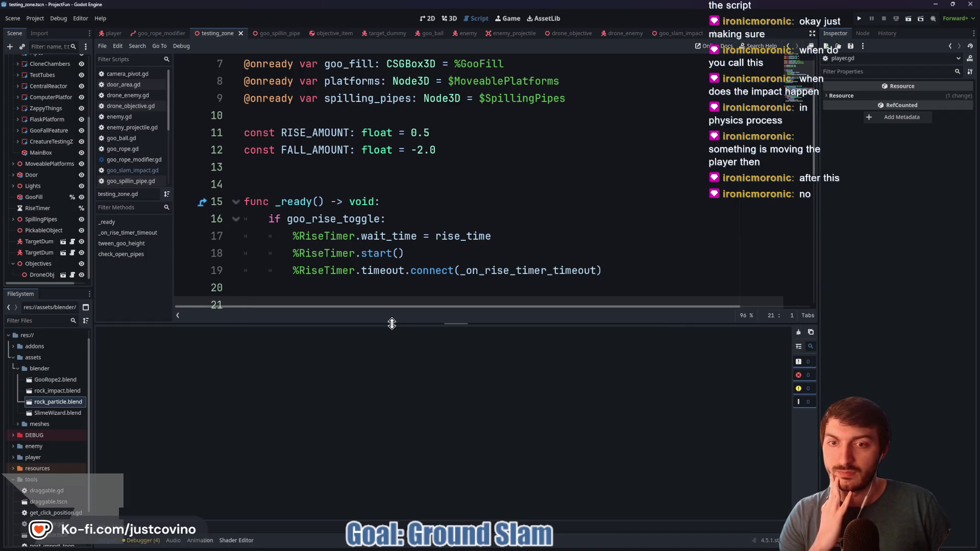
{"action": "left_click_drag", "start_coordinate": [394, 327], "coordinate": [391, 449]}
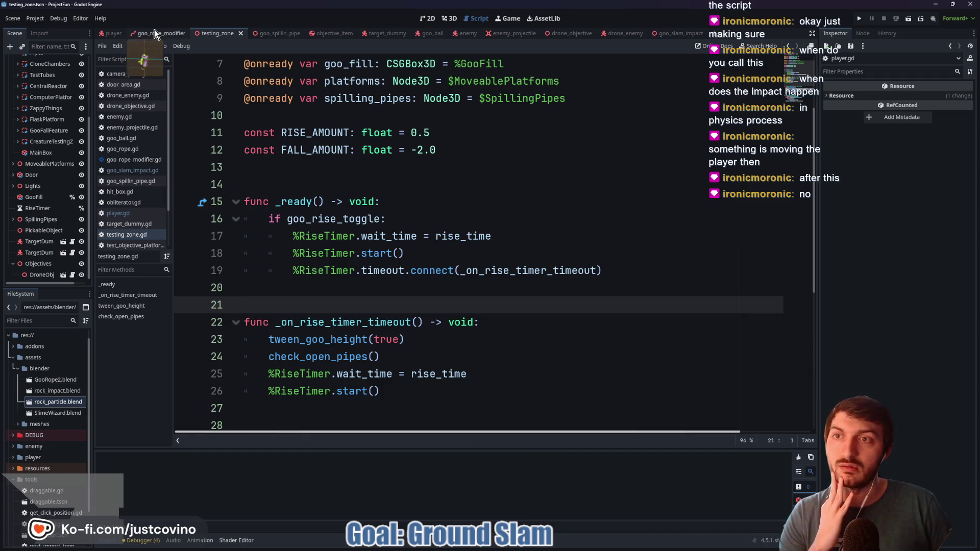
Open player.gd at goo_slam_impact and select its Player Position and Impact Position print lines
{"action": "left_click", "coordinate": [158, 33]}
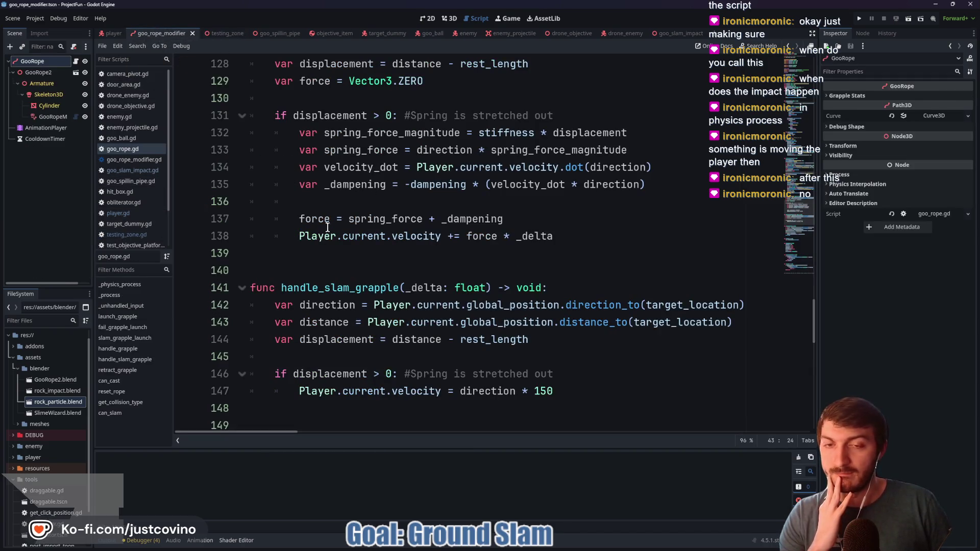
{"action": "left_click", "coordinate": [114, 34]}
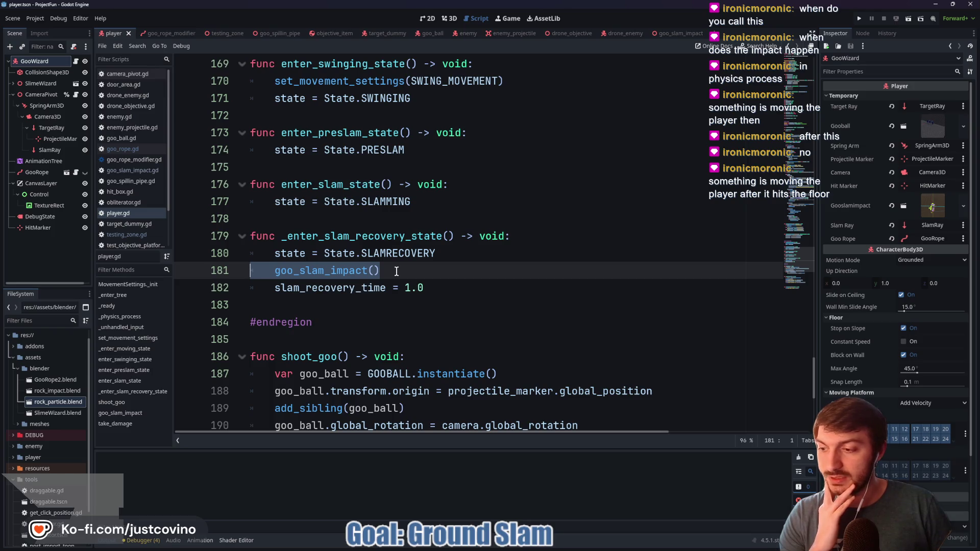
{"action": "scroll", "coordinate": [397, 271], "scroll_direction": "down", "scroll_amount": 3}
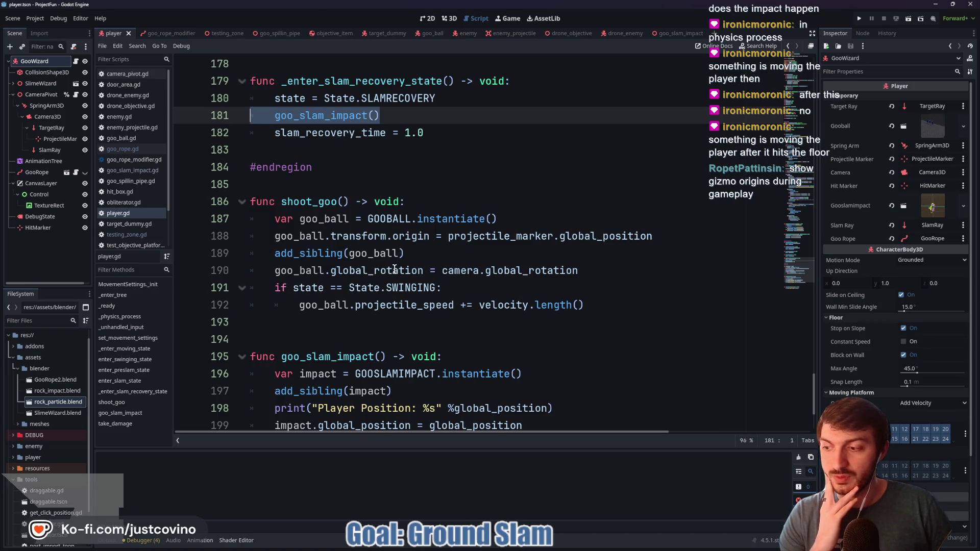
{"action": "scroll", "coordinate": [394, 269], "scroll_direction": "down", "scroll_amount": 1}
{"action": "scroll", "coordinate": [394, 269], "scroll_direction": "down", "scroll_amount": 2}
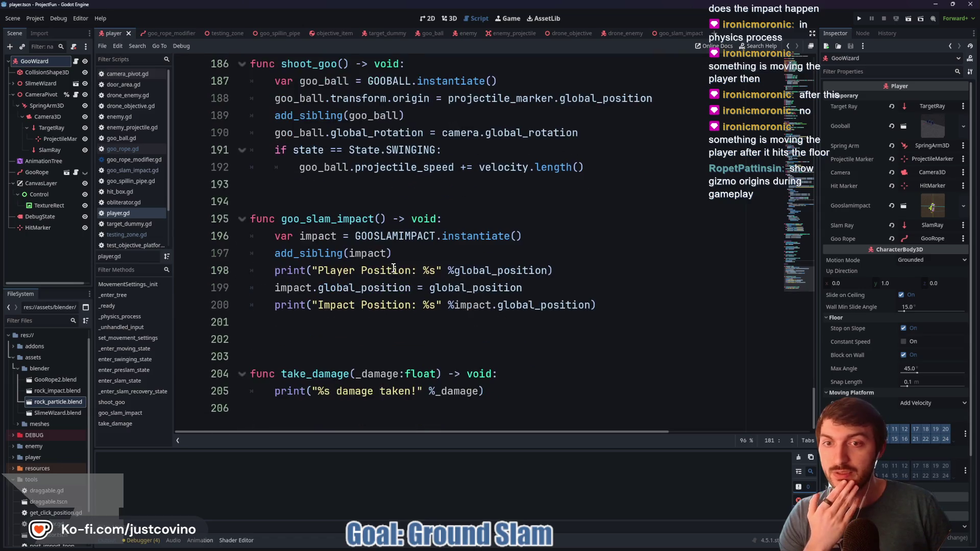
{"action": "left_click", "coordinate": [424, 271]}
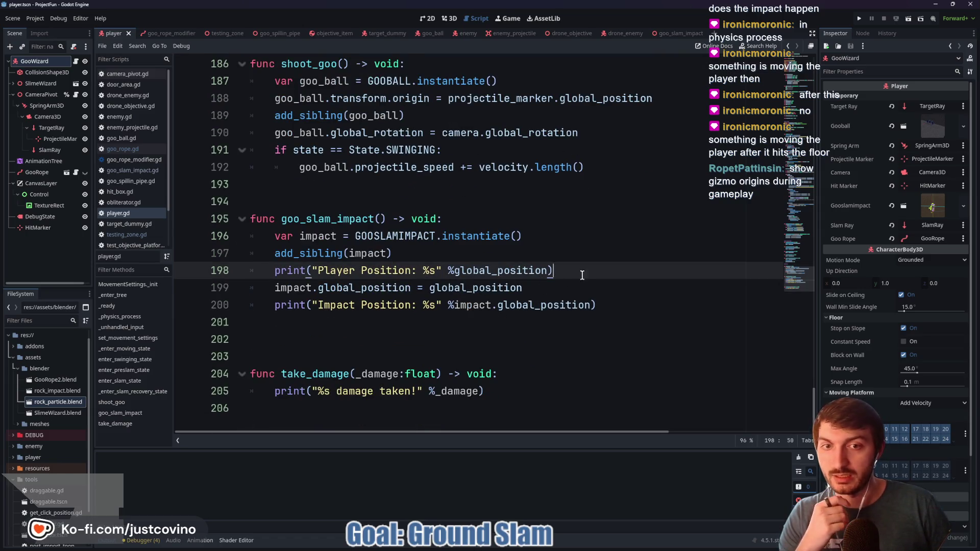
{"action": "triple_click", "coordinate": [570, 275]}
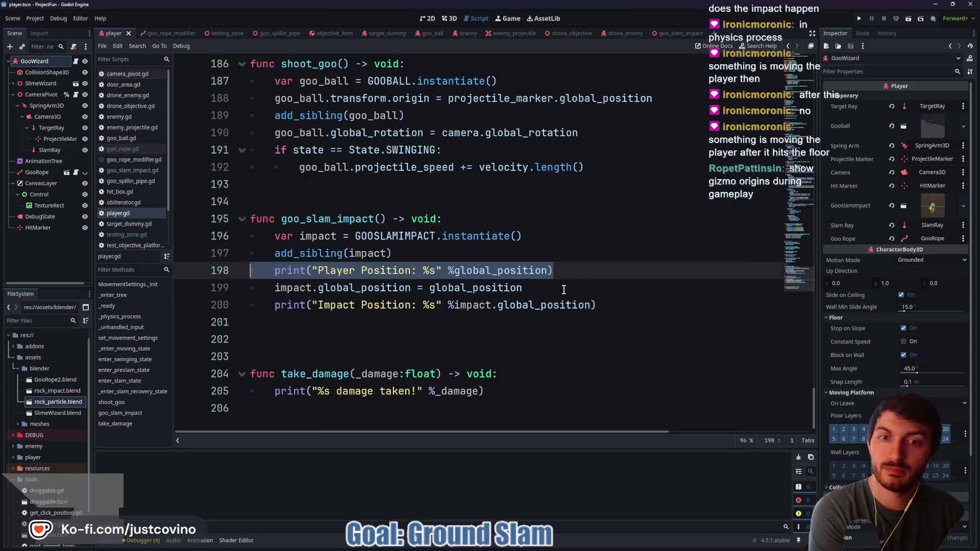
{"action": "left_click_drag", "start_coordinate": [607, 309], "coordinate": [271, 306]}
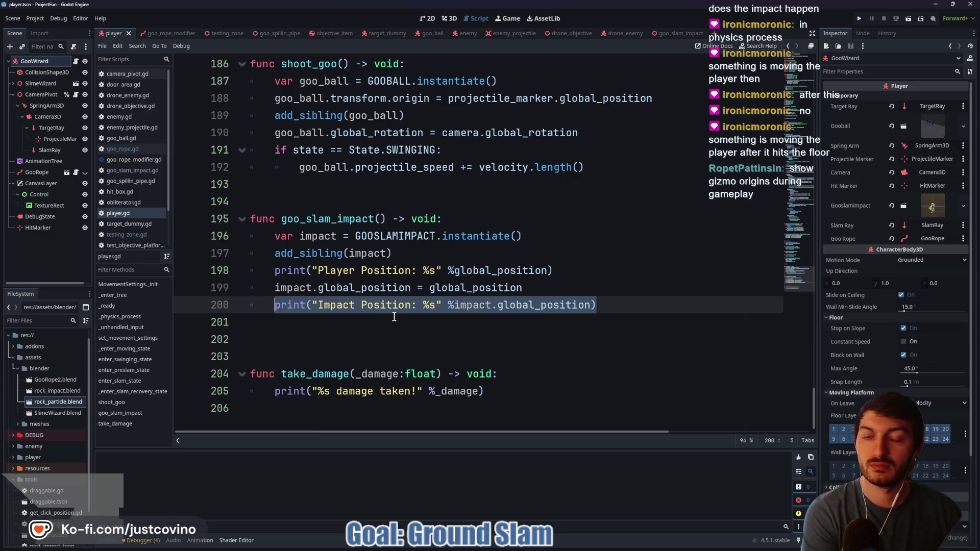
Review the SLAMRECOVERY code, selecting velocity = Vector3.ZERO on line 143, then open the Debug menu
{"action": "scroll", "coordinate": [394, 317], "scroll_direction": "up", "scroll_amount": 6}
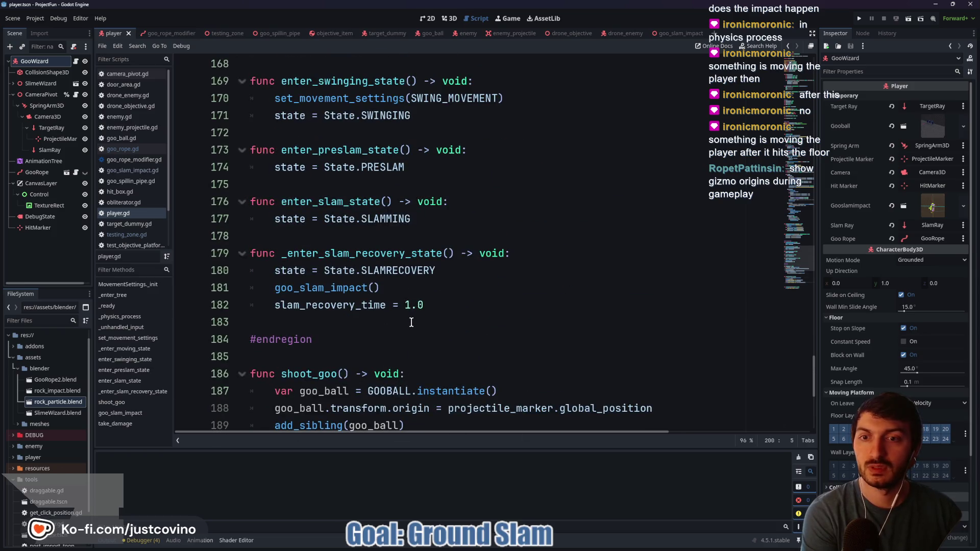
{"action": "scroll", "coordinate": [409, 324], "scroll_direction": "down", "scroll_amount": 6}
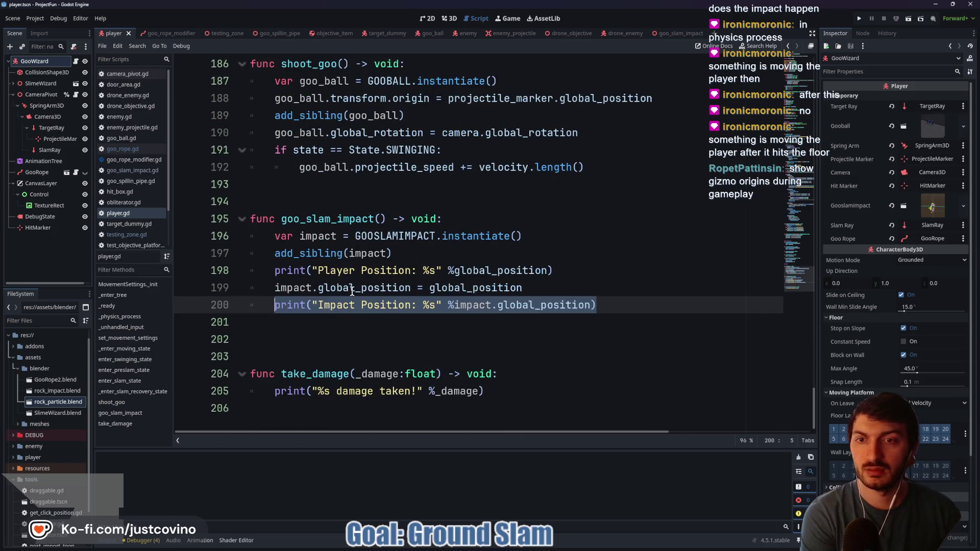
{"action": "scroll", "coordinate": [450, 276], "scroll_direction": "up", "scroll_amount": 7}
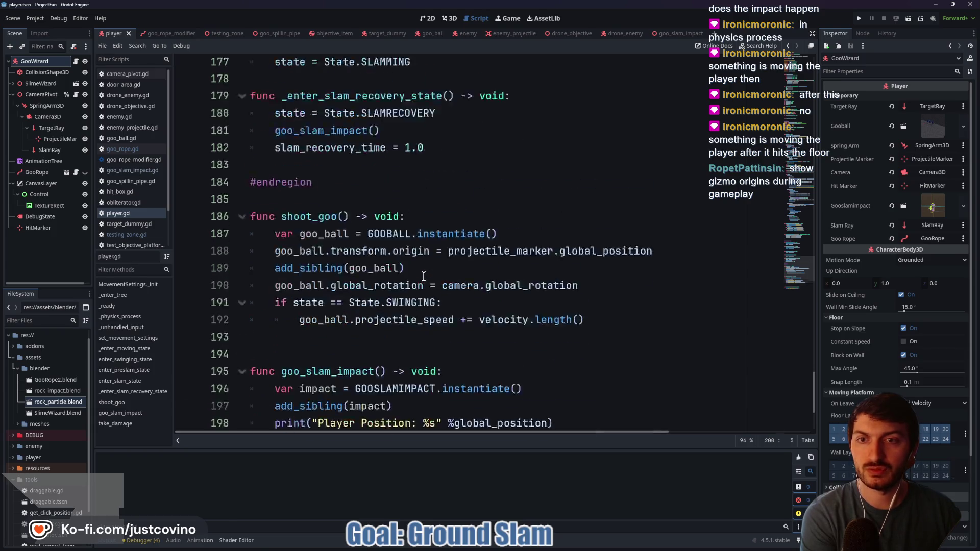
{"action": "left_click", "coordinate": [484, 321]}
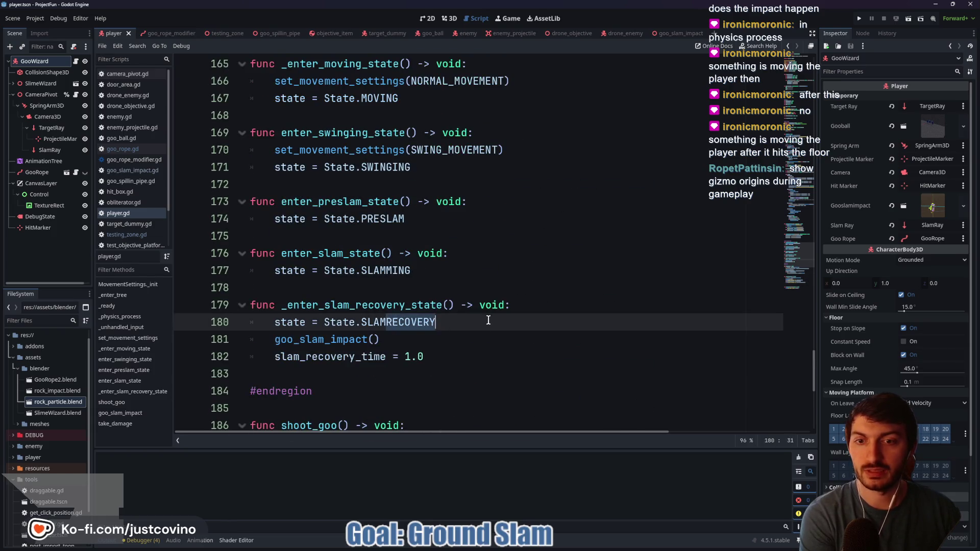
{"action": "scroll", "coordinate": [485, 319], "scroll_direction": "up", "scroll_amount": 13}
{"action": "scroll", "coordinate": [487, 313], "scroll_direction": "down", "scroll_amount": 2}
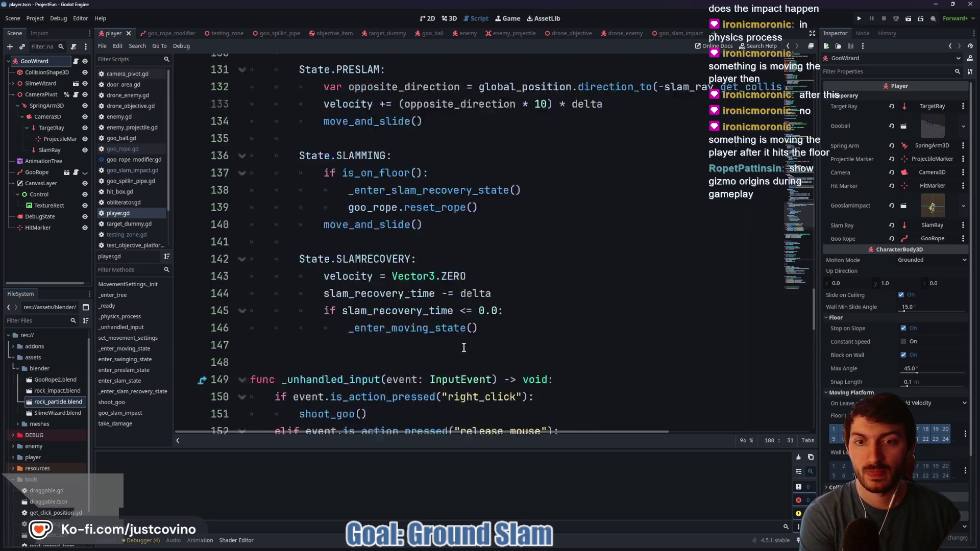
{"action": "left_click", "coordinate": [485, 253]}
{"action": "left_click_drag", "start_coordinate": [485, 252], "coordinate": [323, 253]}
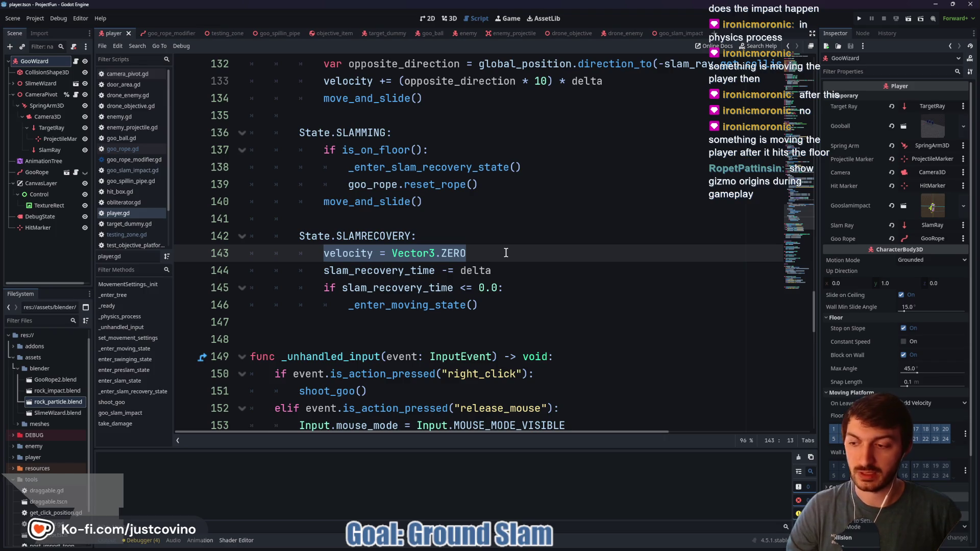
{"action": "left_click", "coordinate": [79, 19]}
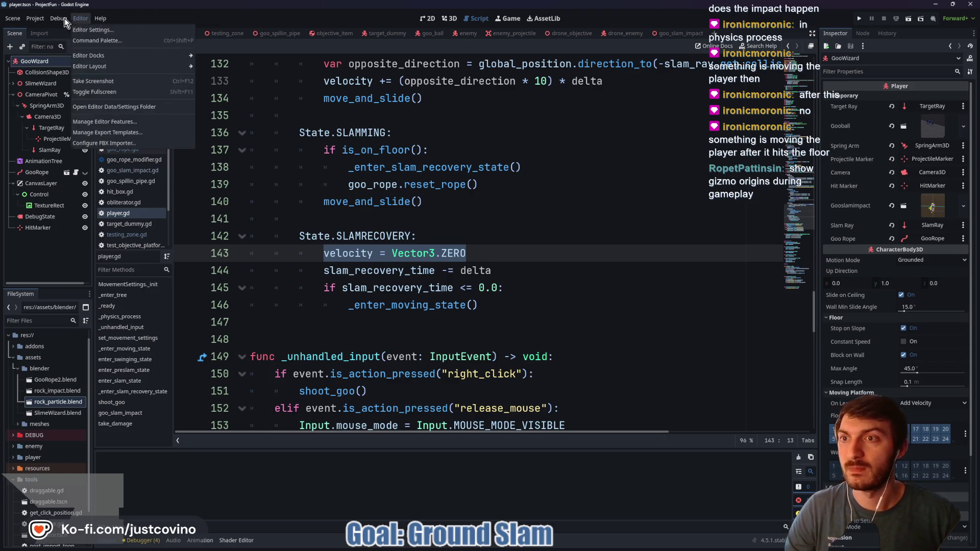
Close the Debug menu without choosing anything and switch to the player scene's 3D view
{"action": "mouse_move", "coordinate": [63, 22]}
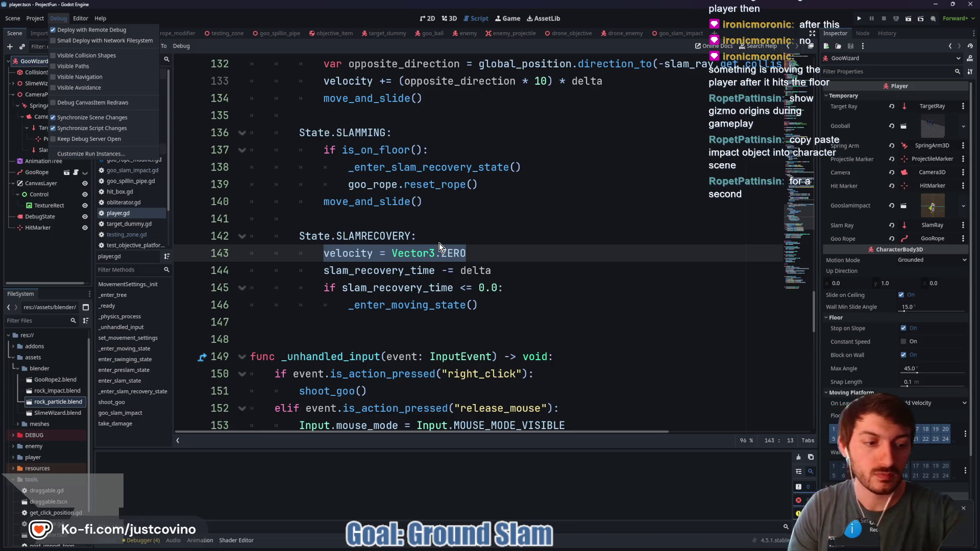
{"action": "left_click", "coordinate": [376, 118], "text": "shift"}
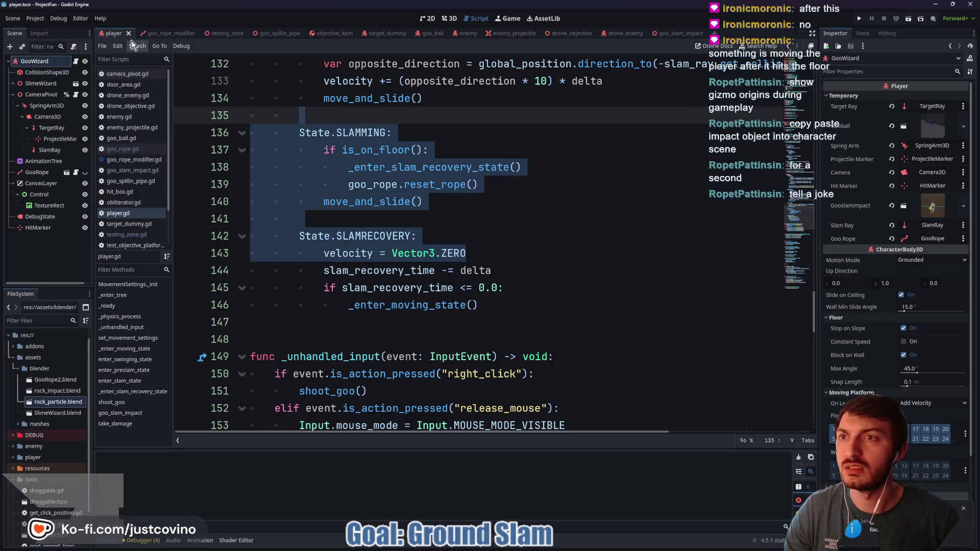
{"action": "left_click", "coordinate": [451, 19]}
Instance goo_slam_impact.tscn as a child of GooWizard and orbit to inspect the impact rocks
{"action": "left_click", "coordinate": [50, 61]}
{"action": "key", "text": "ctrl+shift+a"}
{"action": "type", "text": "goo"}
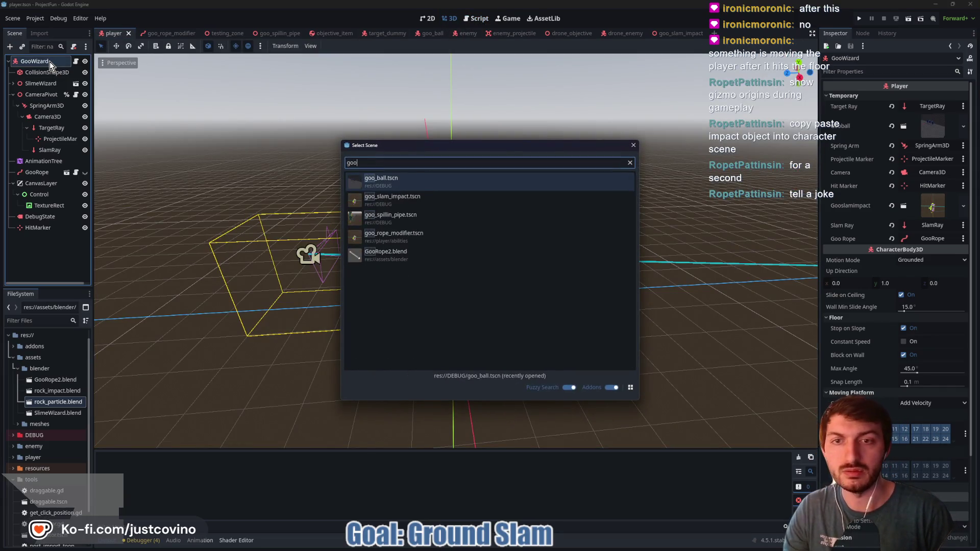
{"action": "key", "text": "BackSpace"}
{"action": "key", "text": "BackSpace"}
{"action": "key", "text": "BackSpace"}
{"action": "type", "text": "impa"}
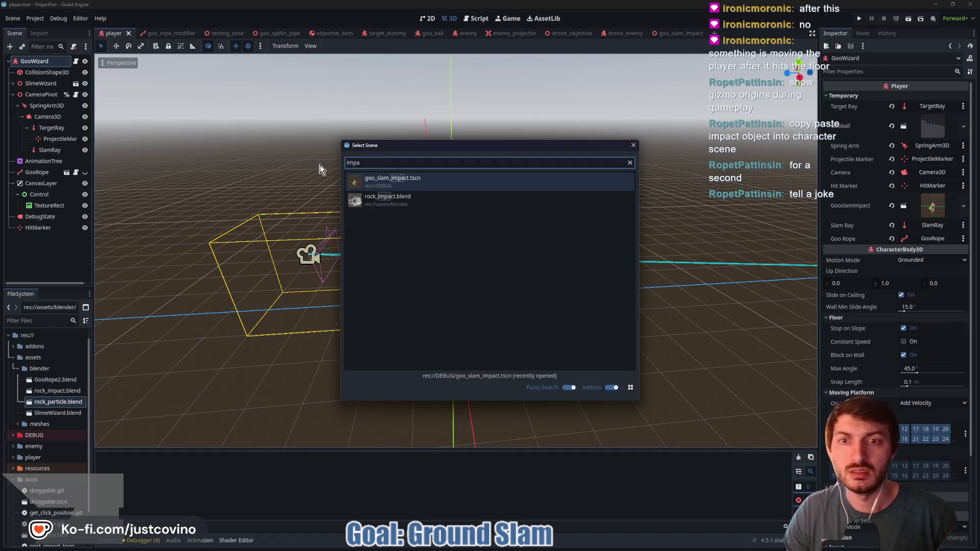
{"action": "double_click", "coordinate": [436, 183]}
{"action": "mouse_move", "coordinate": [473, 217]}
{"action": "left_mouse_down"}
{"action": "mouse_move", "coordinate": [628, 276]}
{"action": "mouse_move", "coordinate": [661, 302]}
{"action": "mouse_move", "coordinate": [648, 317]}
{"action": "mouse_move", "coordinate": [383, 217]}
{"action": "left_mouse_up"}
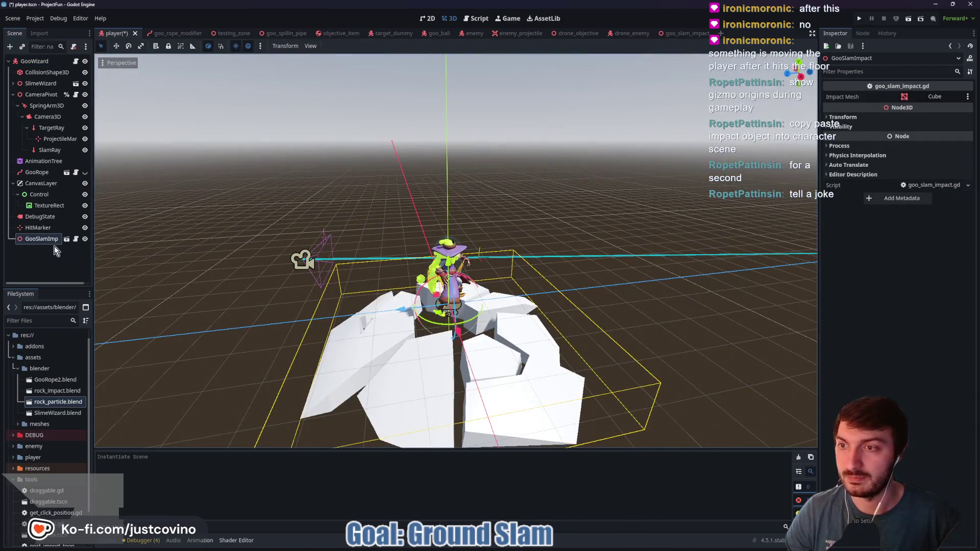
Delete the GooSlamImpact node and save the player scene
{"action": "left_click", "coordinate": [33, 231]}
{"action": "left_click", "coordinate": [33, 240]}
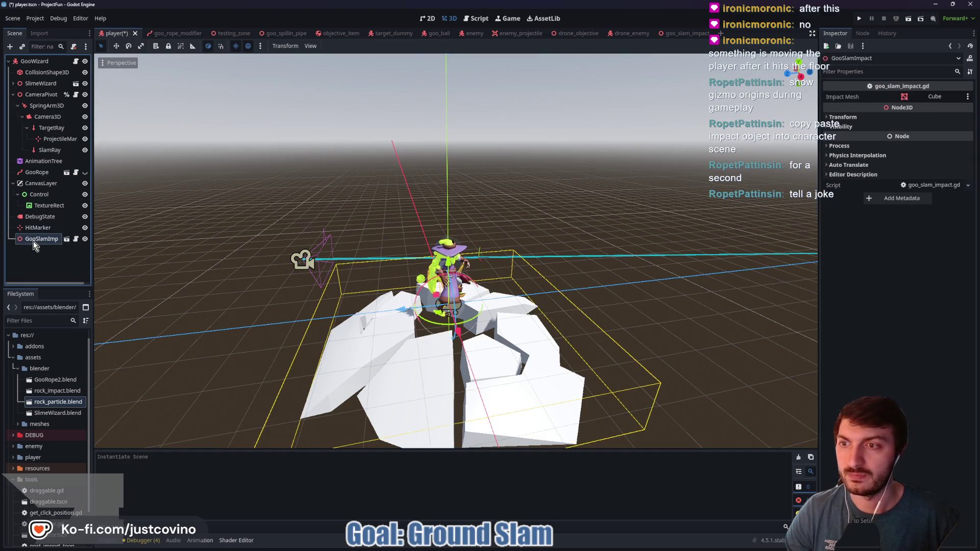
{"action": "key", "text": "Delete"}
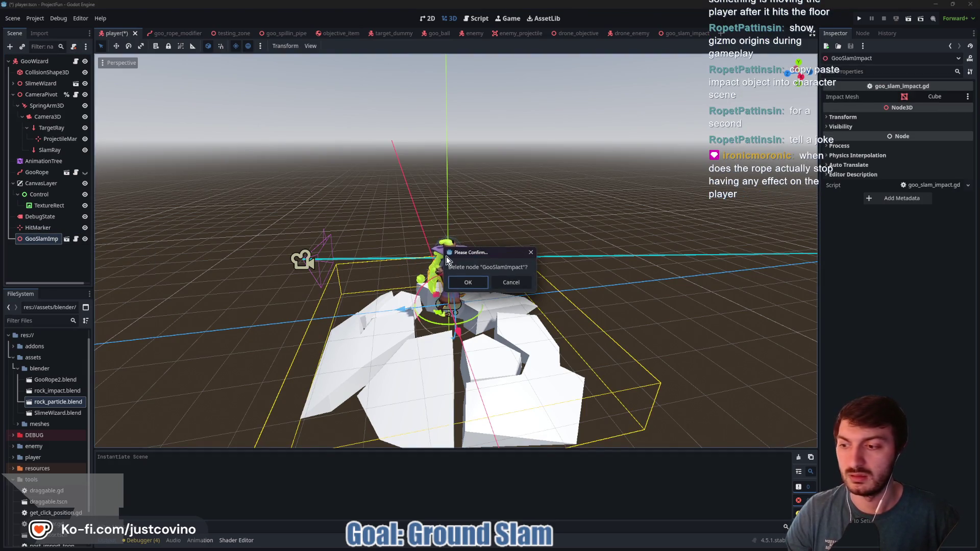
{"action": "key", "text": "Return"}
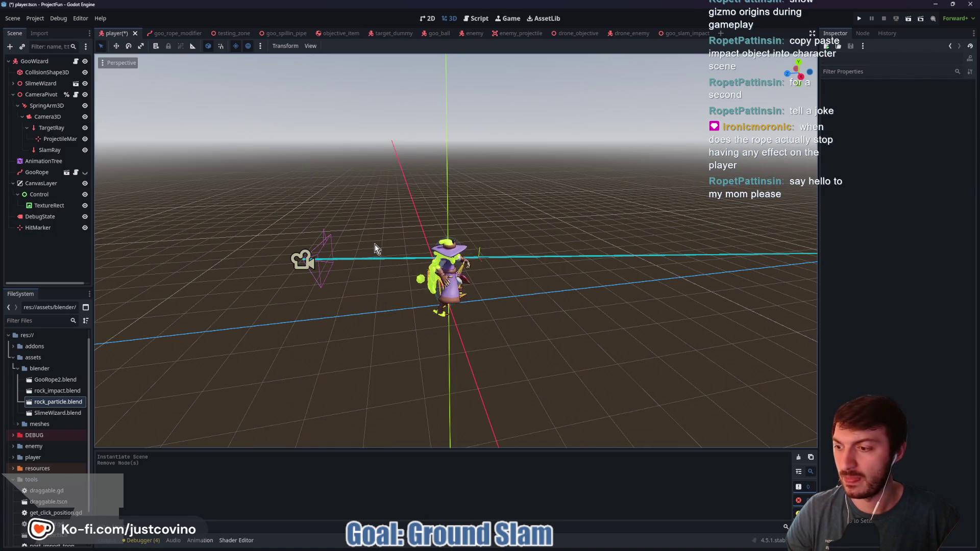
{"action": "key", "text": "ctrl+s"}
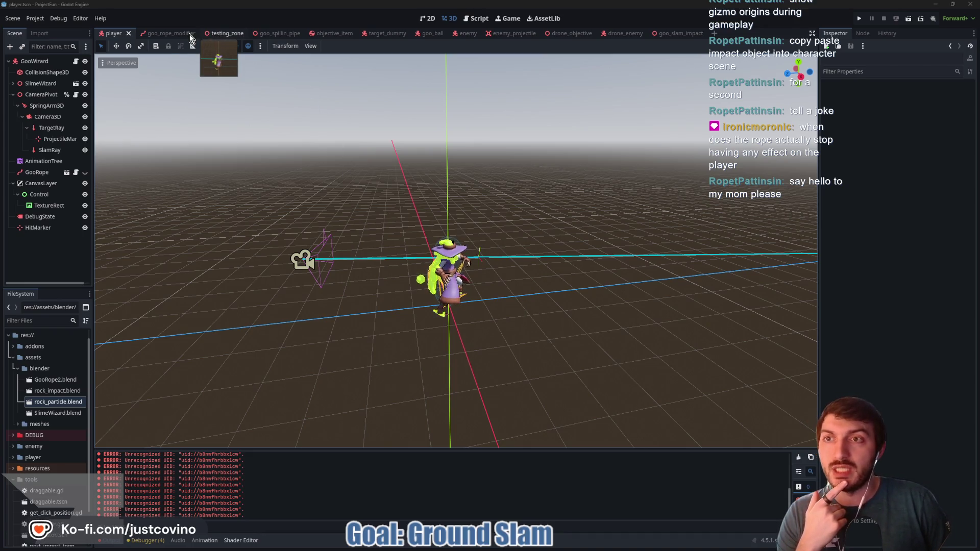
Check the 150 slam grapple velocity in goo_rope.gd, then return to player.gd
{"action": "left_click", "coordinate": [162, 34]}
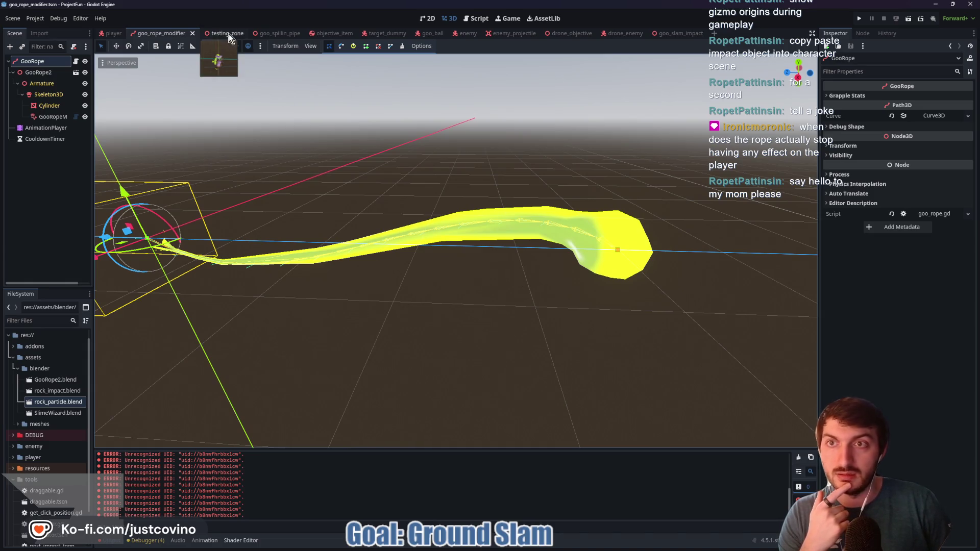
{"action": "left_click", "coordinate": [76, 61]}
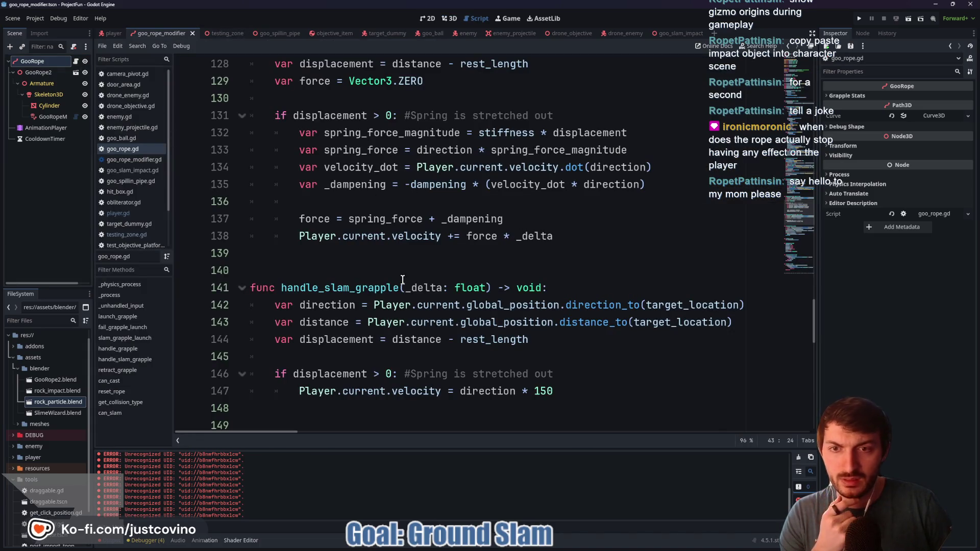
{"action": "scroll", "coordinate": [403, 279], "scroll_direction": "down", "scroll_amount": 1}
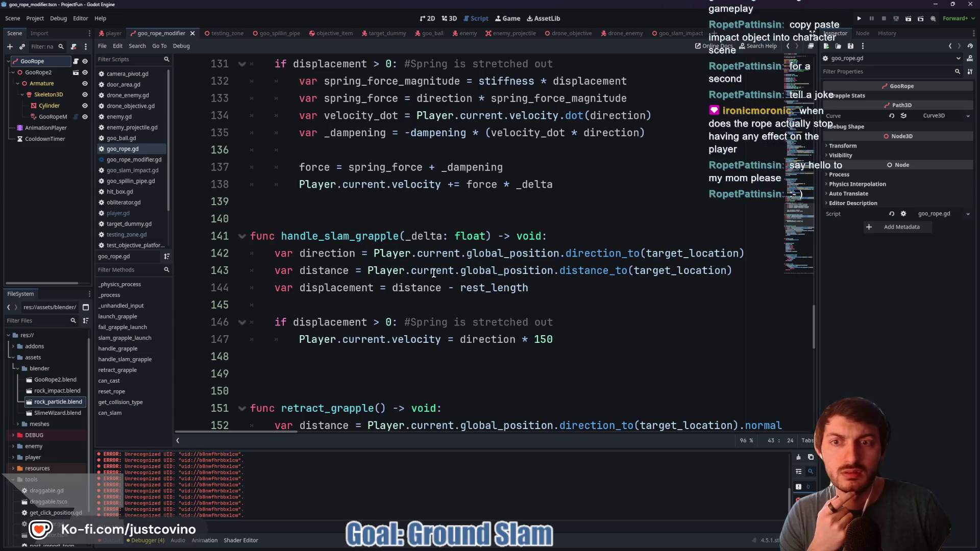
{"action": "left_click", "coordinate": [568, 341]}
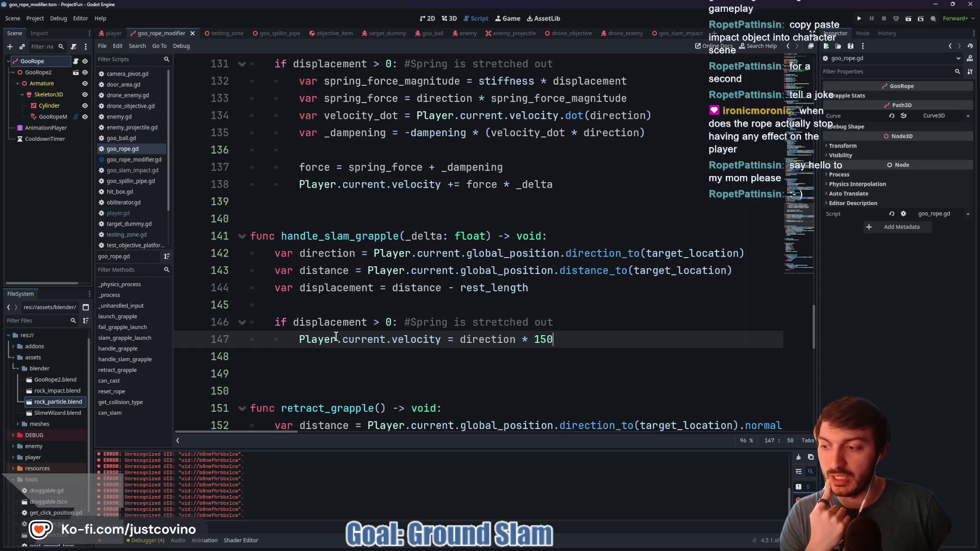
{"action": "mouse_move", "coordinate": [336, 337]}
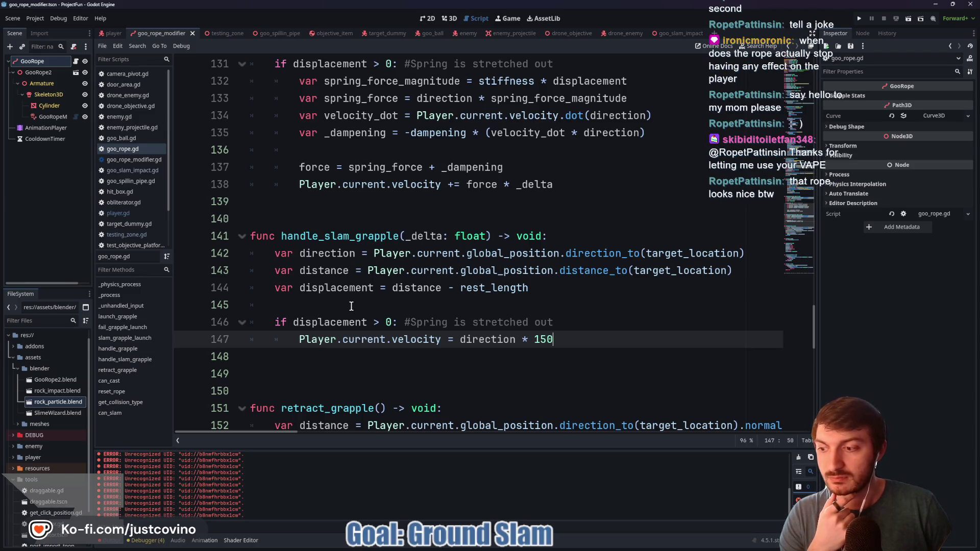
{"action": "left_click", "coordinate": [110, 33]}
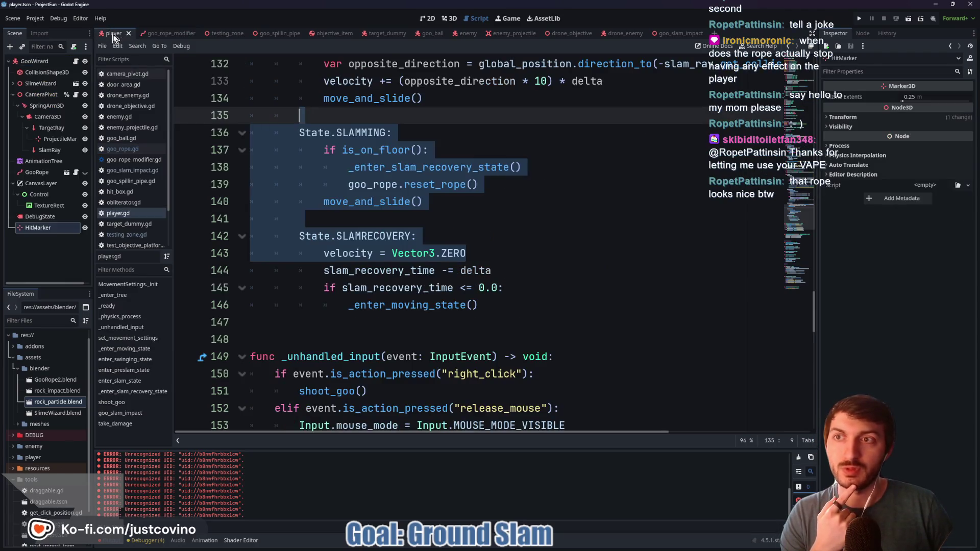
Inspect the SLAMMING state's is_on_floor branch and its reset_rope and slam recovery calls
{"action": "left_click", "coordinate": [376, 211]}
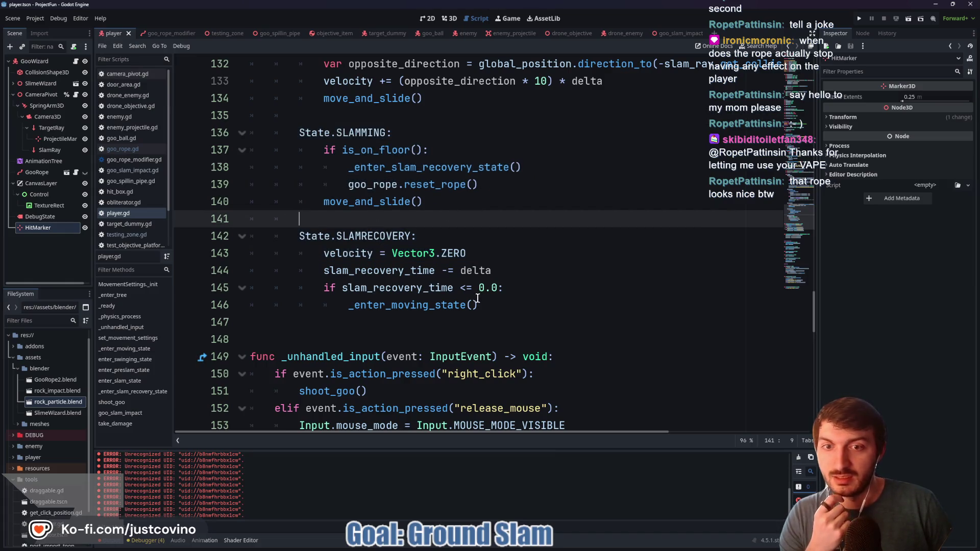
{"action": "left_click", "coordinate": [431, 200]}
{"action": "left_click", "coordinate": [495, 184]}
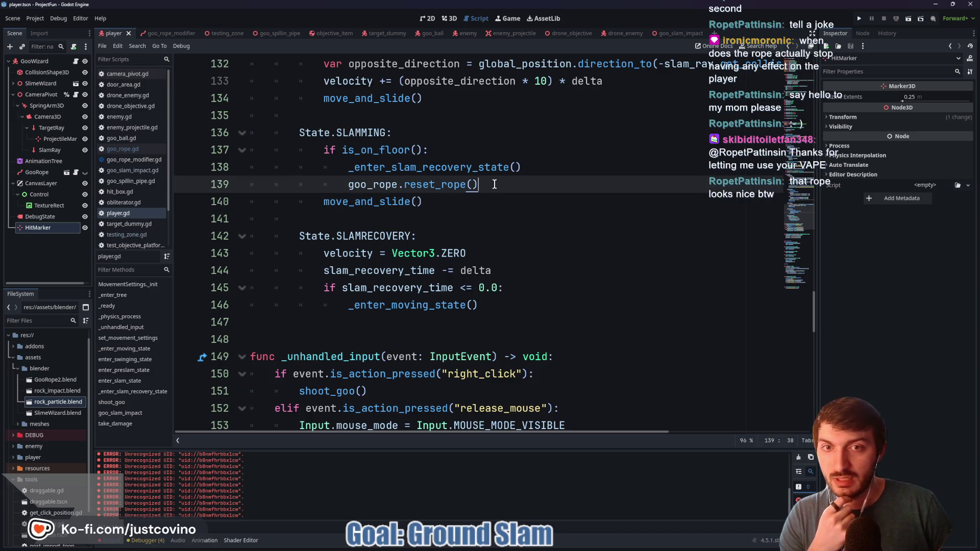
{"action": "left_click_drag", "start_coordinate": [505, 182], "coordinate": [332, 171]}
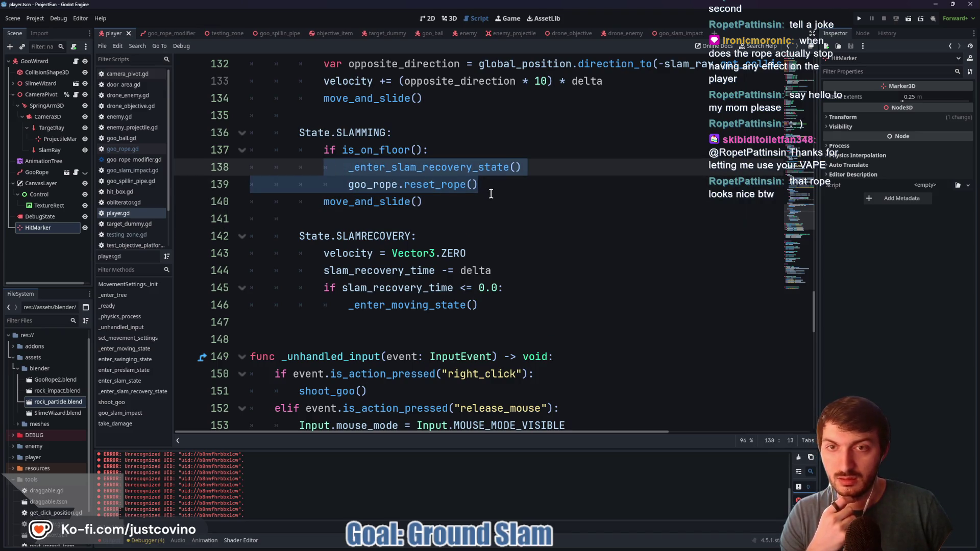
{"action": "double_click", "coordinate": [376, 149]}
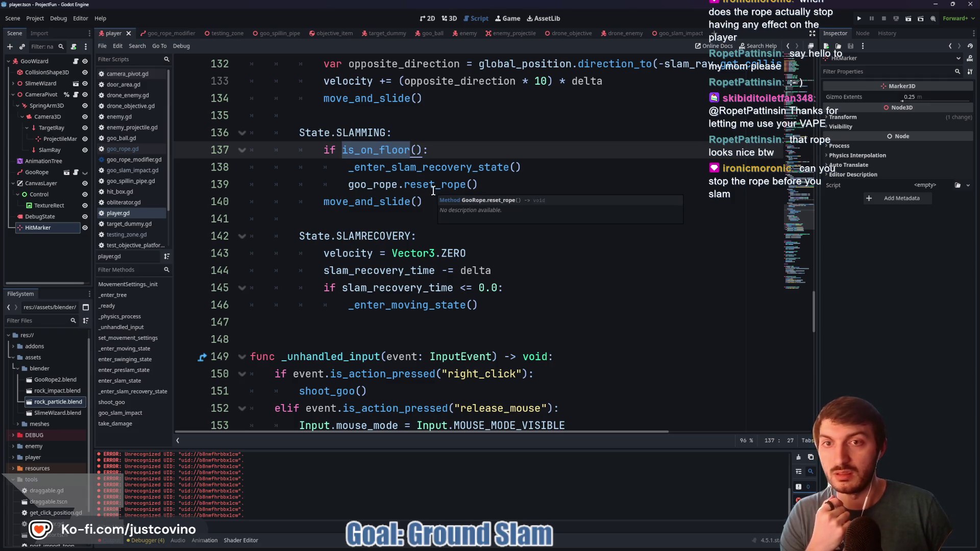
{"action": "double_click", "coordinate": [360, 132]}
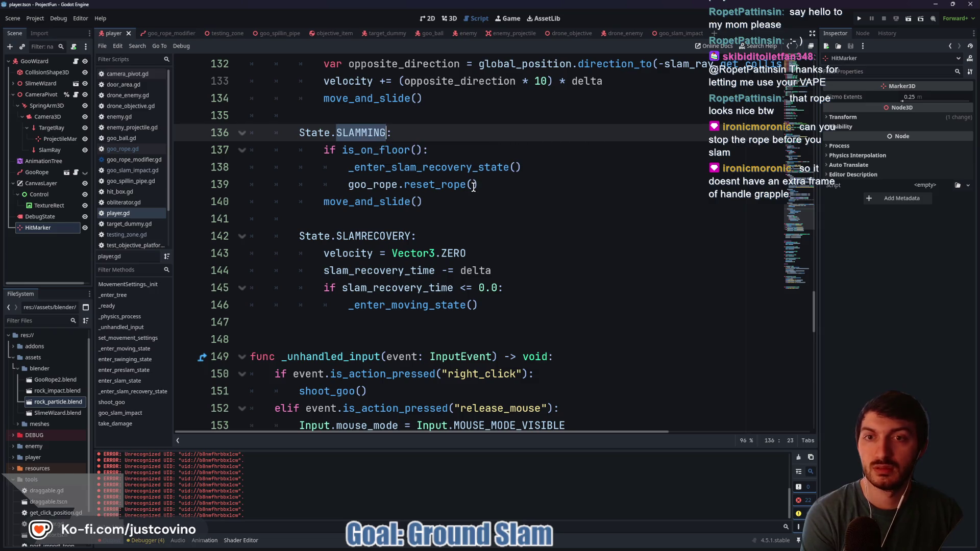
{"action": "left_click", "coordinate": [348, 133]}
{"action": "scroll", "coordinate": [415, 169], "scroll_direction": "up", "scroll_amount": 3}
{"action": "scroll", "coordinate": [403, 220], "scroll_direction": "down", "scroll_amount": 1}
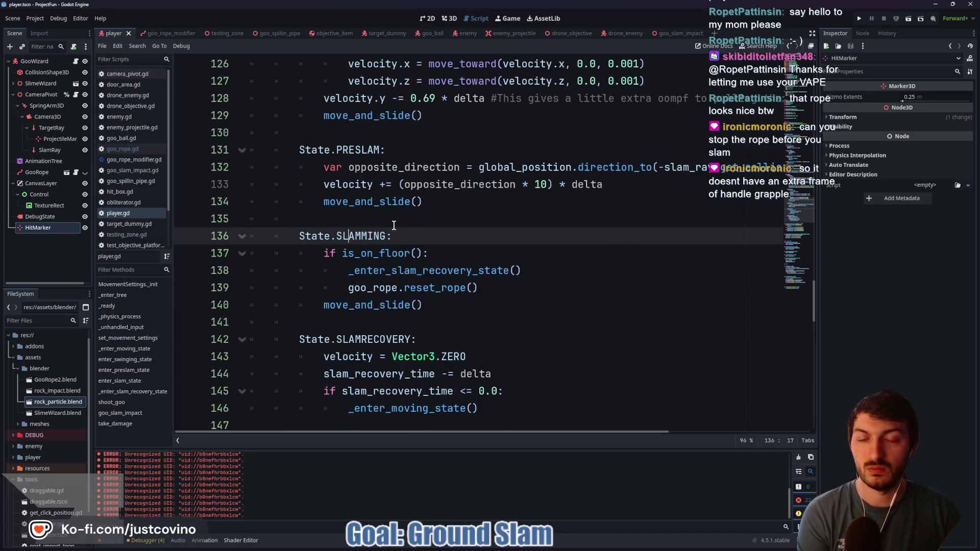
{"action": "scroll", "coordinate": [370, 239], "scroll_direction": "down", "scroll_amount": 1}
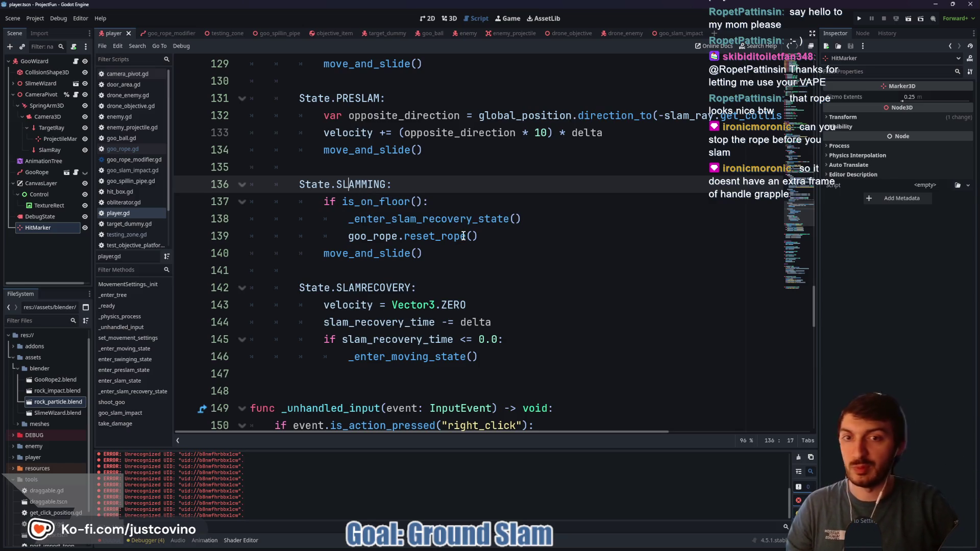
{"action": "double_click", "coordinate": [372, 204]}
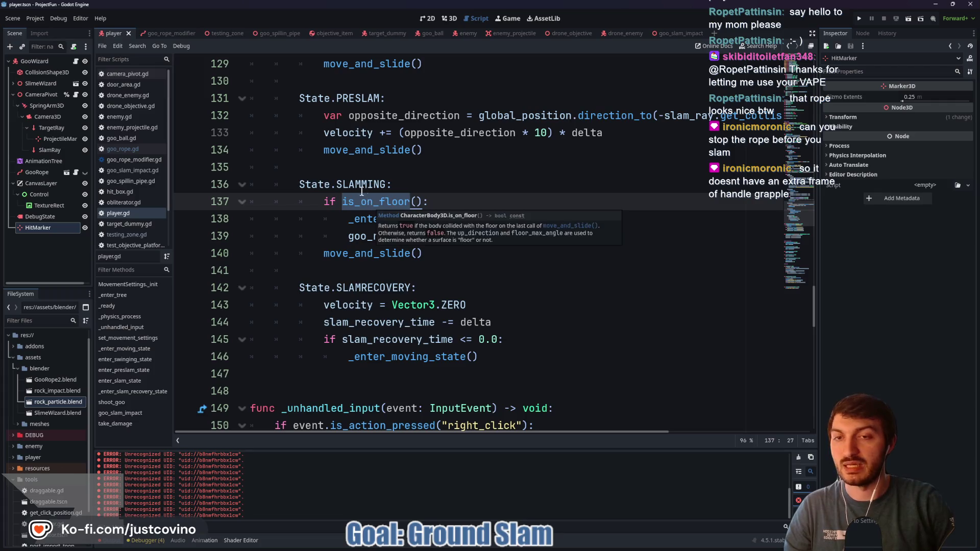
{"action": "double_click", "coordinate": [358, 186]}
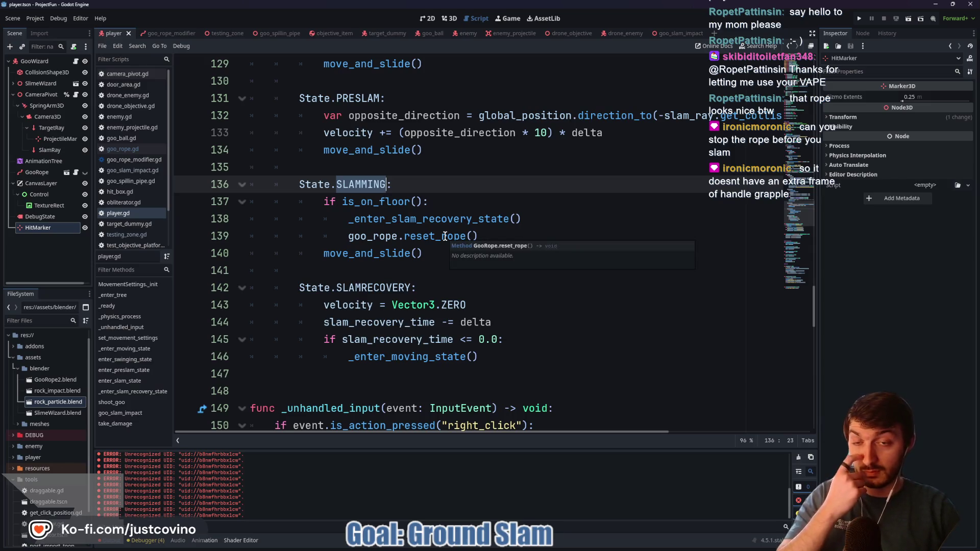
Move goo_rope.reset_rope() above _enter_slam_recovery_state() in the SLAMMING landing branch
{"action": "left_click", "coordinate": [478, 235]}
{"action": "left_click_drag", "start_coordinate": [479, 236], "coordinate": [313, 238]}
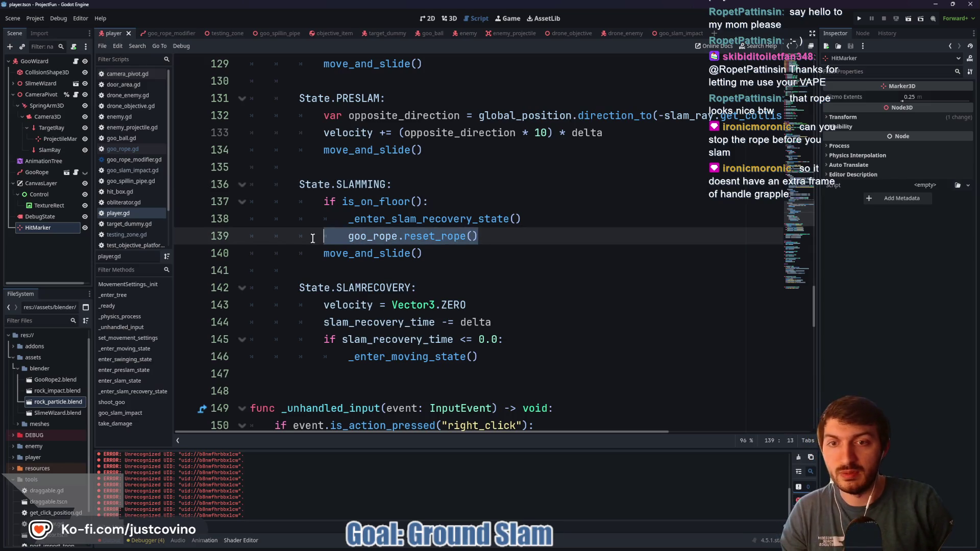
{"action": "key", "text": "alt+Up"}
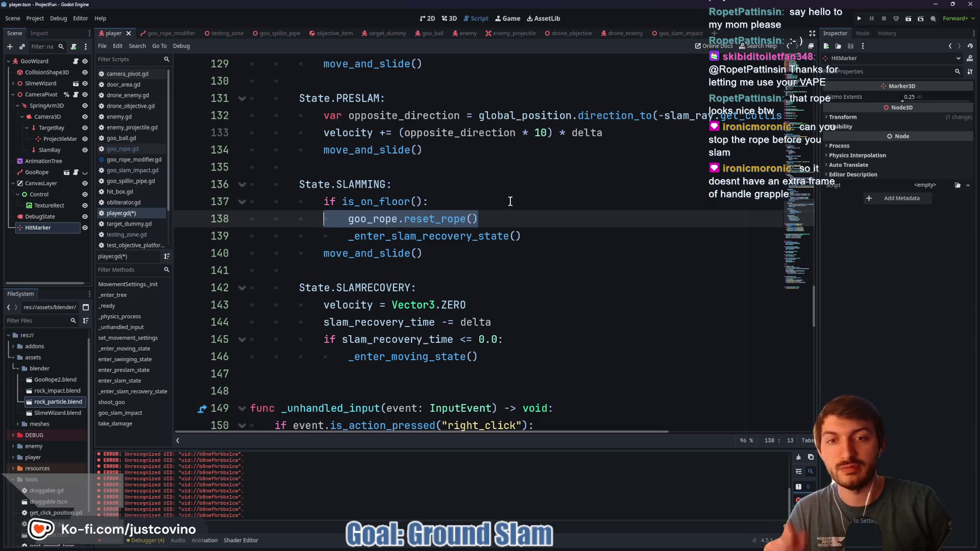
{"action": "left_click", "coordinate": [476, 220]}
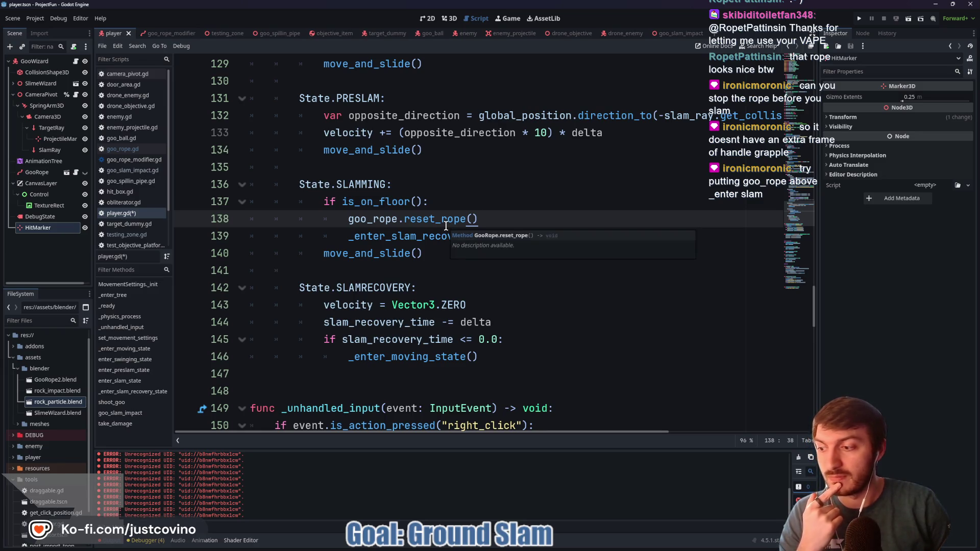
{"action": "left_click", "coordinate": [234, 32]}
Run the scene with F6 and perform four grapple-and-ground-slam attempts
{"action": "key", "text": "F6"}
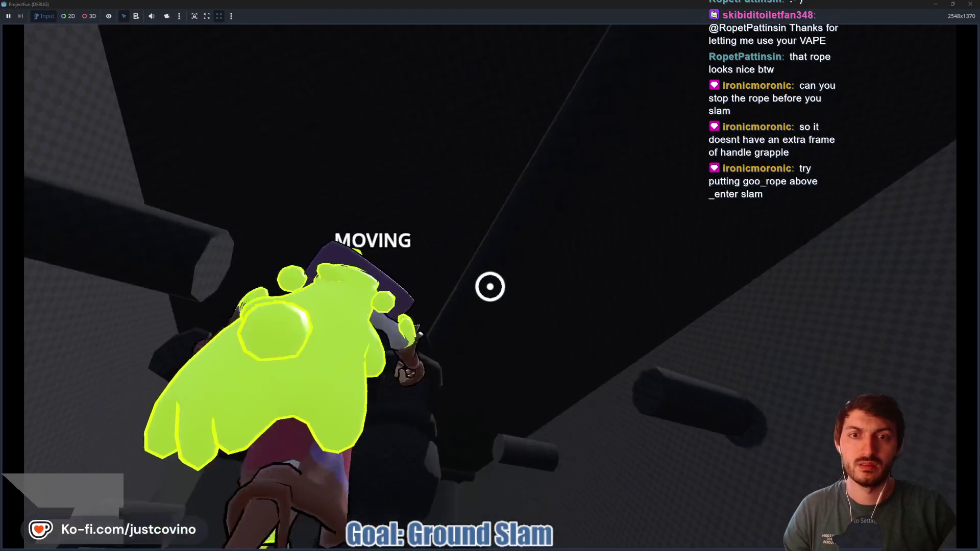
{"action": "left_click", "coordinate": [490, 287]}
{"action": "key", "text": "ctrl"}
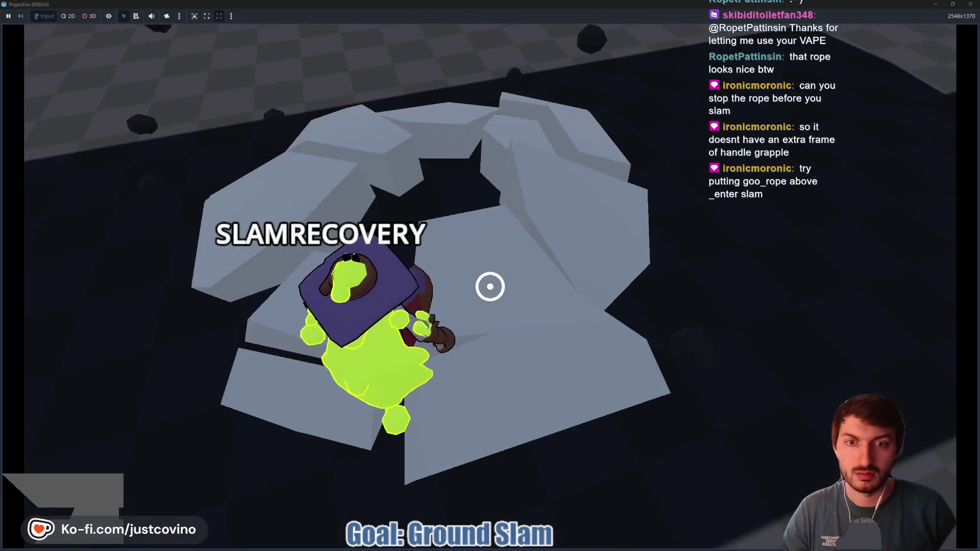
{"action": "key", "text": "w"}
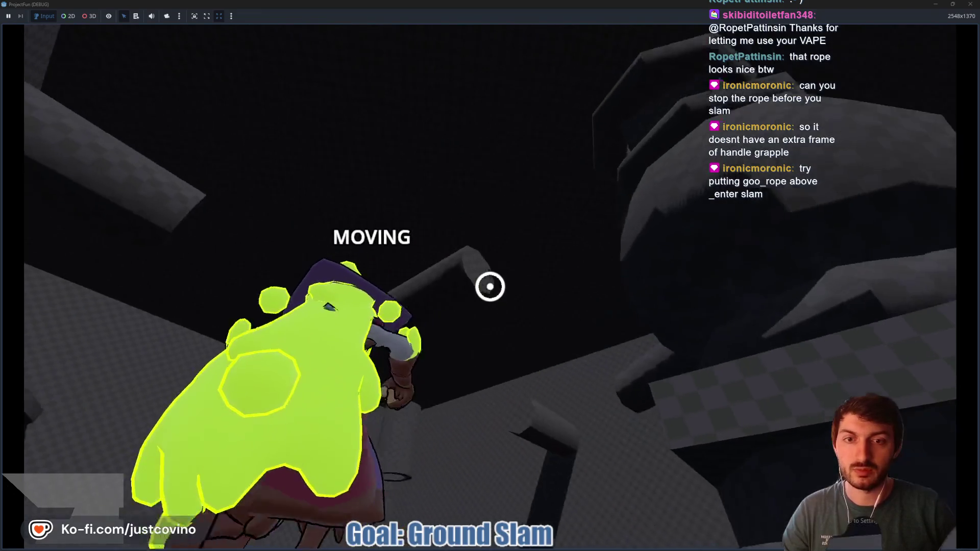
{"action": "left_click", "coordinate": [491, 287]}
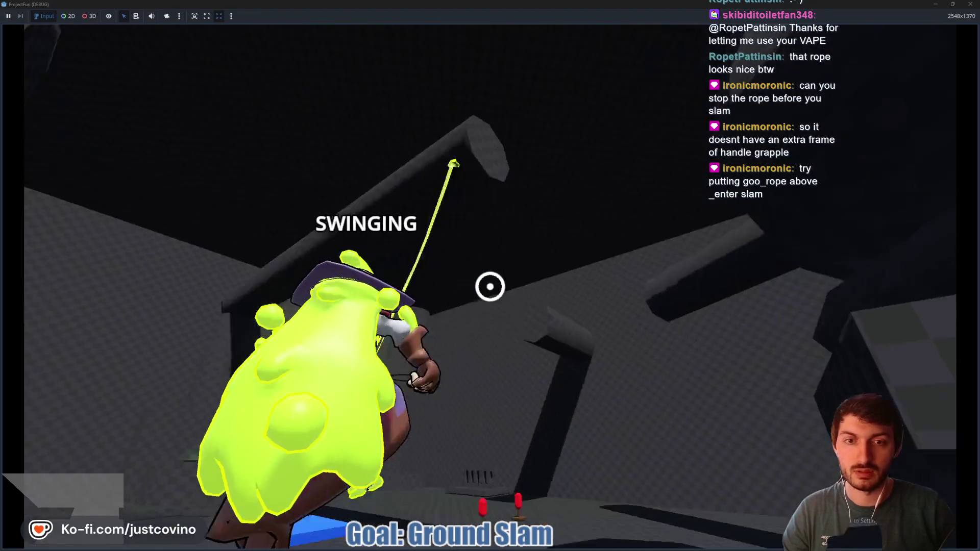
{"action": "key", "text": "ctrl"}
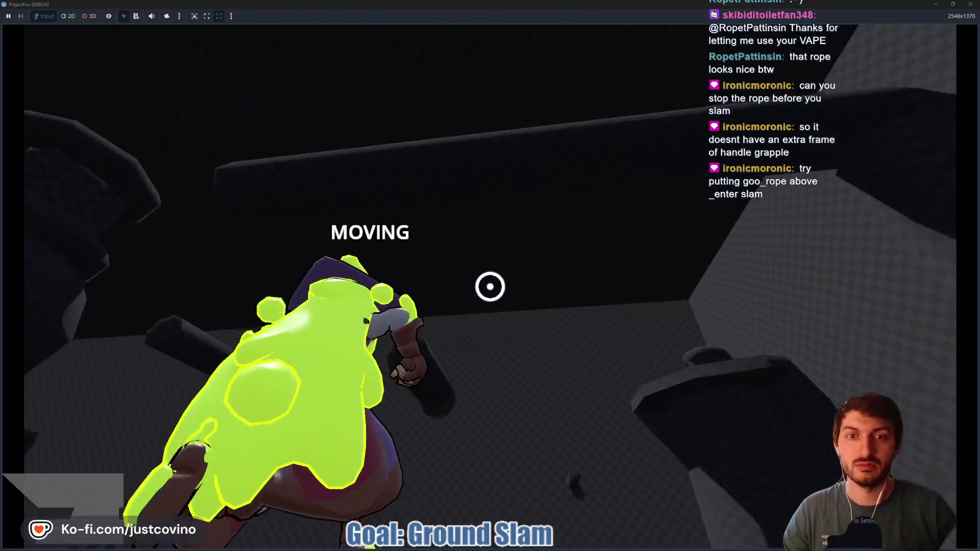
{"action": "left_click", "coordinate": [490, 286]}
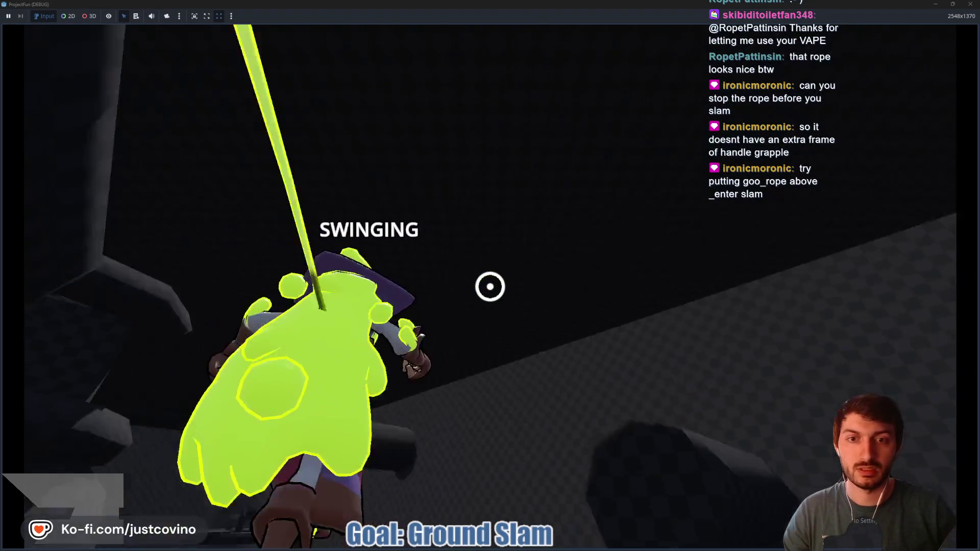
{"action": "key", "text": "ctrl"}
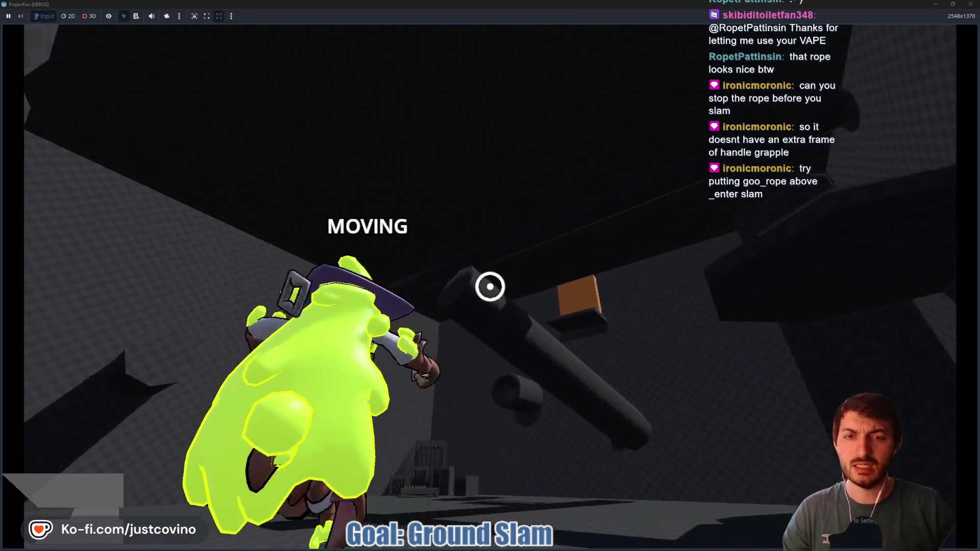
{"action": "left_click", "coordinate": [490, 286]}
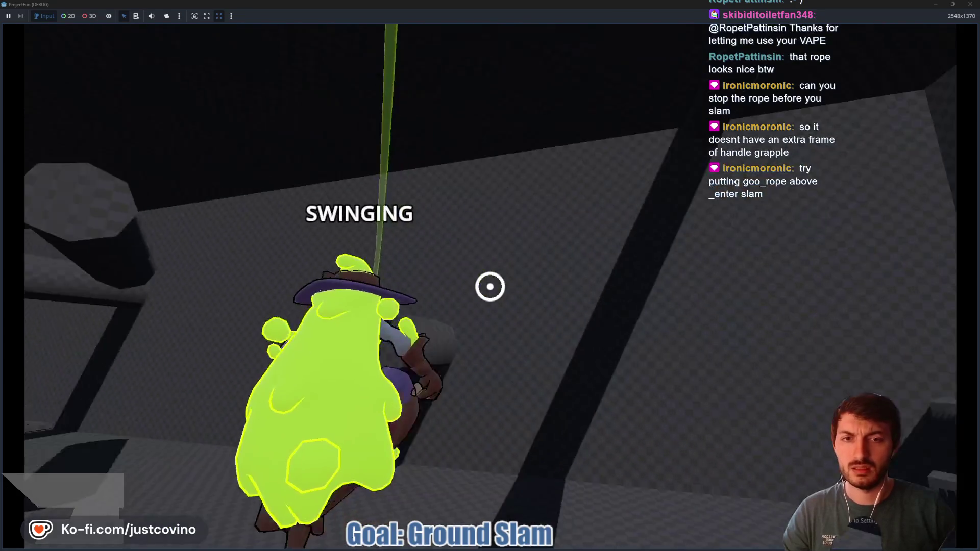
{"action": "key", "text": "ctrl"}
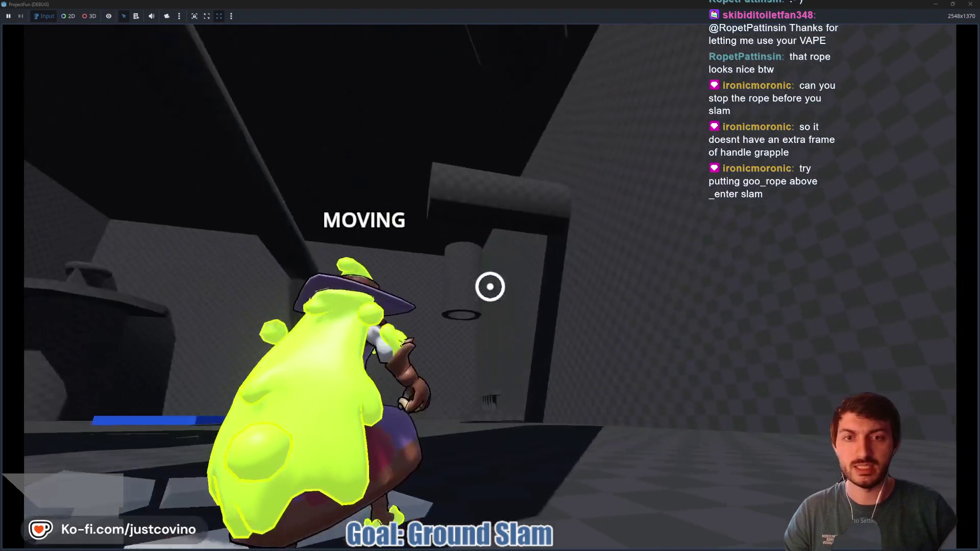
Do four more grapple slams off the dark wall and pillars, then stop the game with F8
{"action": "left_click", "coordinate": [491, 287]}
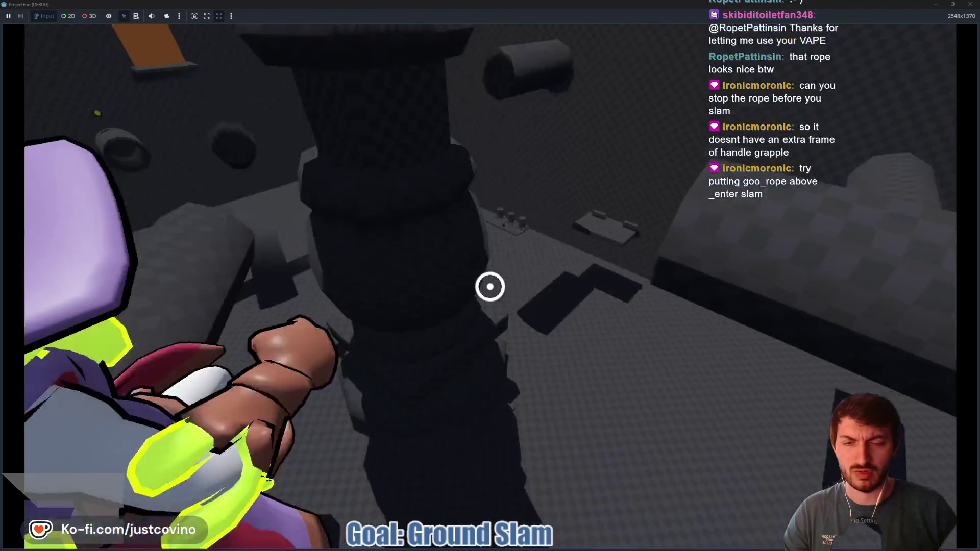
{"action": "key", "text": "ctrl"}
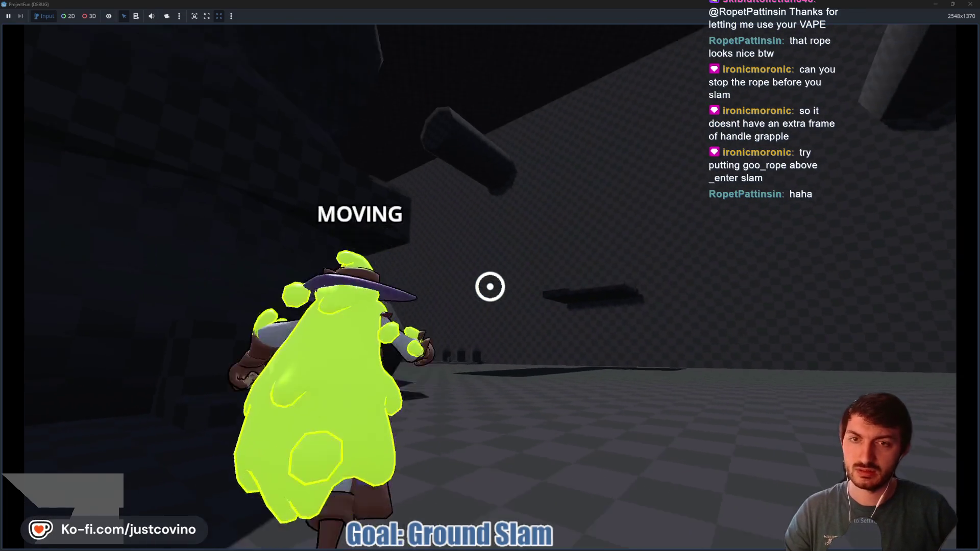
{"action": "left_click", "coordinate": [490, 286]}
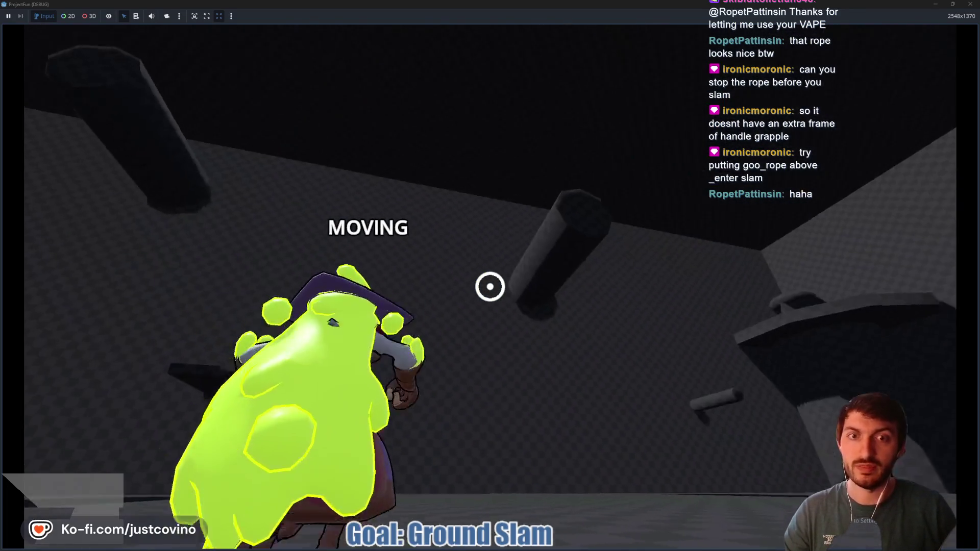
{"action": "left_click", "coordinate": [490, 287]}
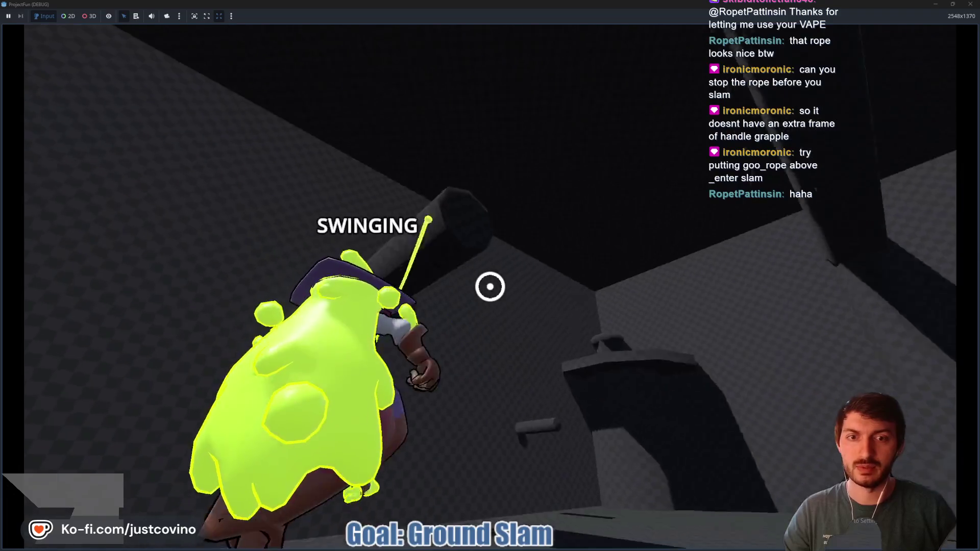
{"action": "key", "text": "ctrl"}
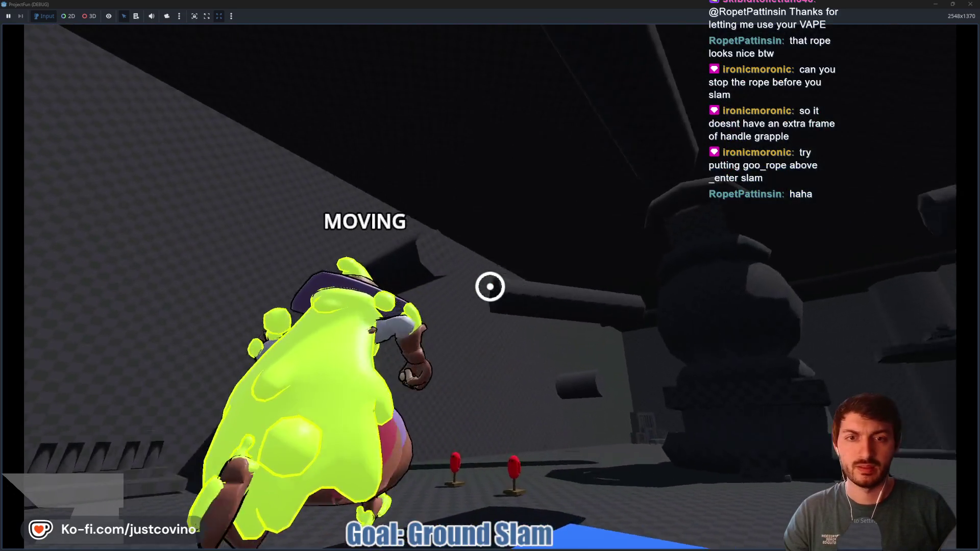
{"action": "left_click", "coordinate": [490, 287]}
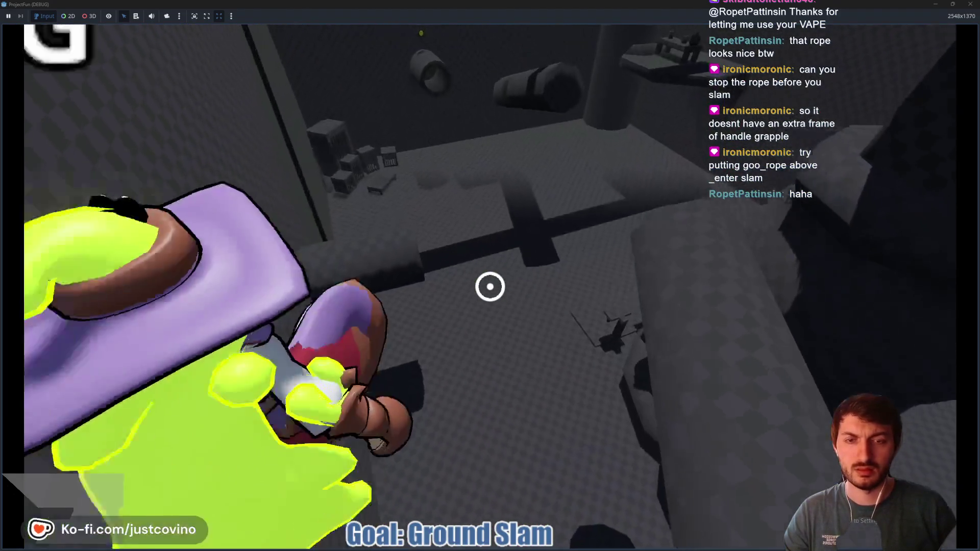
{"action": "key", "text": "ctrl"}
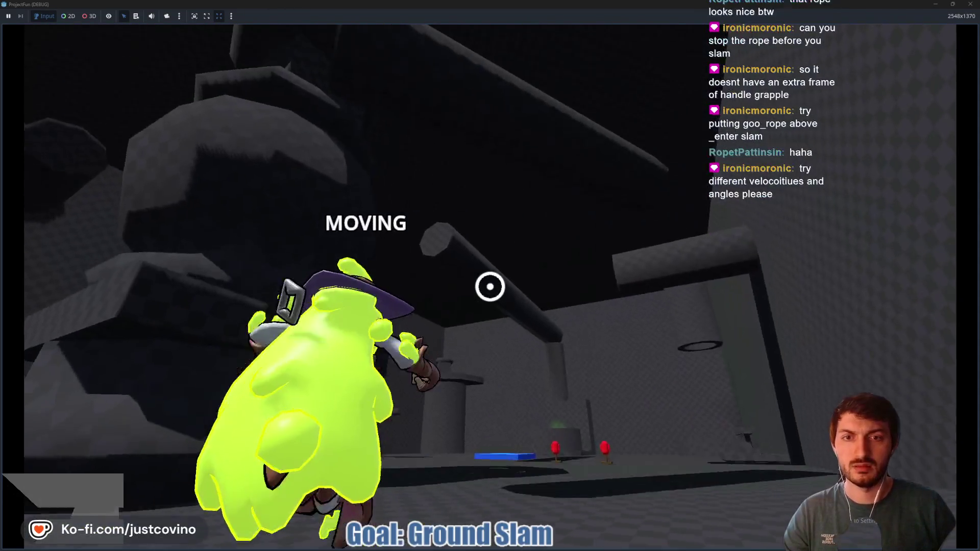
{"action": "left_click", "coordinate": [490, 286]}
{"action": "key", "text": "ctrl"}
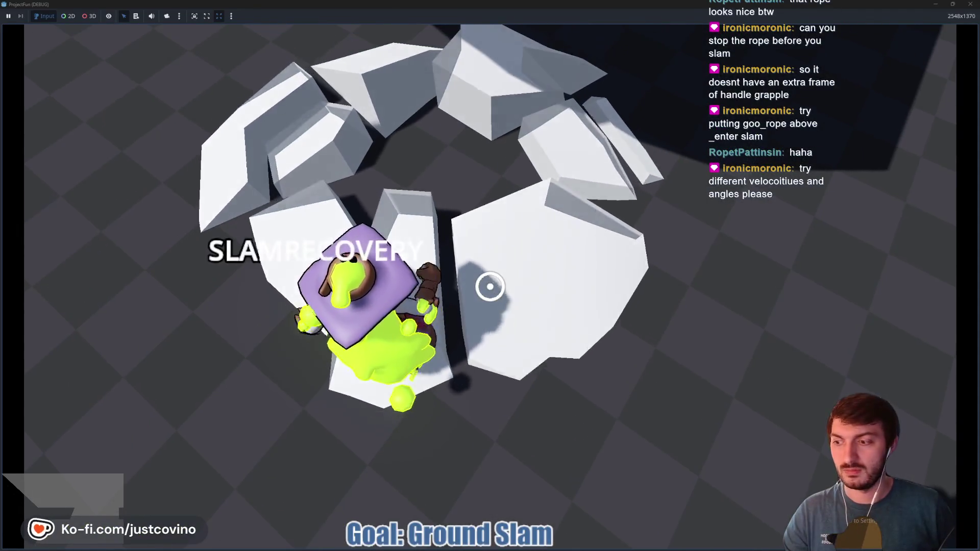
{"action": "key", "text": "w"}
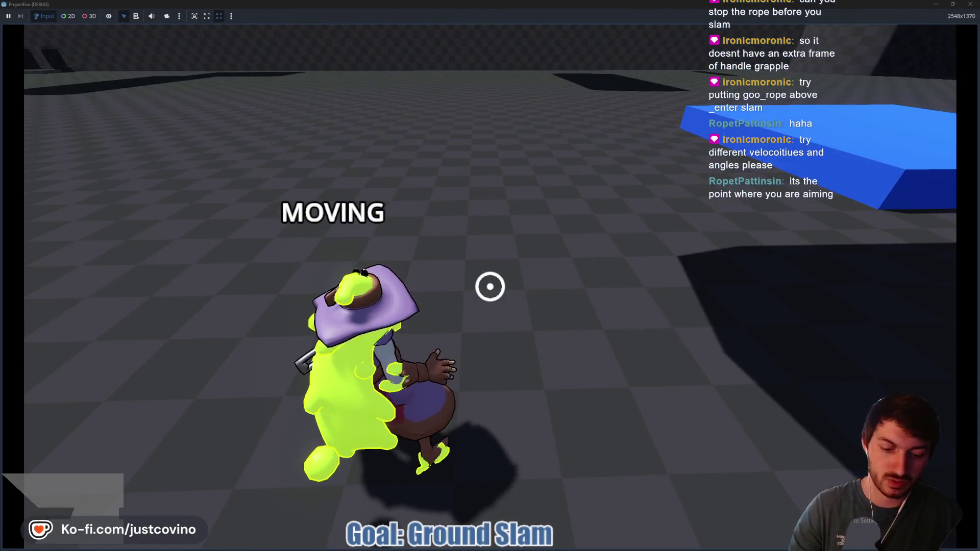
{"action": "key", "text": "F8"}
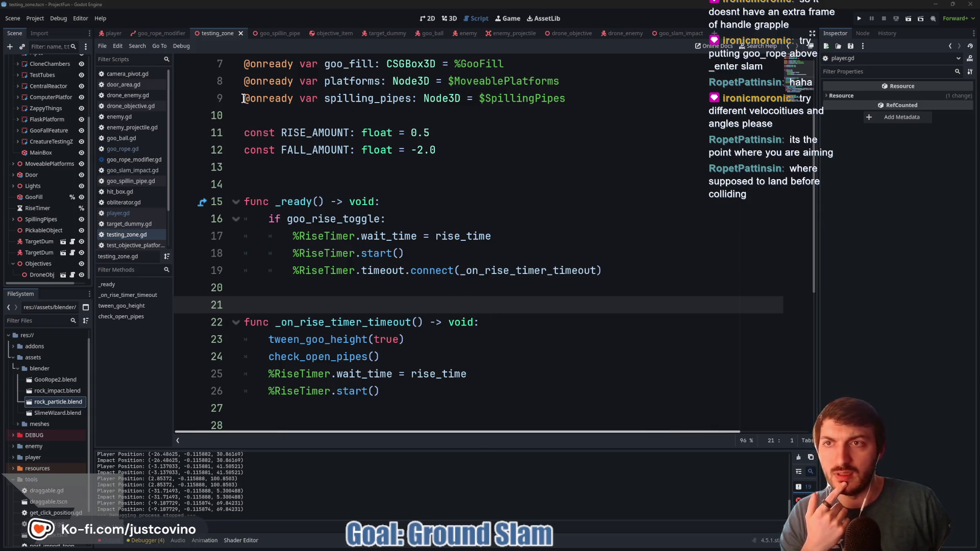
Show goo_slam_impact in player.gd, marking the lines that add and position the impact
{"action": "left_click", "coordinate": [123, 34]}
{"action": "scroll", "coordinate": [468, 263], "scroll_direction": "down", "scroll_amount": 7}
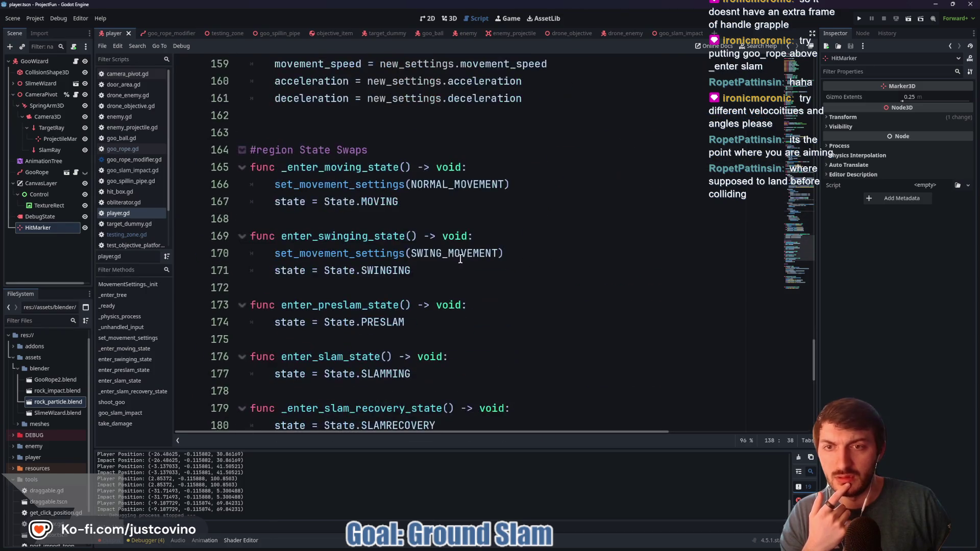
{"action": "scroll", "coordinate": [368, 191], "scroll_direction": "down", "scroll_amount": 9}
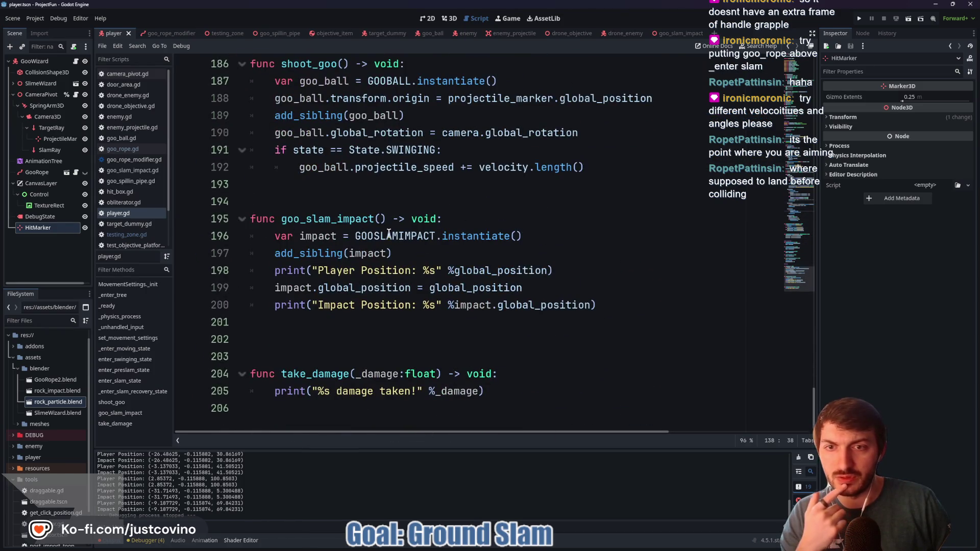
{"action": "left_click", "coordinate": [363, 253]}
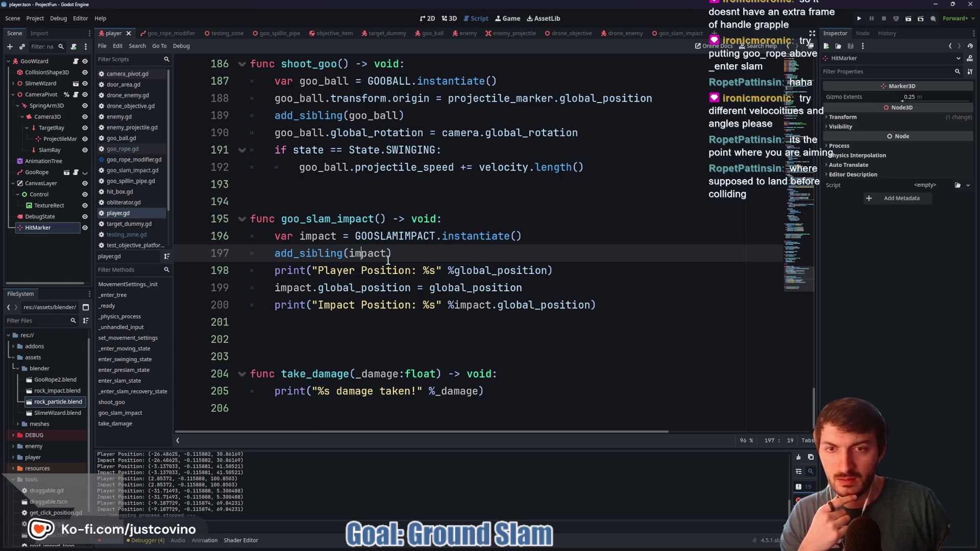
{"action": "left_click", "coordinate": [431, 270]}
{"action": "left_click", "coordinate": [538, 287]}
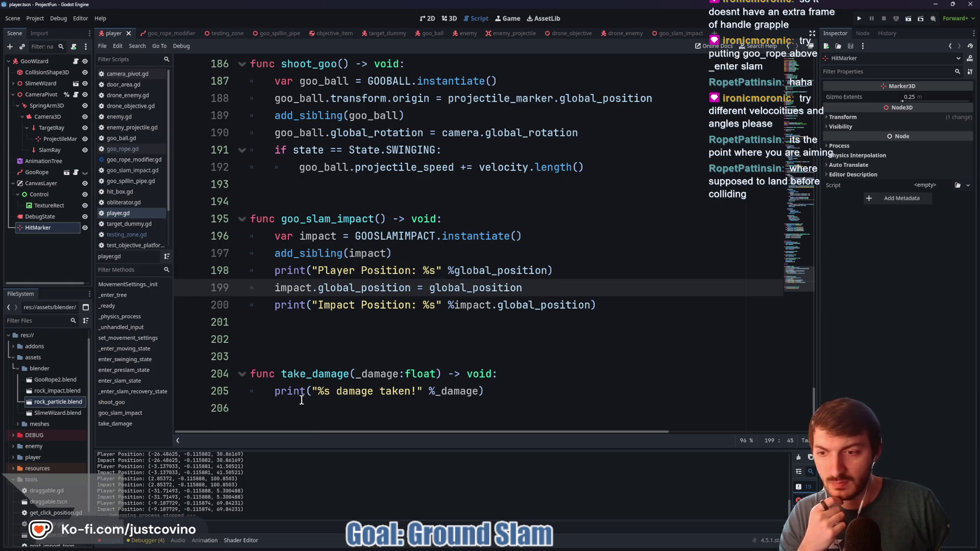
{"action": "left_click_drag", "start_coordinate": [340, 449], "coordinate": [387, 127]}
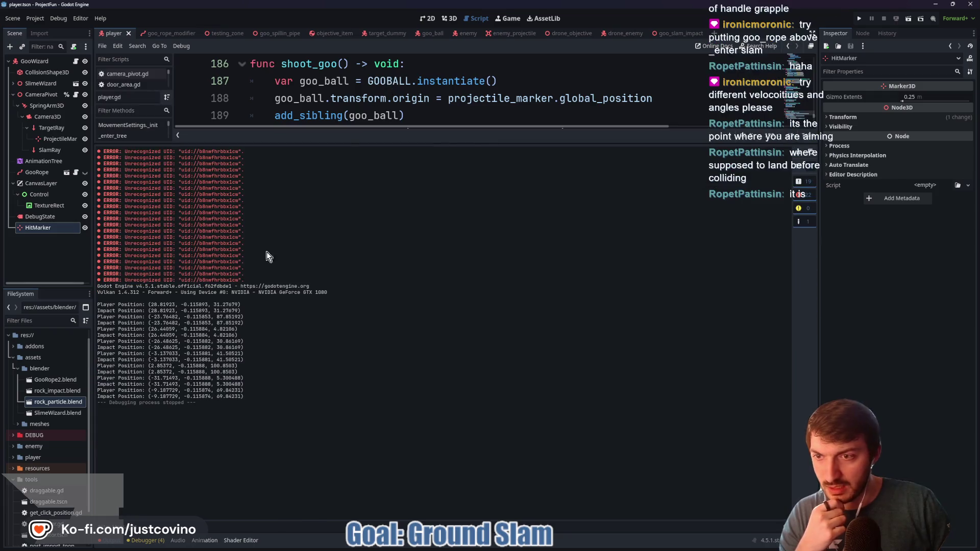
{"action": "left_click_drag", "start_coordinate": [240, 311], "coordinate": [101, 304]}
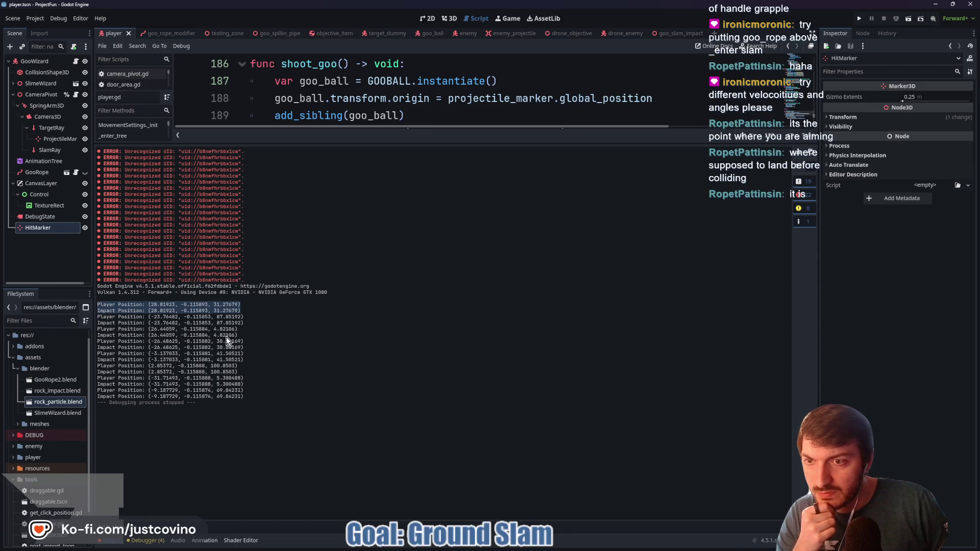
{"action": "left_click_drag", "start_coordinate": [244, 323], "coordinate": [97, 317]}
{"action": "left_click_drag", "start_coordinate": [240, 336], "coordinate": [85, 325]}
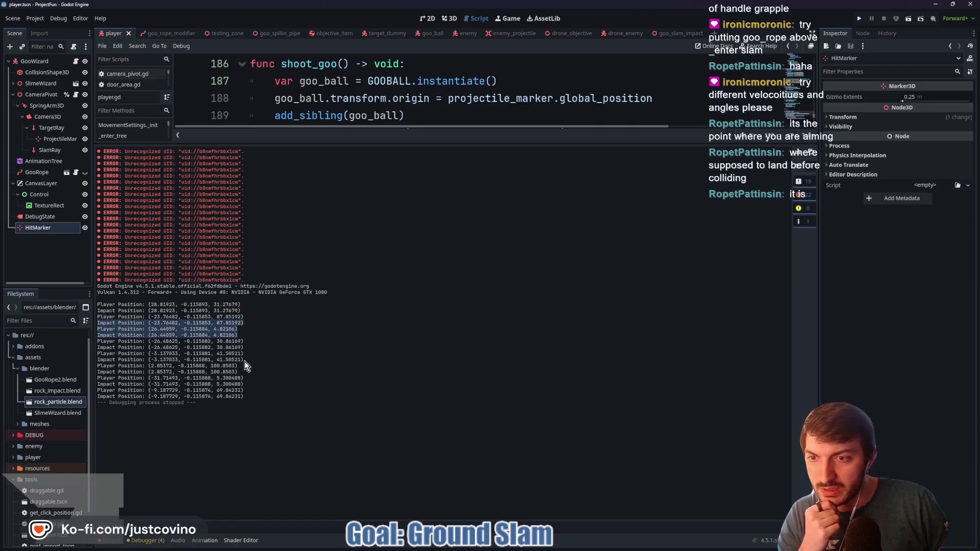
{"action": "left_click_drag", "start_coordinate": [246, 361], "coordinate": [99, 349]}
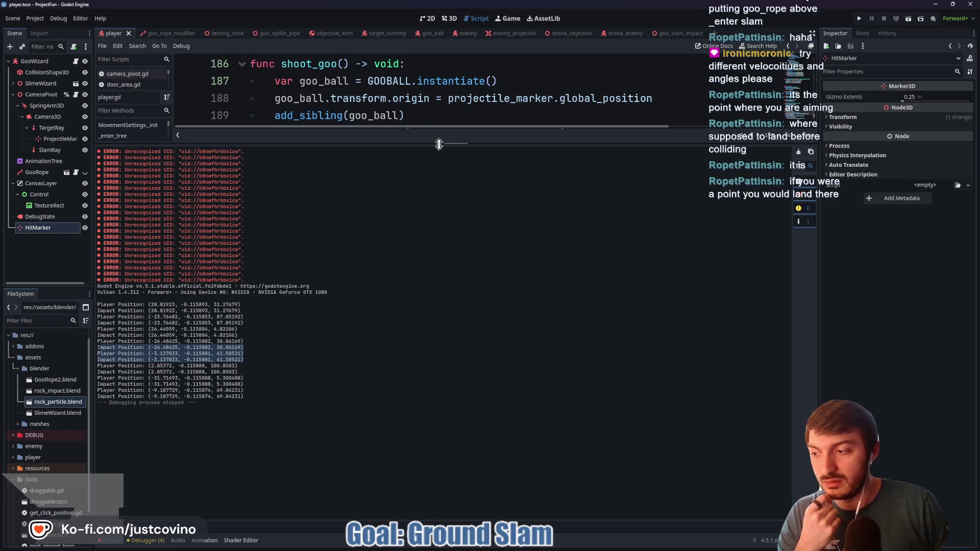
{"action": "left_click_drag", "start_coordinate": [439, 144], "coordinate": [412, 417]}
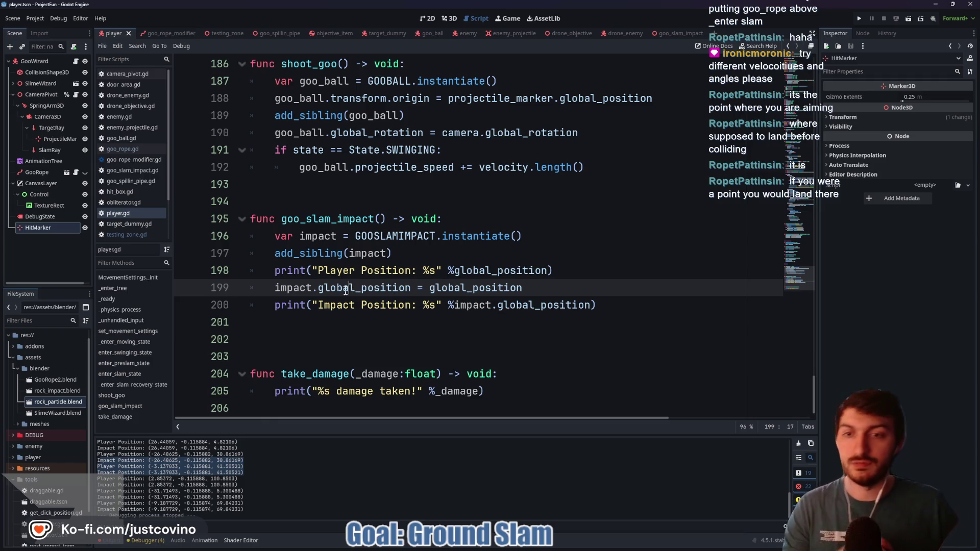
Select the global_position value on line 199 and highlight where goo_slam_impact is called
{"action": "left_click", "coordinate": [294, 291]}
{"action": "triple_click", "coordinate": [293, 291]}
{"action": "double_click", "coordinate": [482, 288]}
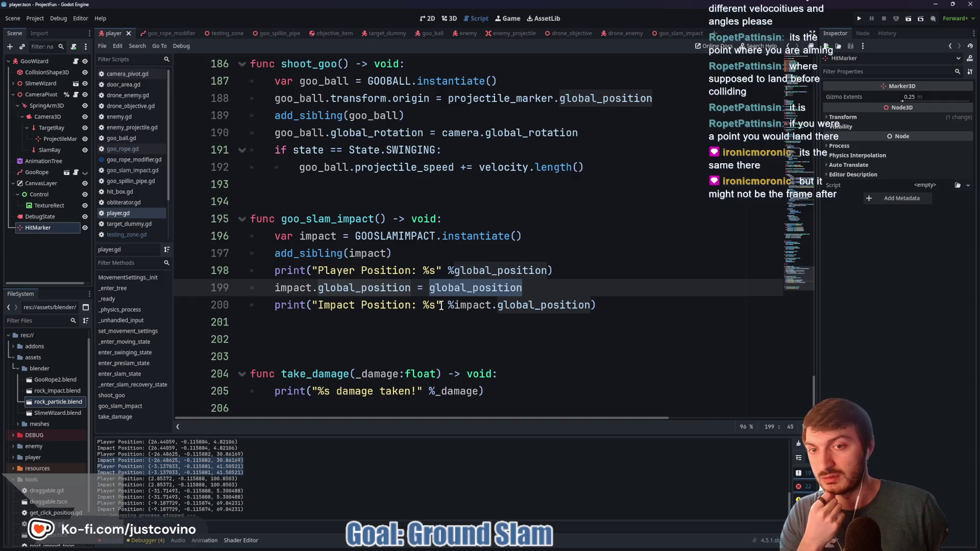
{"action": "left_click", "coordinate": [350, 272]}
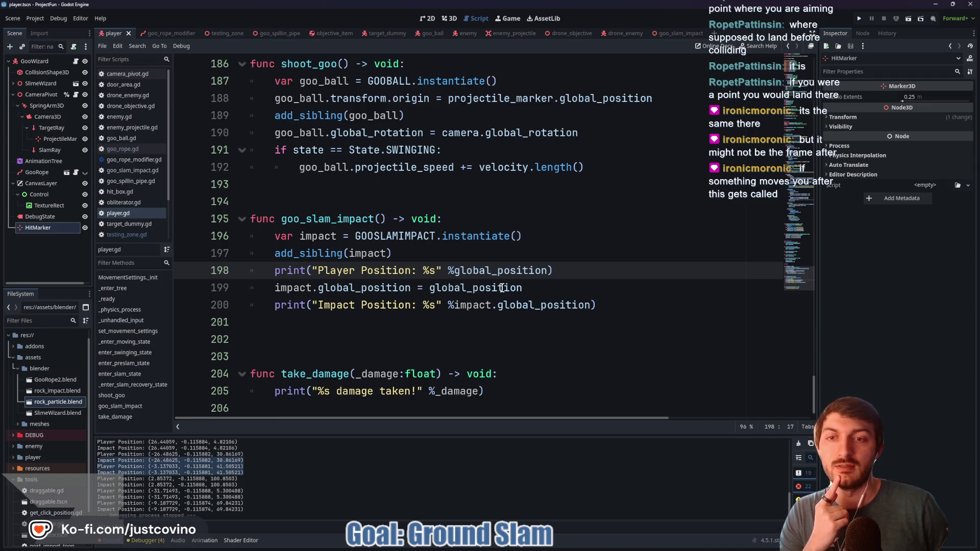
{"action": "double_click", "coordinate": [358, 219]}
{"action": "scroll", "coordinate": [399, 255], "scroll_direction": "up", "scroll_amount": 10}
{"action": "scroll", "coordinate": [444, 317], "scroll_direction": "down", "scroll_amount": 3}
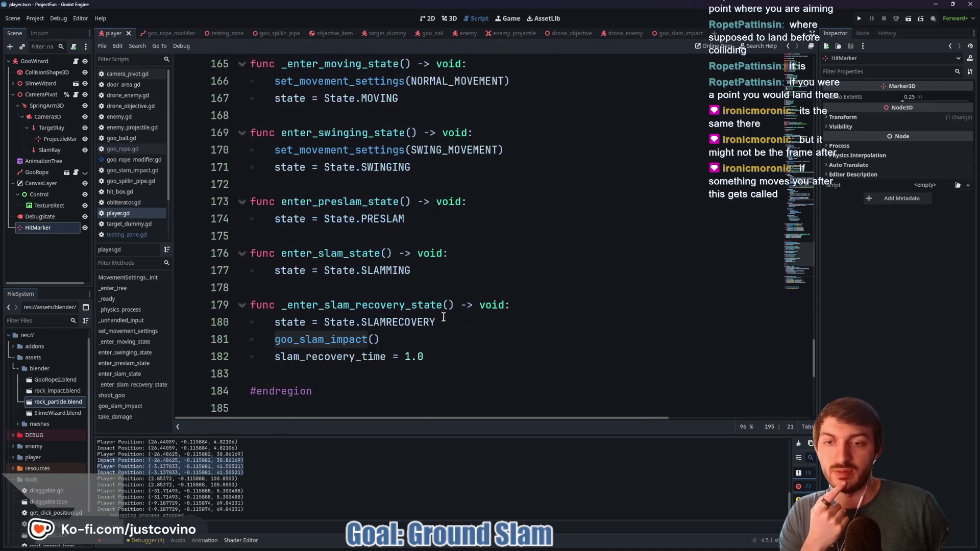
{"action": "scroll", "coordinate": [445, 318], "scroll_direction": "down", "scroll_amount": 1}
Highlight uses of State and SLAMRECOVERY and mark the velocity = Vector3.ZERO line
{"action": "double_click", "coordinate": [352, 271]}
{"action": "double_click", "coordinate": [398, 270]}
{"action": "scroll", "coordinate": [403, 300], "scroll_direction": "up", "scroll_amount": 15}
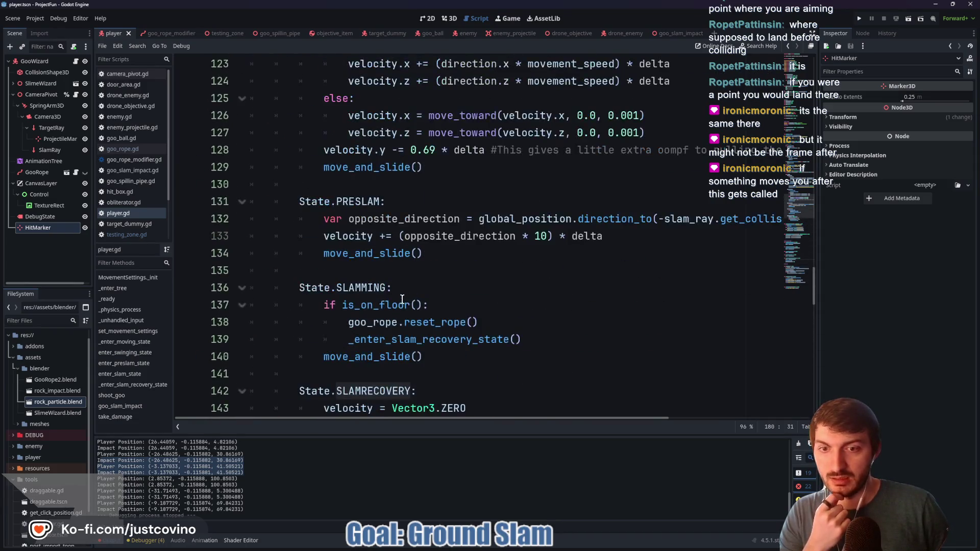
{"action": "scroll", "coordinate": [402, 300], "scroll_direction": "down", "scroll_amount": 3}
{"action": "double_click", "coordinate": [402, 253]}
{"action": "left_click", "coordinate": [306, 256]}
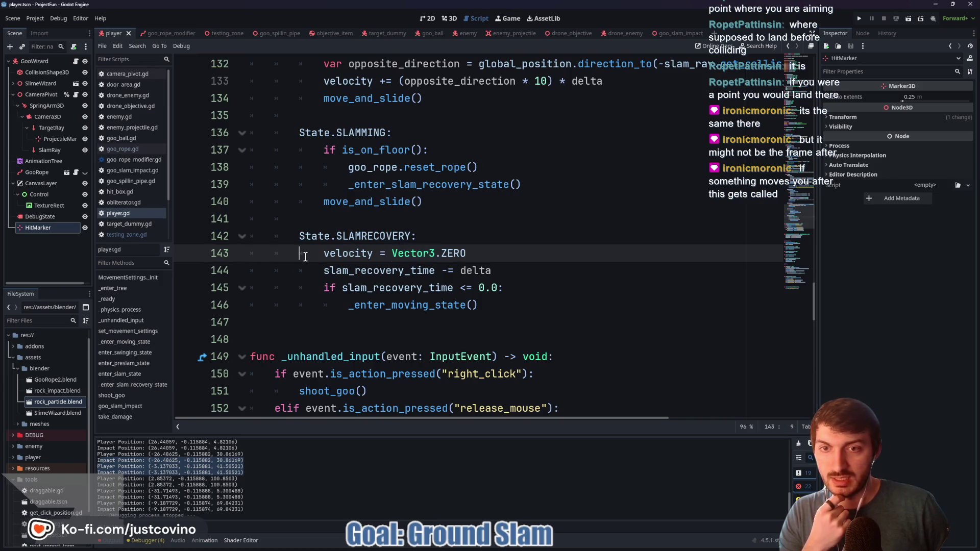
{"action": "left_click_drag", "start_coordinate": [305, 256], "coordinate": [462, 255]}
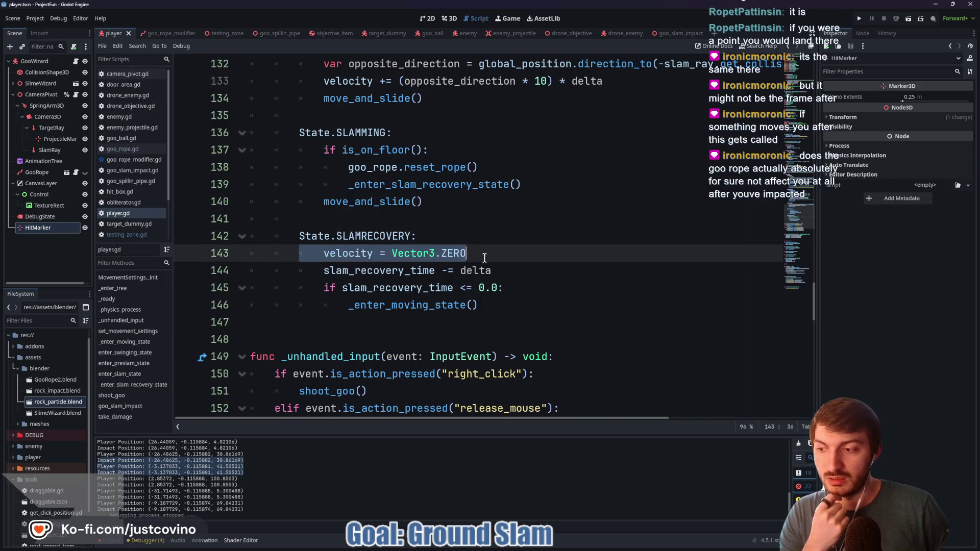
Scroll to _enter_slam_recovery_state and mark its state = State.SLAMRECOVERY line
{"action": "scroll", "coordinate": [480, 259], "scroll_direction": "down", "scroll_amount": 17}
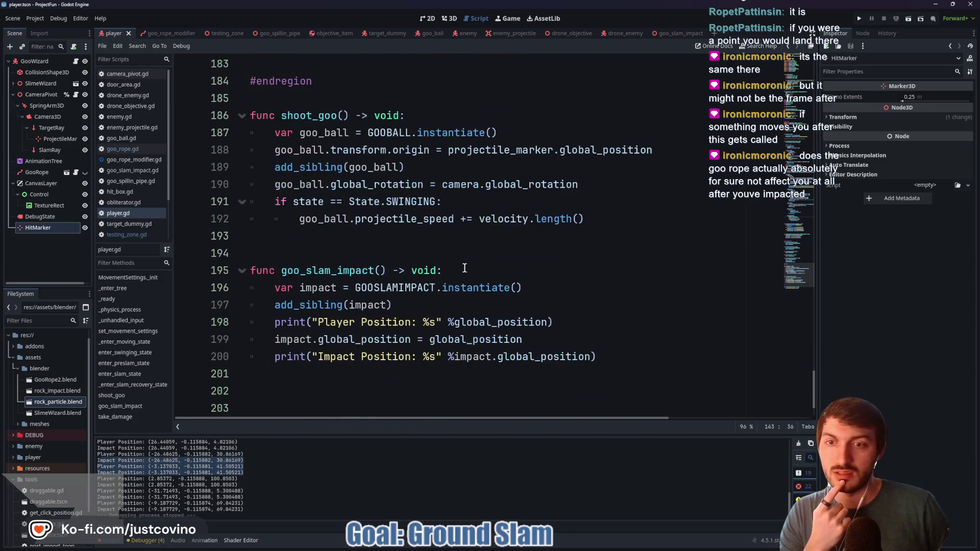
{"action": "scroll", "coordinate": [371, 272], "scroll_direction": "down", "scroll_amount": 2}
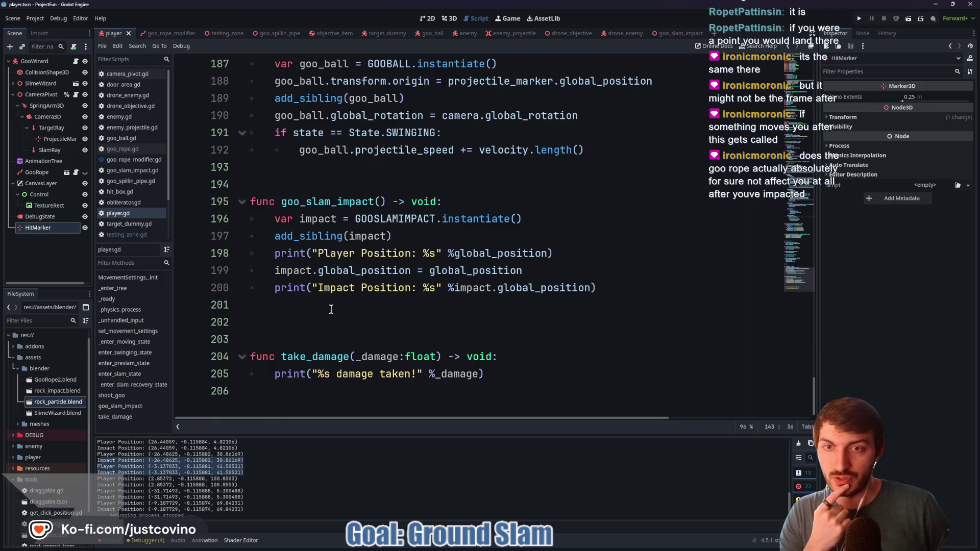
{"action": "scroll", "coordinate": [331, 310], "scroll_direction": "up", "scroll_amount": 1}
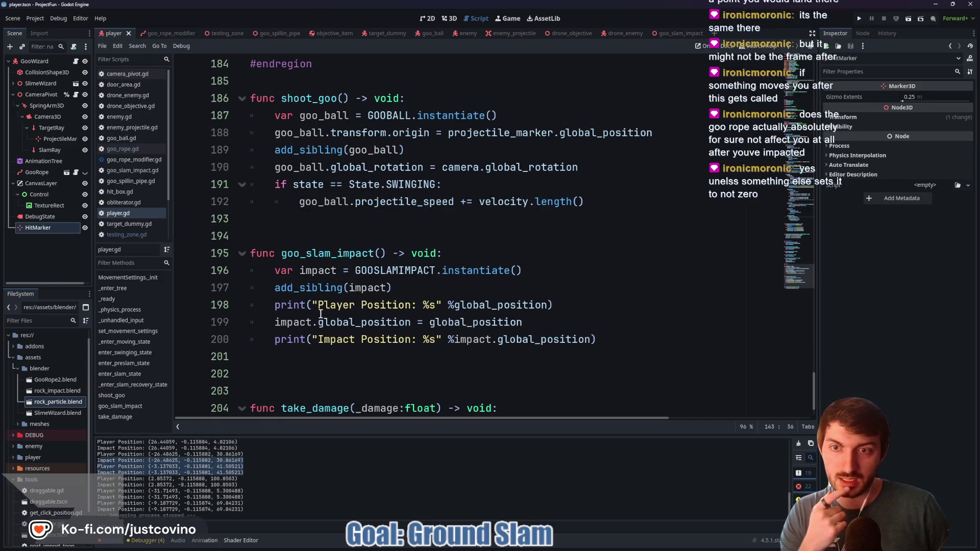
{"action": "scroll", "coordinate": [321, 313], "scroll_direction": "down", "scroll_amount": 1}
{"action": "scroll", "coordinate": [318, 310], "scroll_direction": "up", "scroll_amount": 5}
{"action": "scroll", "coordinate": [316, 286], "scroll_direction": "up", "scroll_amount": 1}
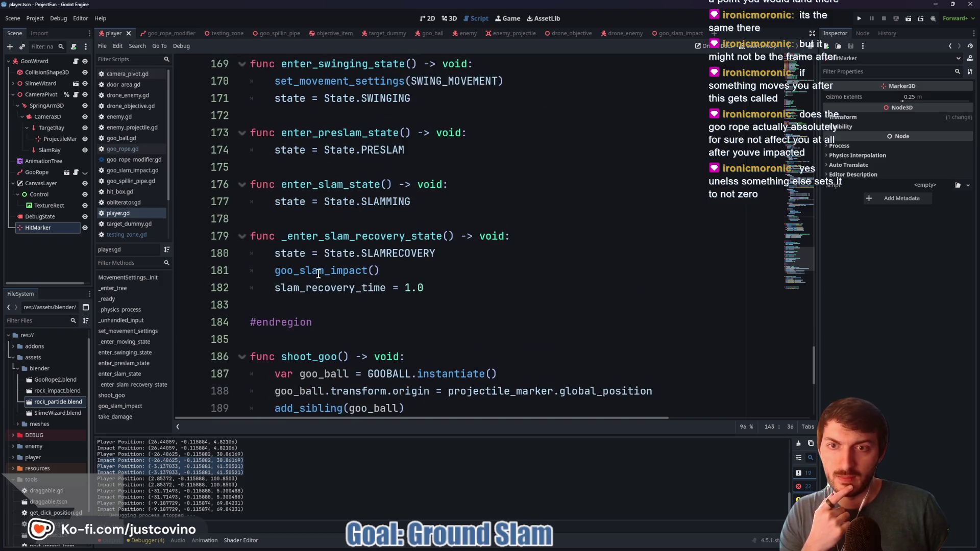
{"action": "left_click", "coordinate": [349, 236]}
{"action": "mouse_move", "coordinate": [288, 236]}
{"action": "left_mouse_down"}
{"action": "mouse_move", "coordinate": [356, 238]}
{"action": "mouse_move", "coordinate": [482, 308]}
{"action": "left_mouse_up"}
{"action": "mouse_move", "coordinate": [276, 254]}
{"action": "left_mouse_down"}
{"action": "mouse_move", "coordinate": [381, 272]}
{"action": "mouse_move", "coordinate": [449, 255]}
{"action": "left_mouse_up"}
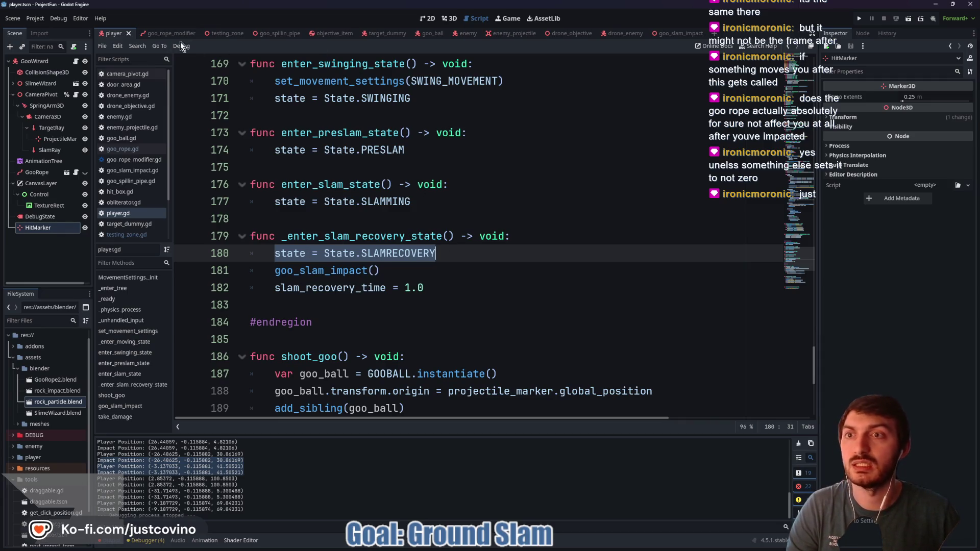
{"action": "key", "text": "ctrl+Tab"}
{"action": "double_click", "coordinate": [305, 236]}
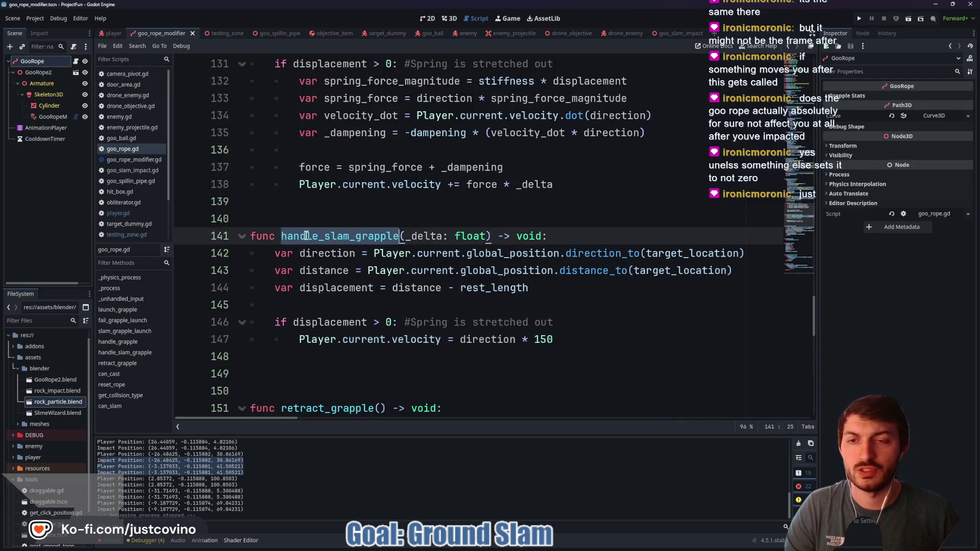
{"action": "scroll", "coordinate": [393, 257], "scroll_direction": "up", "scroll_amount": 12}
{"action": "scroll", "coordinate": [393, 256], "scroll_direction": "up", "scroll_amount": 18}
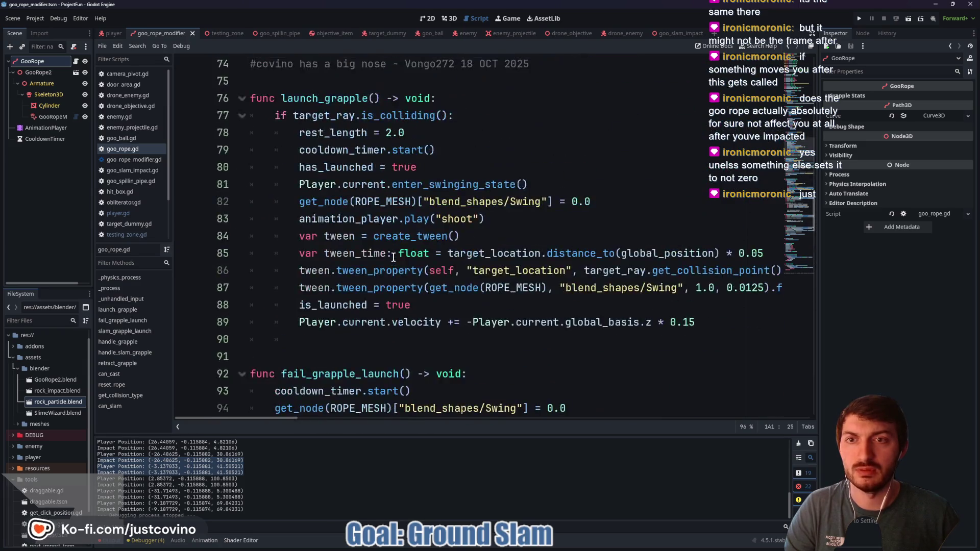
{"action": "scroll", "coordinate": [392, 257], "scroll_direction": "up", "scroll_amount": 3}
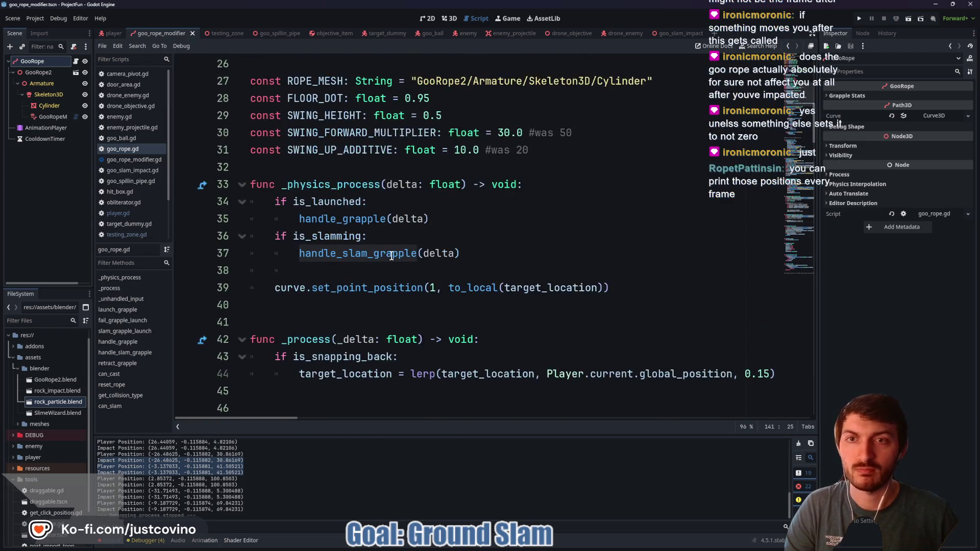
{"action": "left_click", "coordinate": [361, 262]}
{"action": "key", "text": "End"}
{"action": "key", "text": "shift+Home"}
{"action": "key", "text": "shift+Home"}
{"action": "key", "text": "shift+Up"}
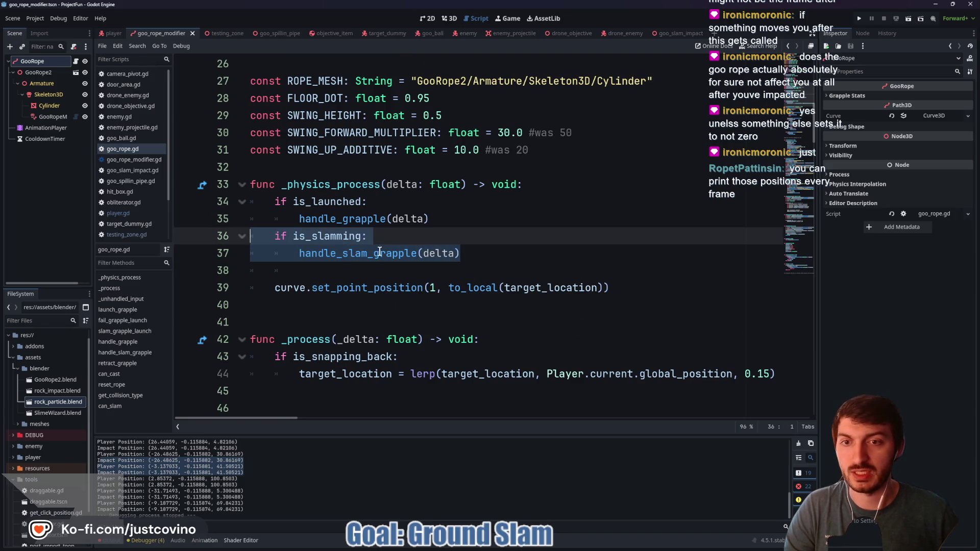
{"action": "double_click", "coordinate": [308, 237]}
{"action": "scroll", "coordinate": [393, 245], "scroll_direction": "down", "scroll_amount": 20}
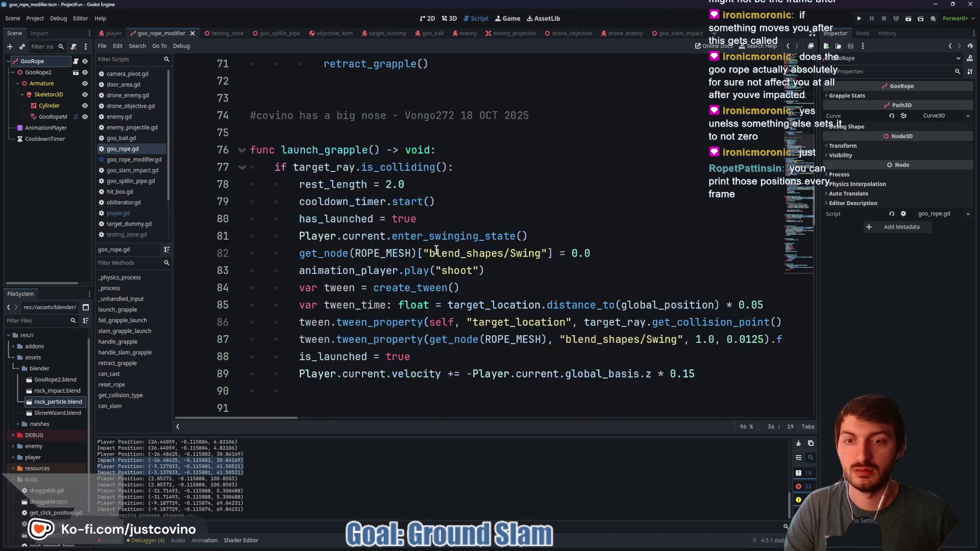
{"action": "scroll", "coordinate": [427, 246], "scroll_direction": "down", "scroll_amount": 6}
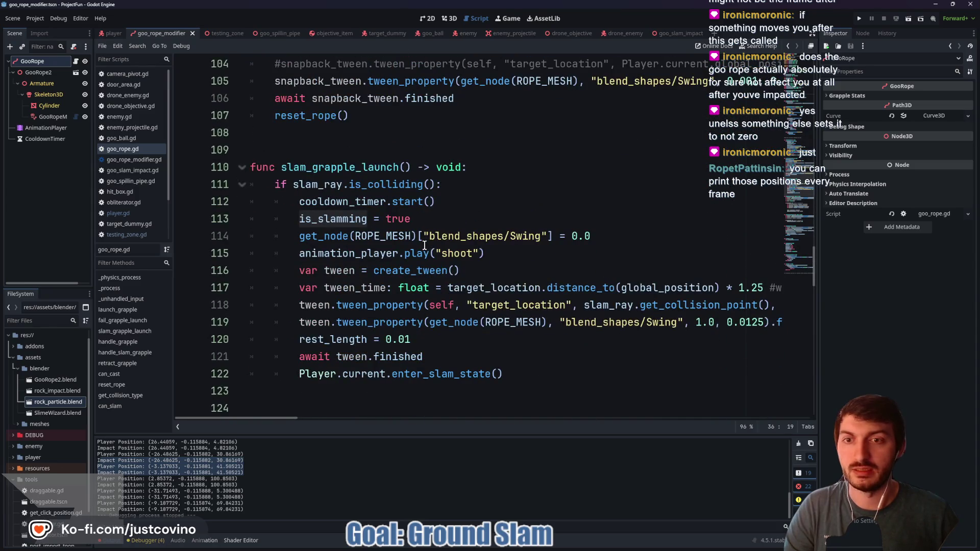
{"action": "scroll", "coordinate": [321, 188], "scroll_direction": "down", "scroll_amount": 5}
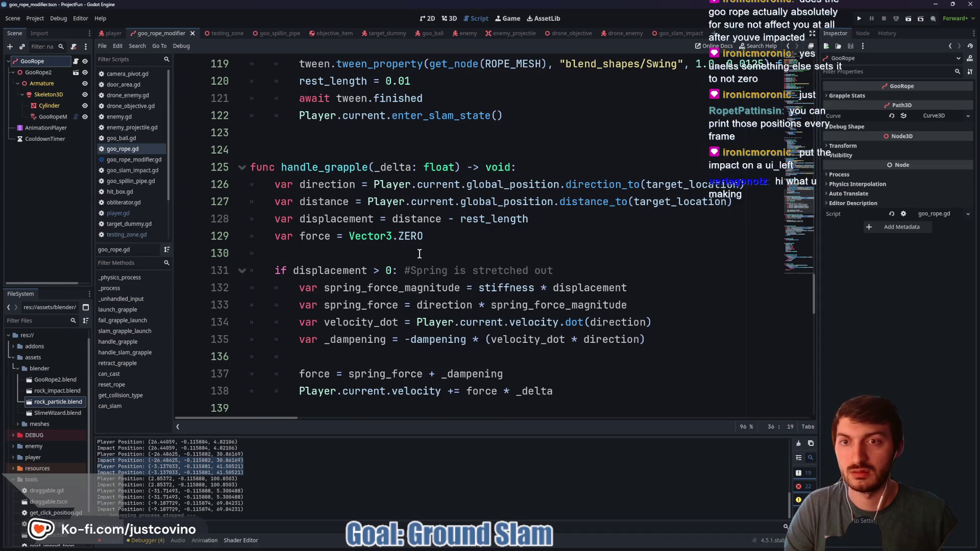
{"action": "scroll", "coordinate": [417, 253], "scroll_direction": "down", "scroll_amount": 2}
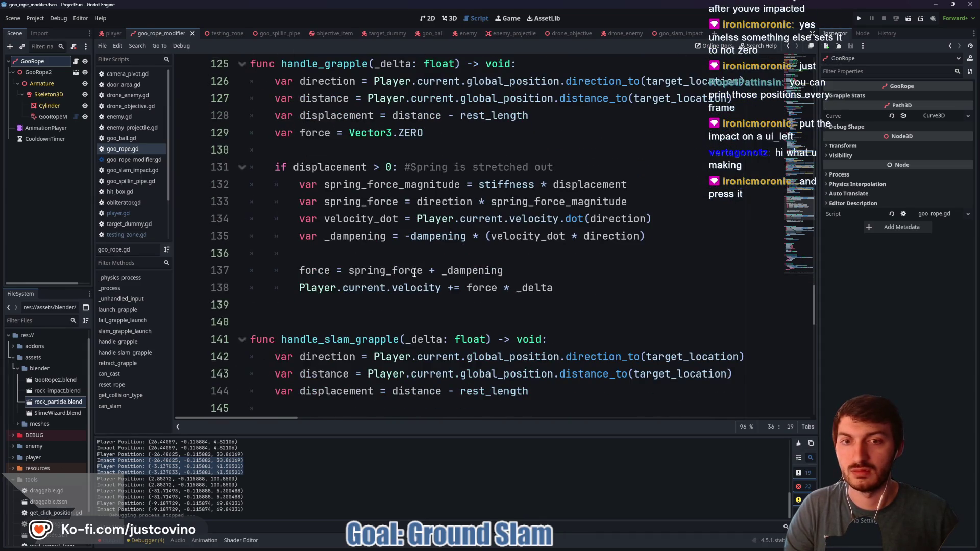
{"action": "left_click", "coordinate": [338, 307]}
{"action": "scroll", "coordinate": [332, 304], "scroll_direction": "down", "scroll_amount": 4}
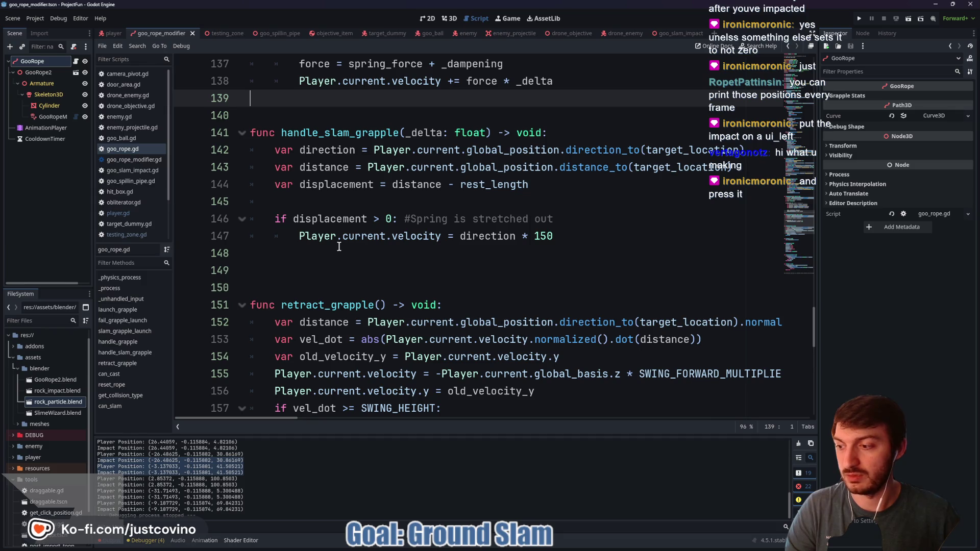
{"action": "left_click", "coordinate": [110, 34]}
Add an elif event.is_action_pressed('ctrl') branch after line 155 in _unhandled_input
{"action": "scroll", "coordinate": [440, 273], "scroll_direction": "up", "scroll_amount": 9}
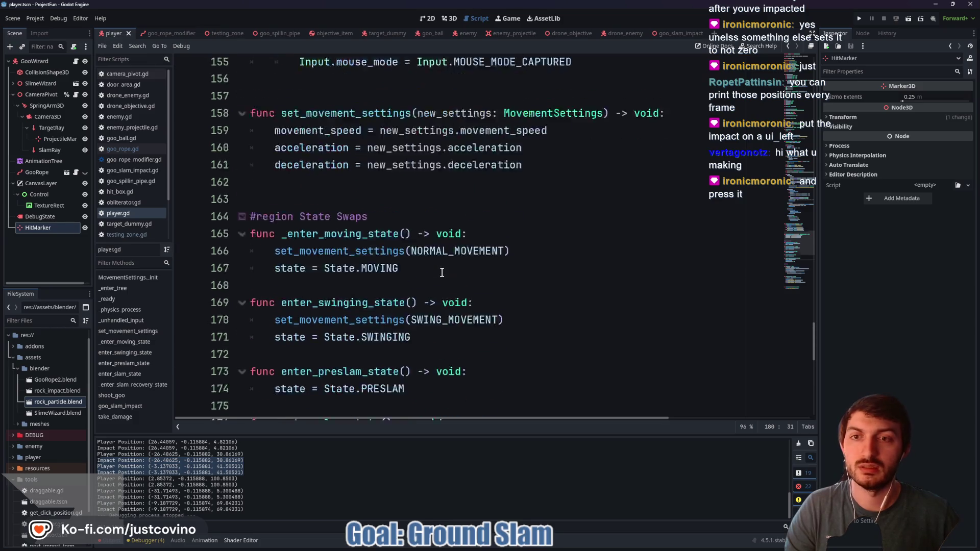
{"action": "left_click", "coordinate": [603, 283]}
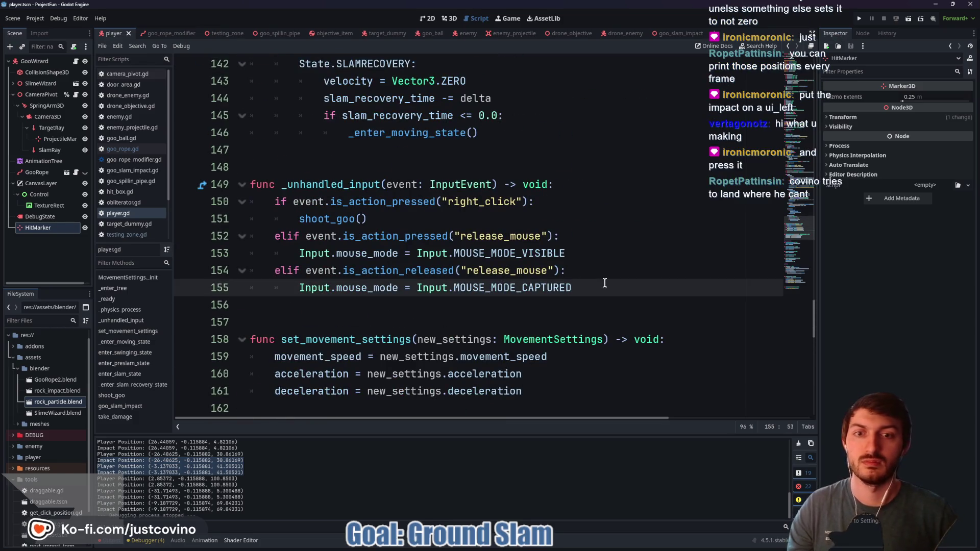
{"action": "key", "text": "Return"}
{"action": "type", "text": "elif event.is"}
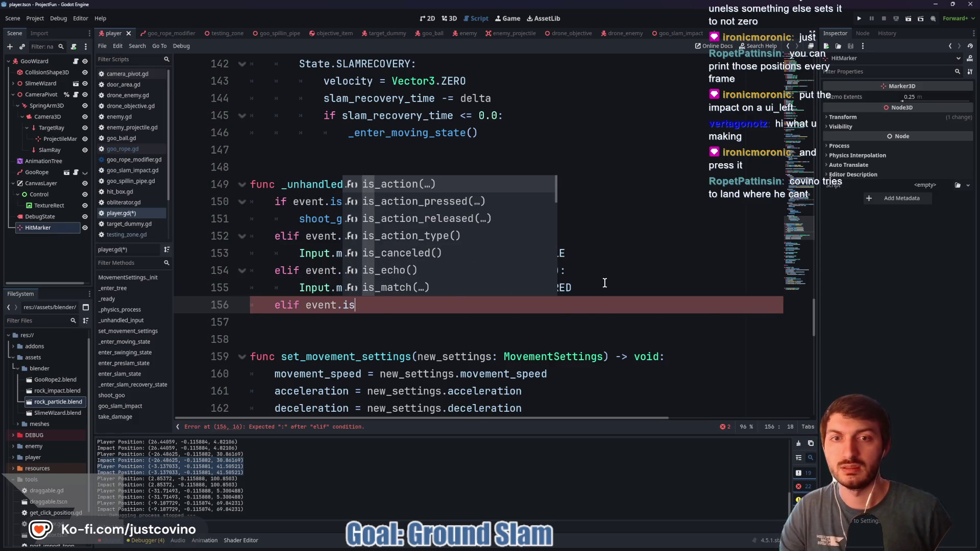
{"action": "key", "text": "Down"}
{"action": "key", "text": "Return"}
{"action": "type", "text": "ui"}
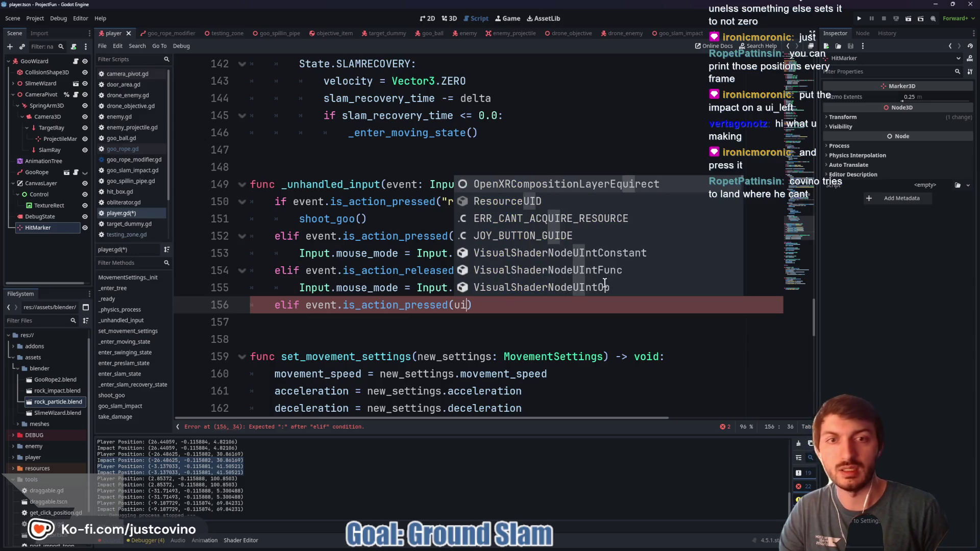
{"action": "key", "text": "BackSpace"}
{"action": "key", "text": "BackSpace"}
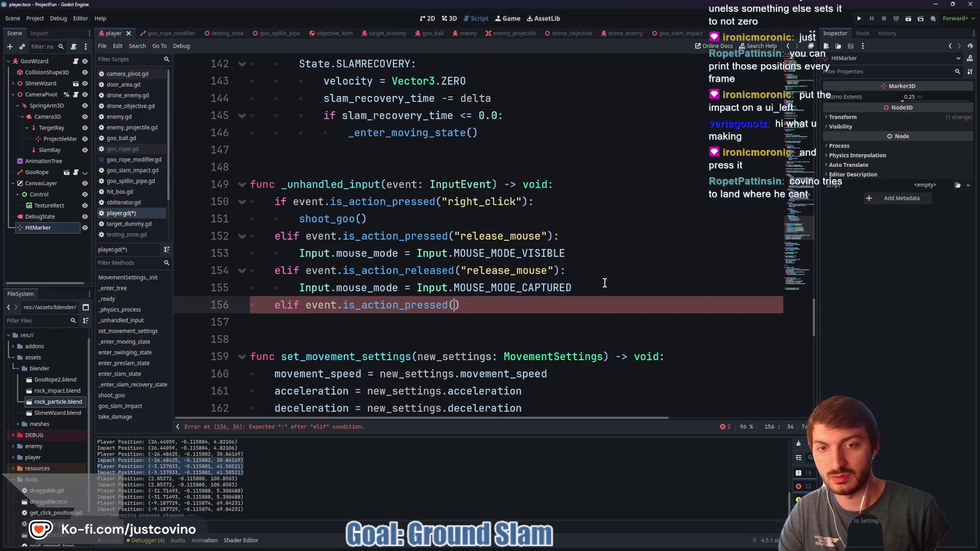
{"action": "type", "text": "cc"}
{"action": "key", "text": "BackSpace"}
{"action": "type", "text": "trl"}
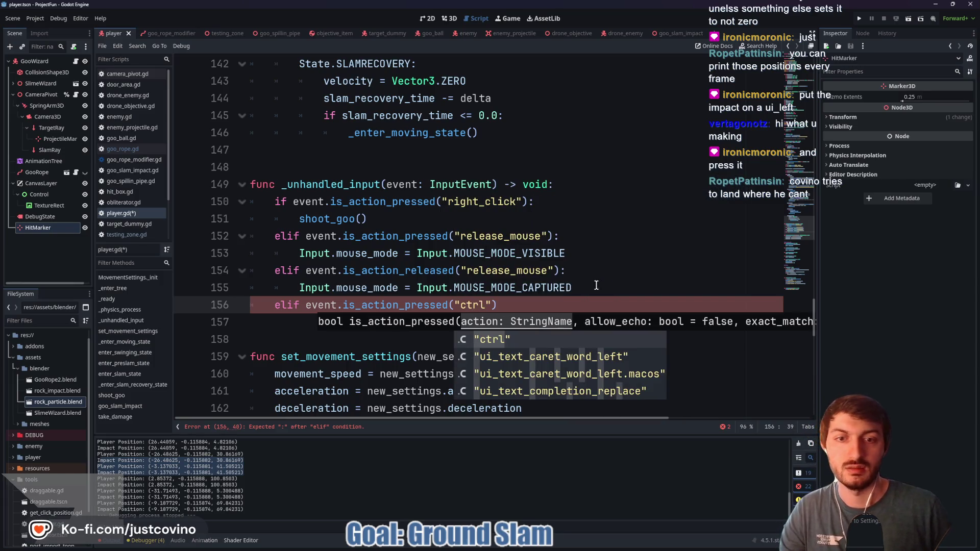
Call goo_slam_impact() under the ctrl check, save player.gd, and run the game with F5
{"action": "left_click", "coordinate": [531, 301]}
{"action": "key", "text": "Return"}
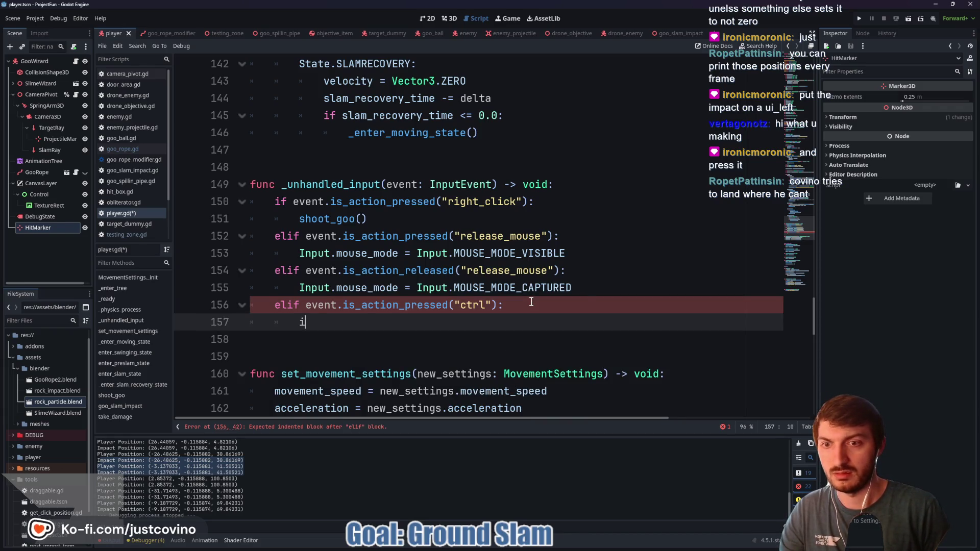
{"action": "type", "text": "mpact"}
{"action": "key", "text": "Return"}
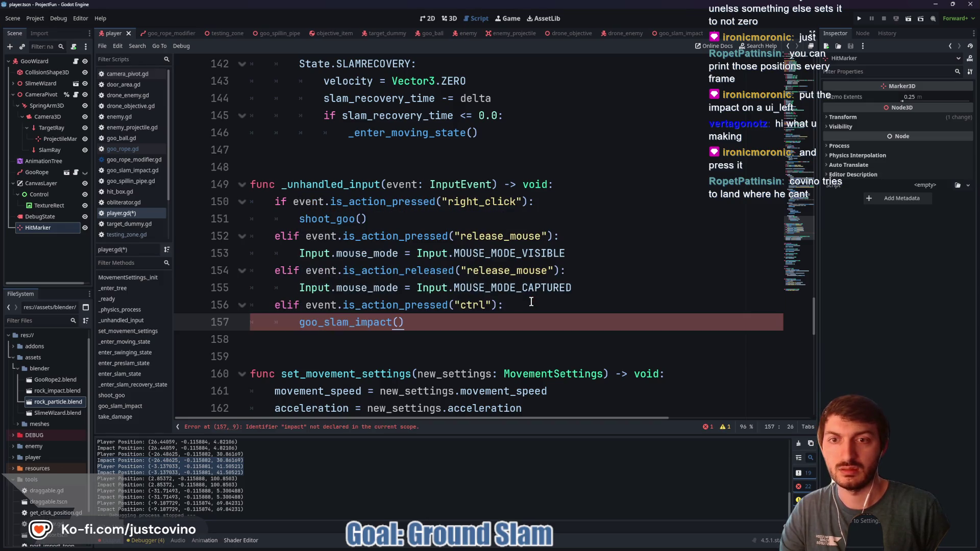
{"action": "key", "text": "ctrl+s"}
{"action": "left_click", "coordinate": [183, 36]}
{"action": "key", "text": "F5"}
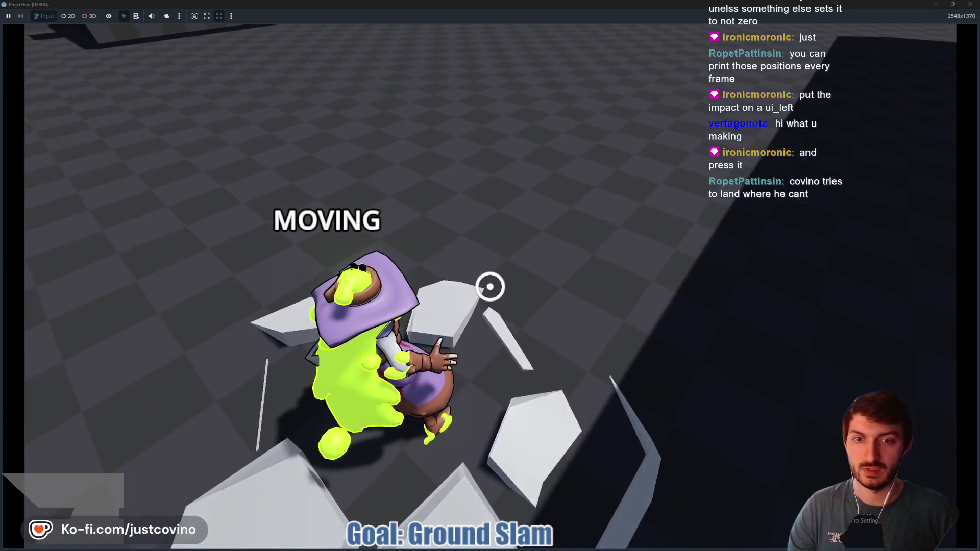
Trigger ground slam impacts at several spots while walking, including near the red dummy
{"action": "key", "text": "space"}
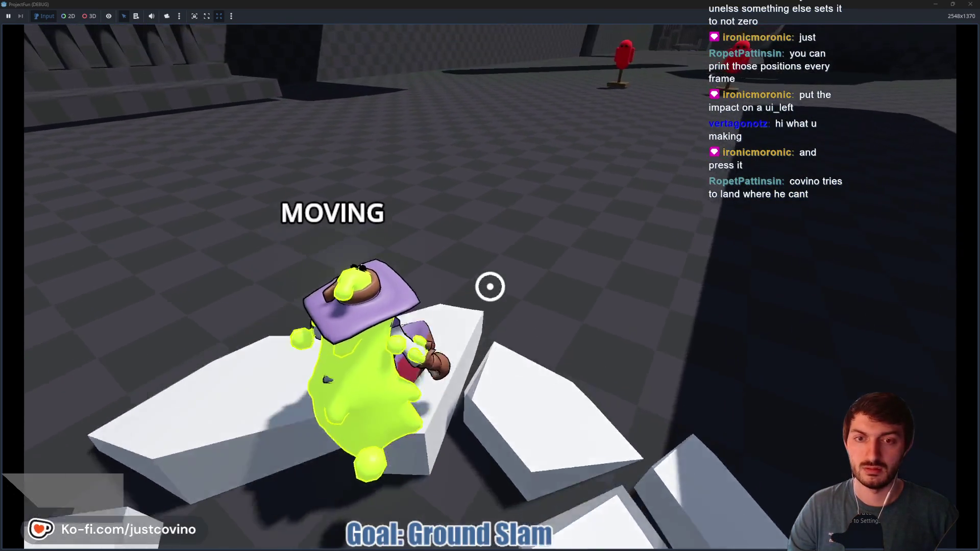
{"action": "key", "text": "space"}
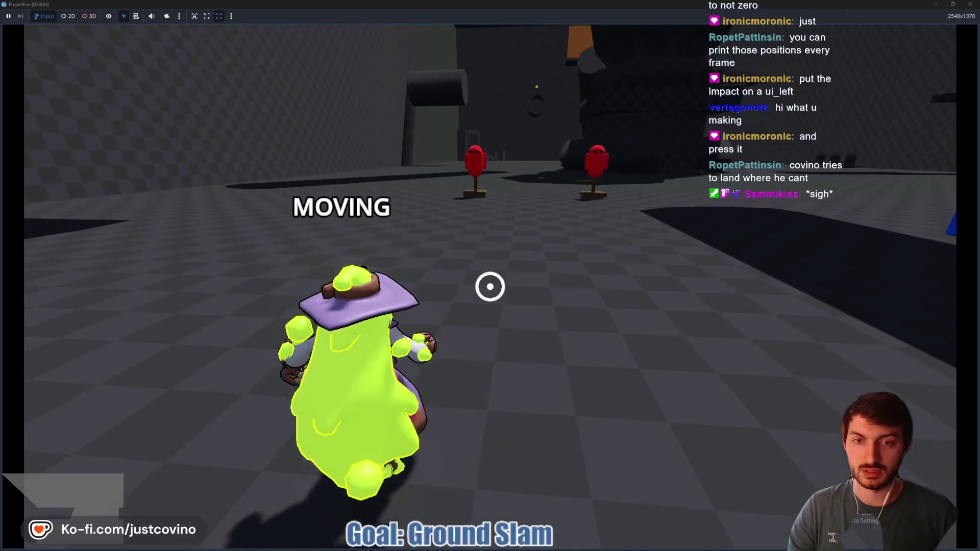
{"action": "key", "text": "space"}
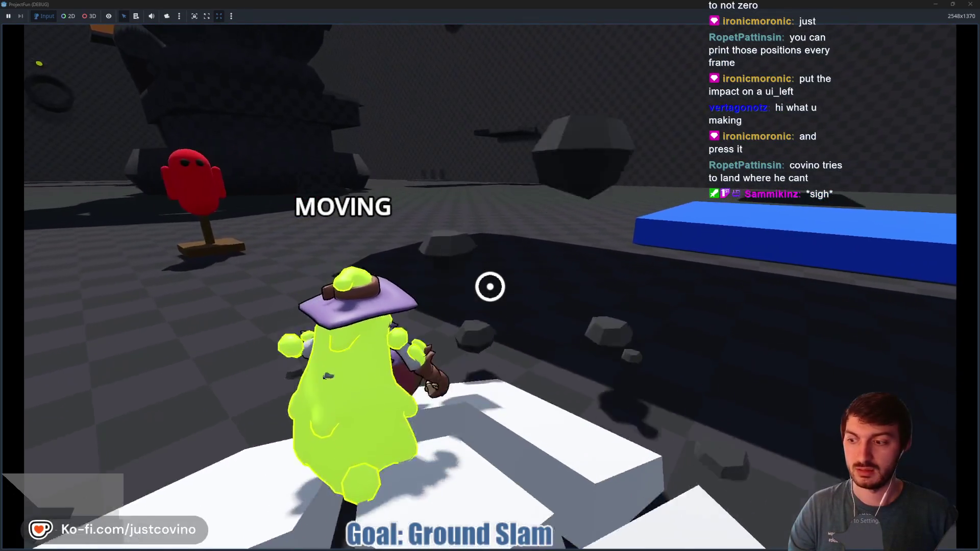
{"action": "key", "text": "space"}
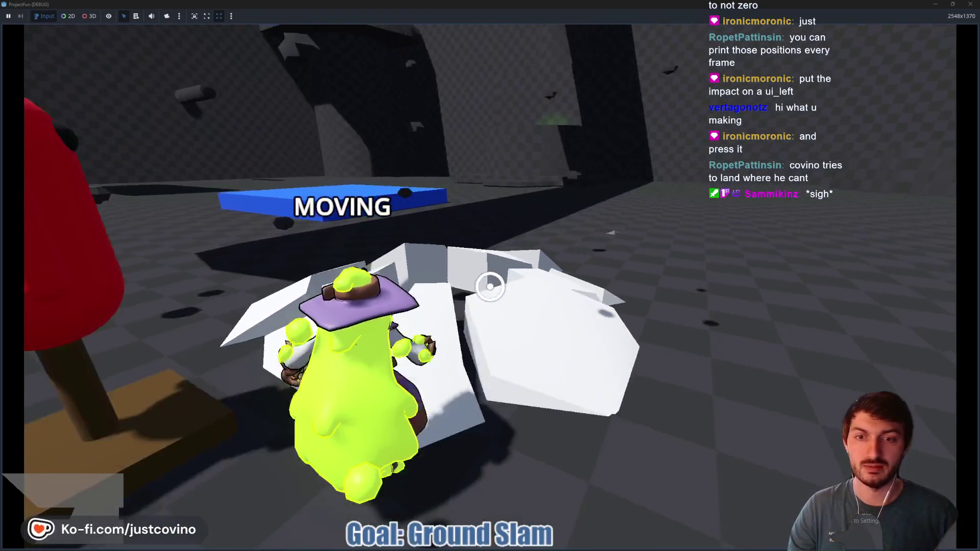
{"action": "key", "text": "space"}
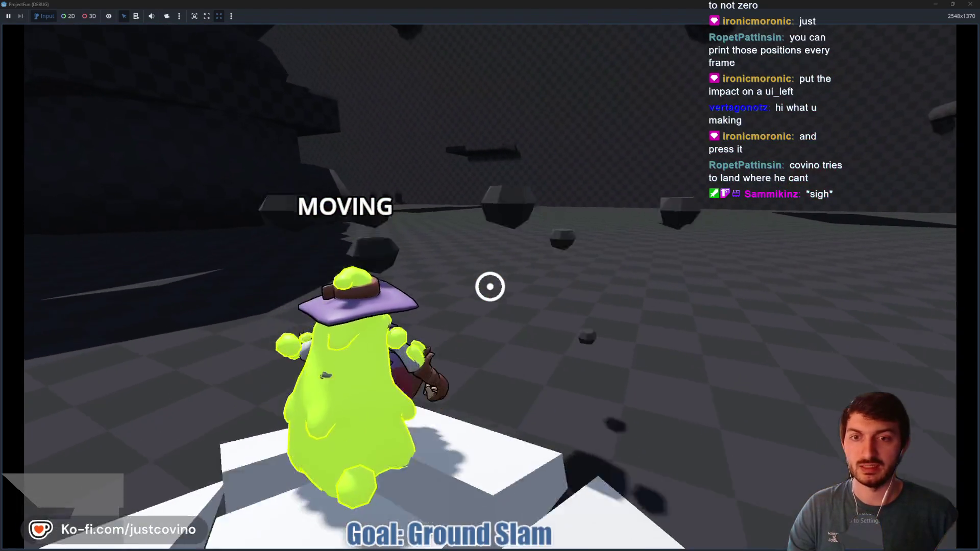
{"action": "key", "text": "space"}
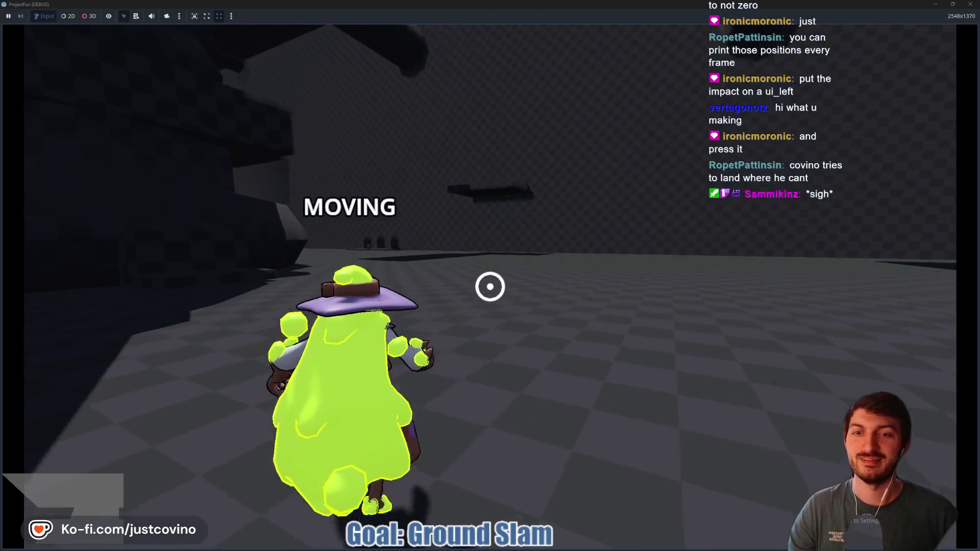
{"action": "key", "text": "space"}
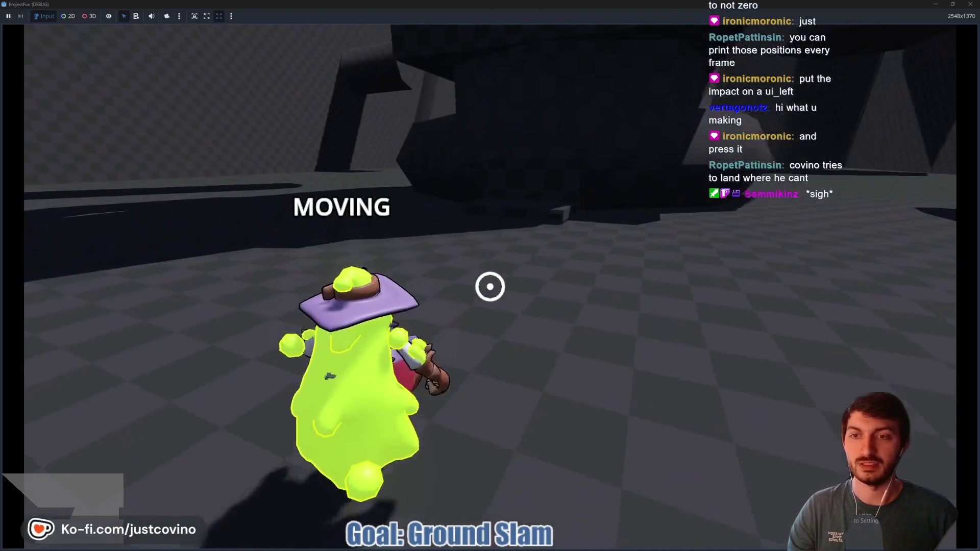
{"action": "key", "text": "space"}
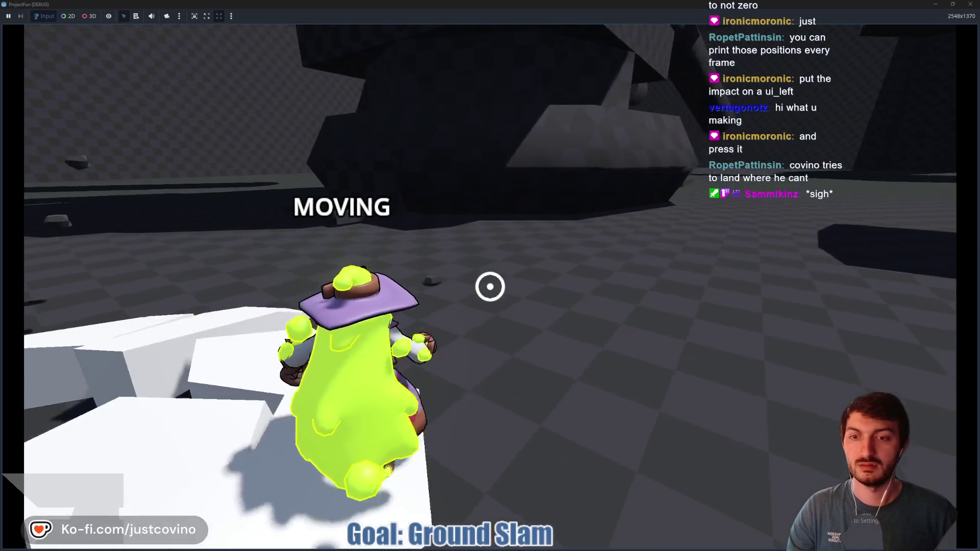
{"action": "key", "text": "space"}
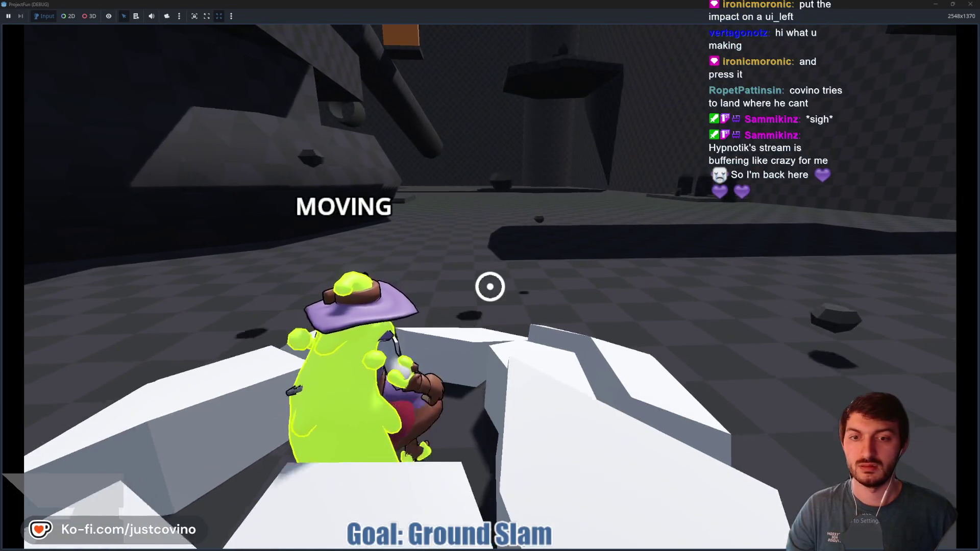
{"action": "key", "text": "space"}
{"action": "key", "text": "space"}
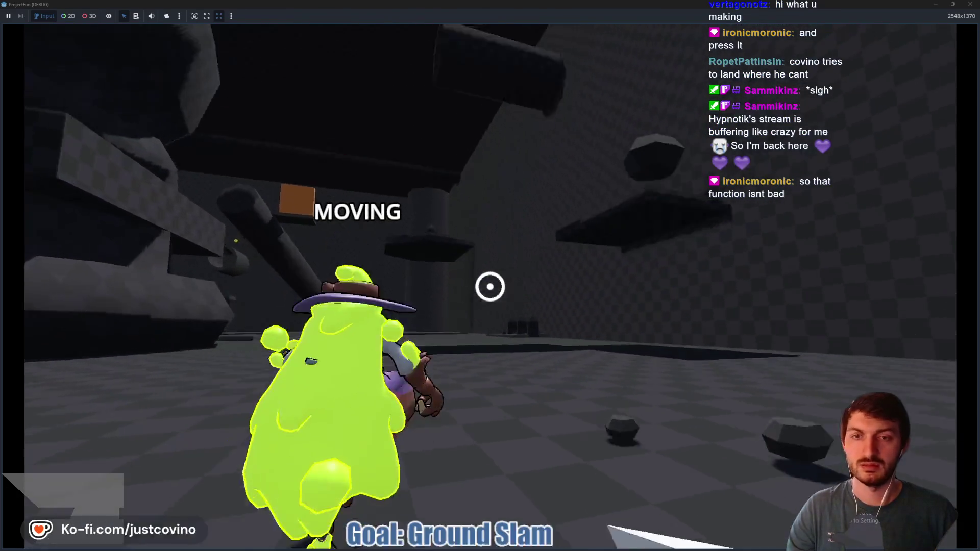
Grapple-swing twice, once onto the pillar top, slamming into the floor each time, then stop the game
{"action": "left_click", "coordinate": [490, 286]}
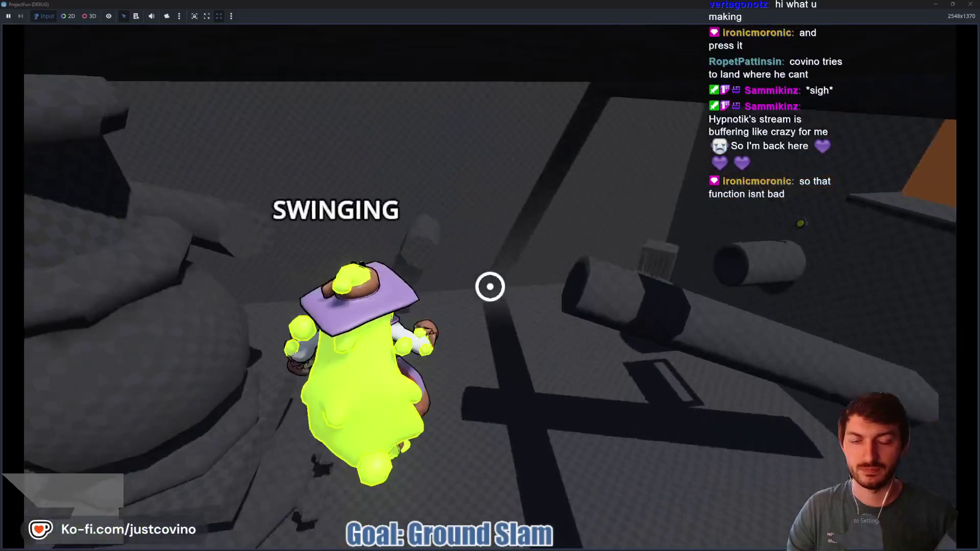
{"action": "key", "text": "space"}
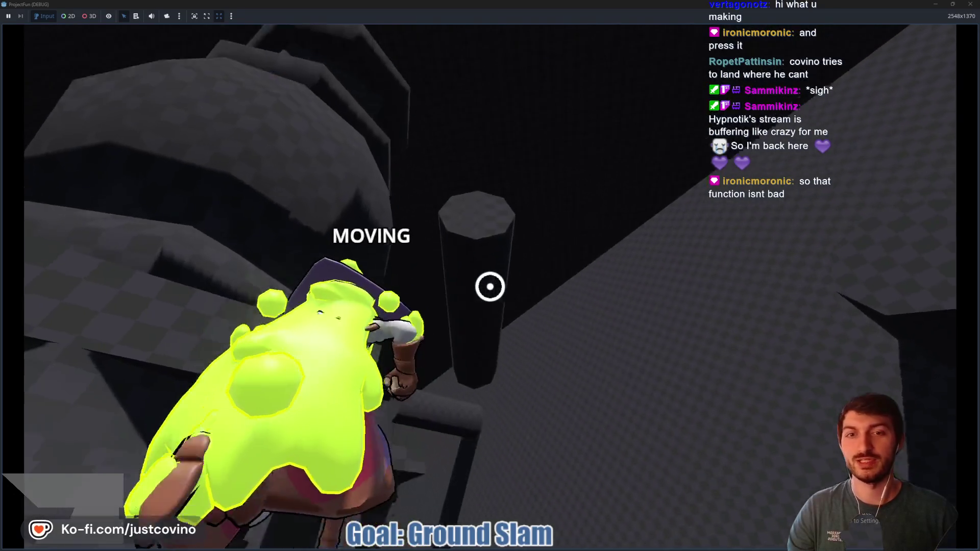
{"action": "left_click", "coordinate": [490, 287]}
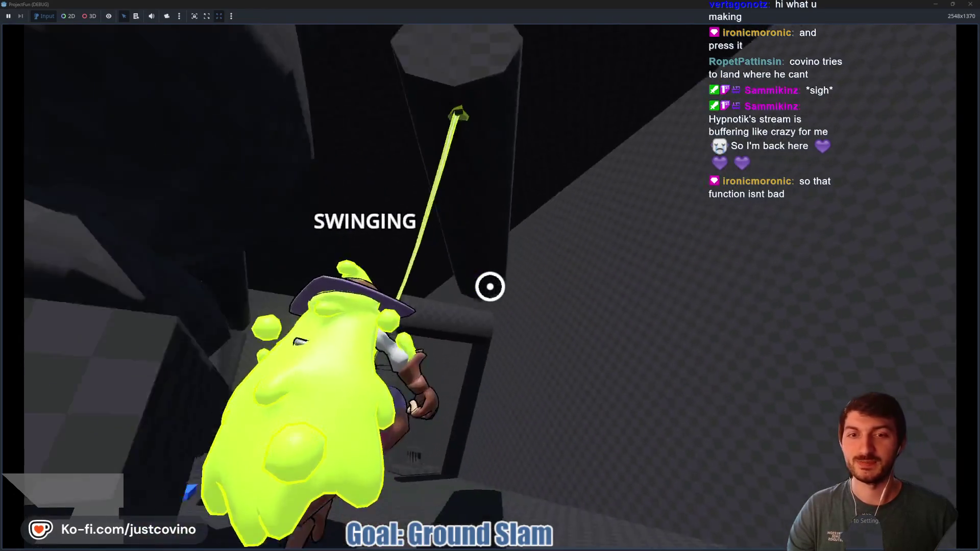
{"action": "key", "text": "ctrl"}
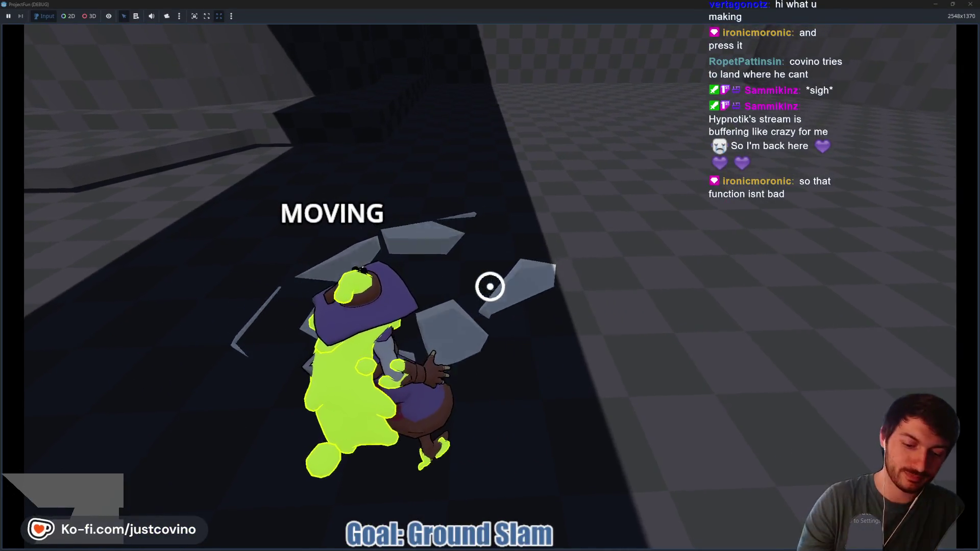
{"action": "key", "text": "F8"}
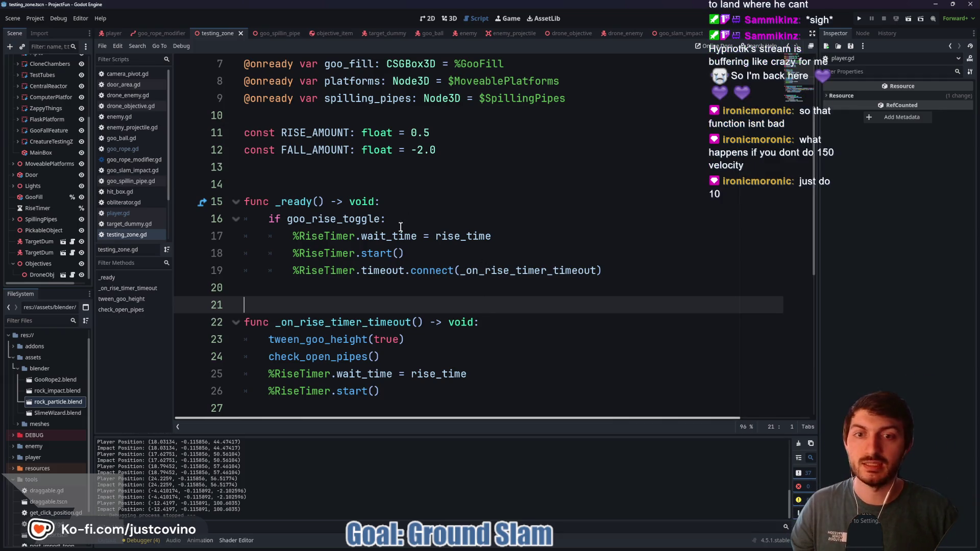
Change line 147 to 'direction * 10', save goo_rope.gd, and run the testing_zone scene
{"action": "key", "text": "ctrl+shift+Tab"}
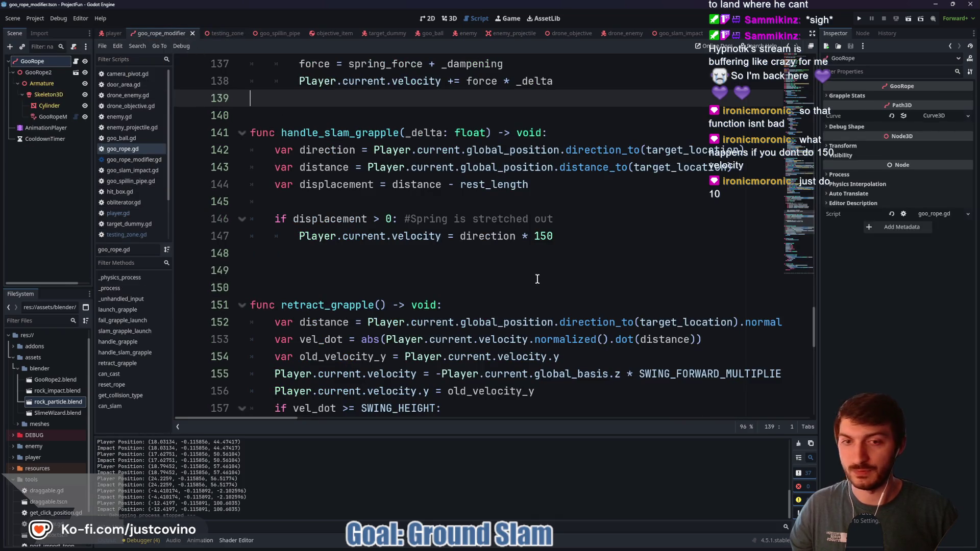
{"action": "left_click", "coordinate": [546, 235]}
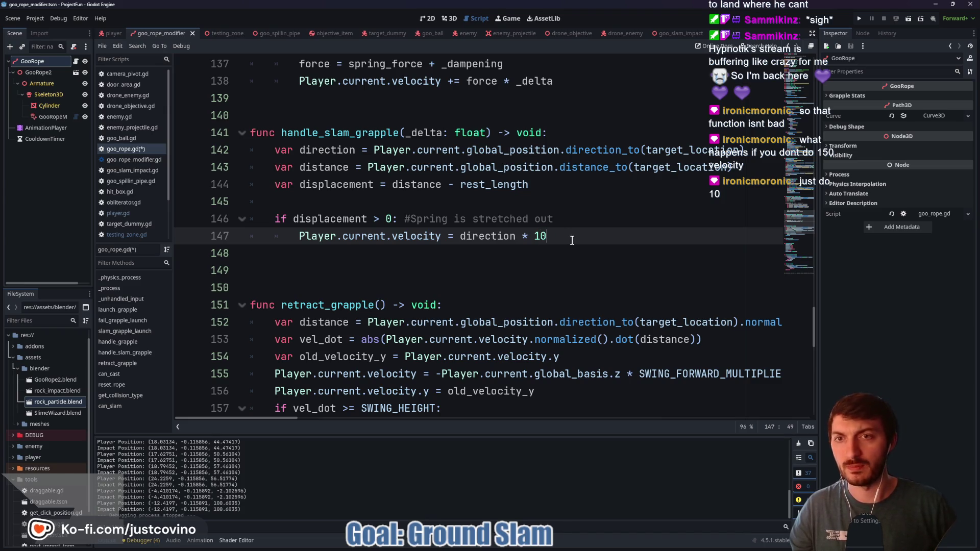
{"action": "key", "text": "ctrl+s"}
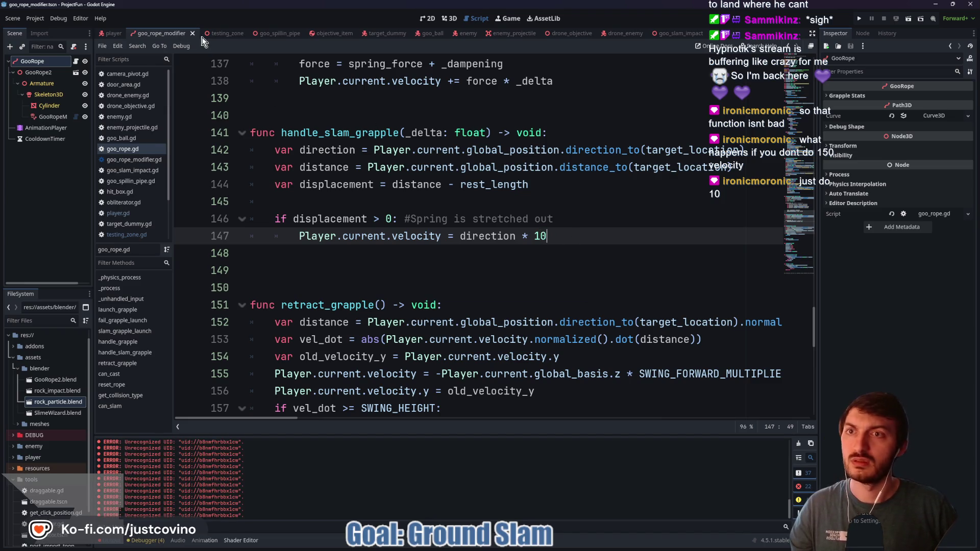
{"action": "left_click", "coordinate": [217, 35]}
{"action": "key", "text": "F6"}
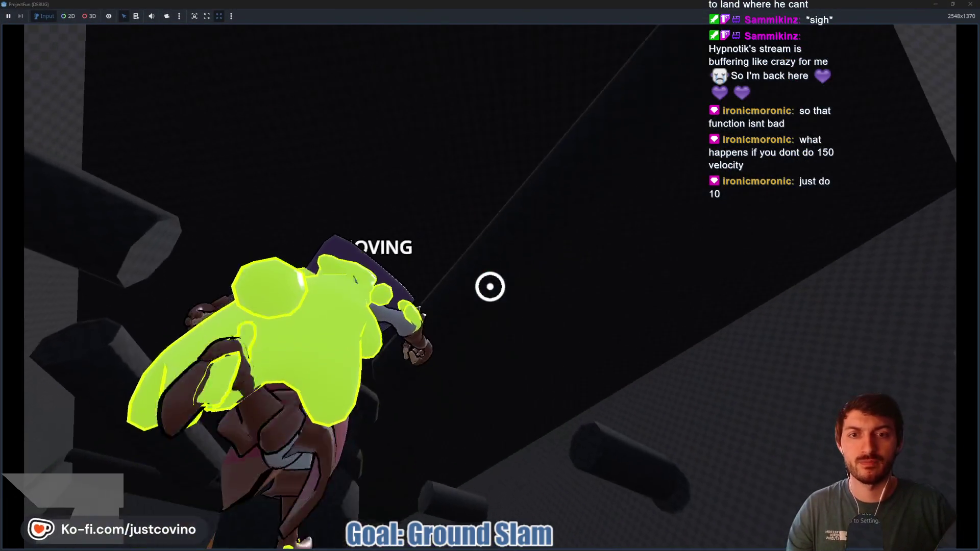
Run three grapple swings ending in ground slams at velocity 10, then stop the game
{"action": "left_click", "coordinate": [491, 287]}
{"action": "key", "text": "ctrl"}
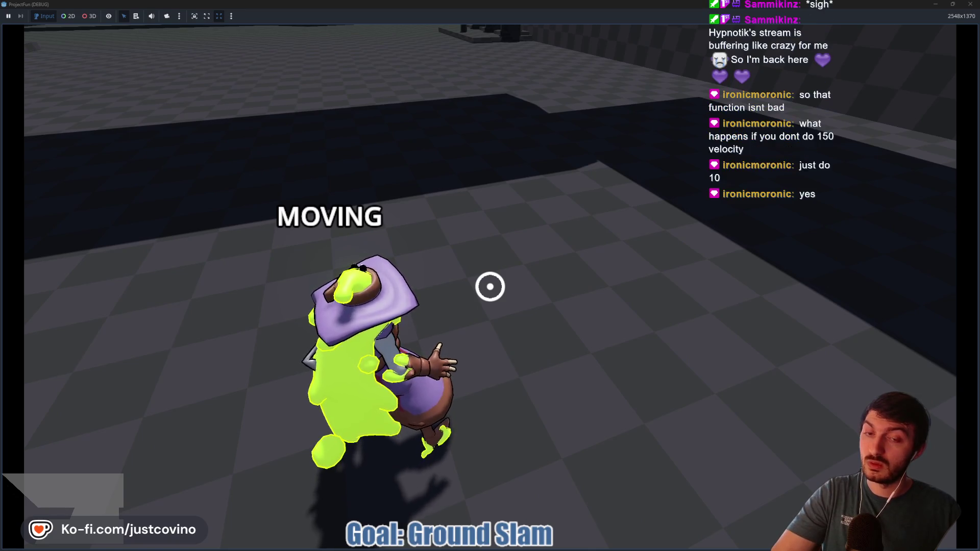
{"action": "key", "text": "w"}
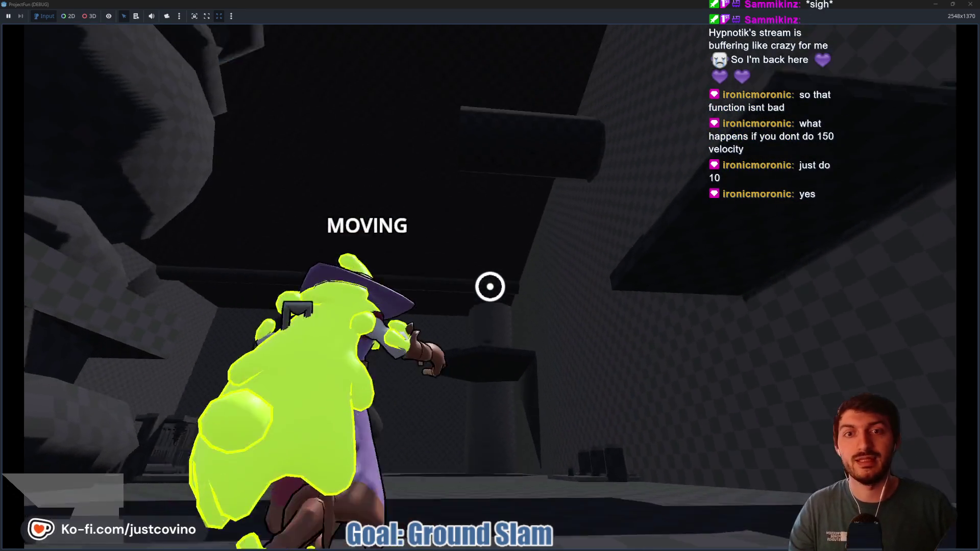
{"action": "left_click", "coordinate": [490, 286]}
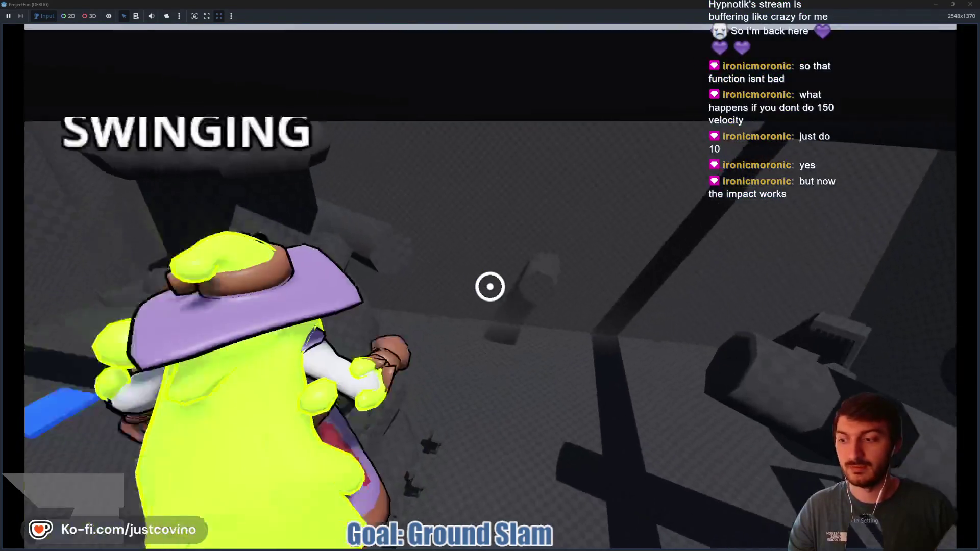
{"action": "key", "text": "ctrl"}
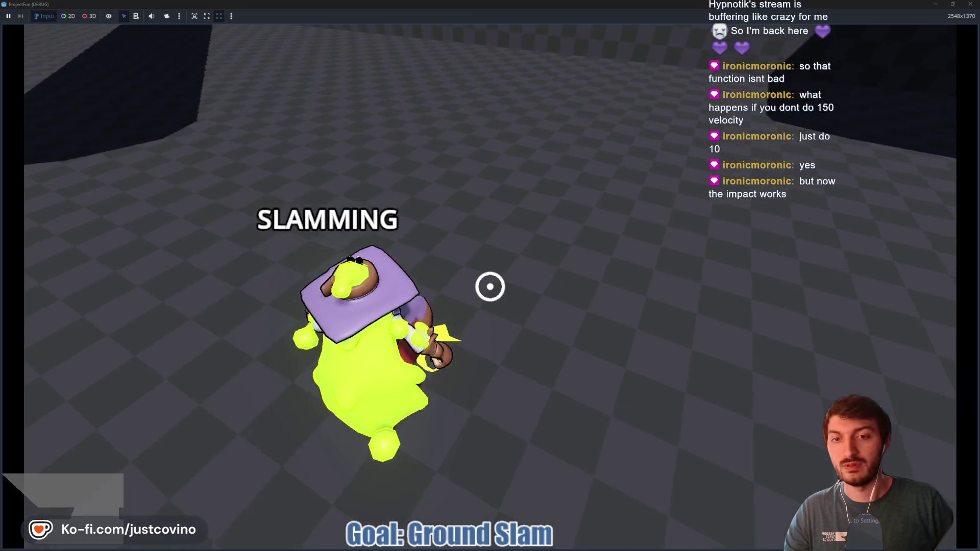
{"action": "key", "text": "w"}
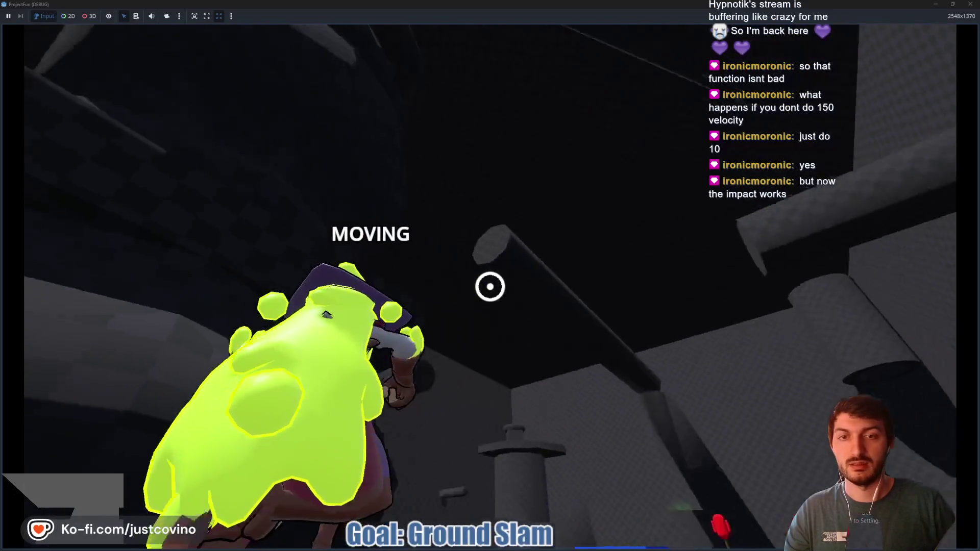
{"action": "left_click", "coordinate": [490, 286]}
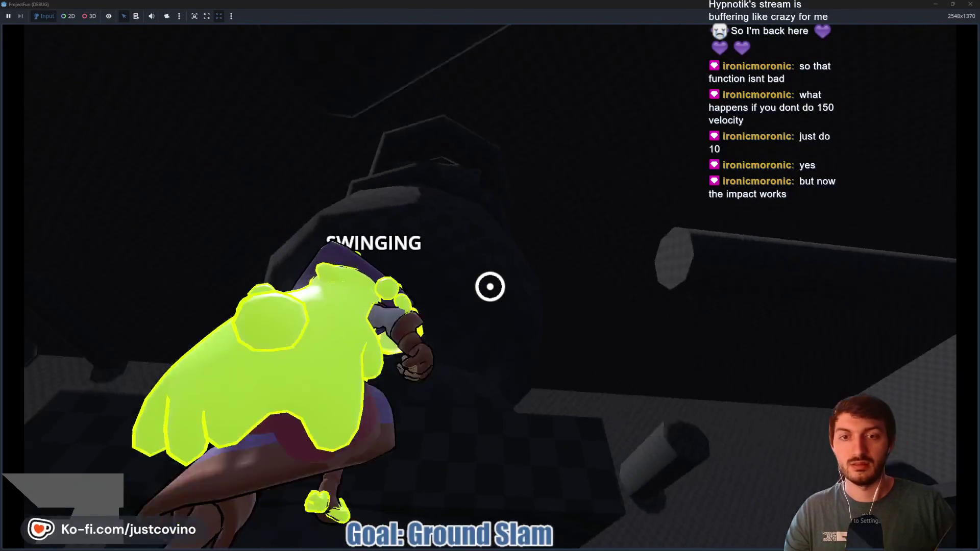
{"action": "key", "text": "ctrl"}
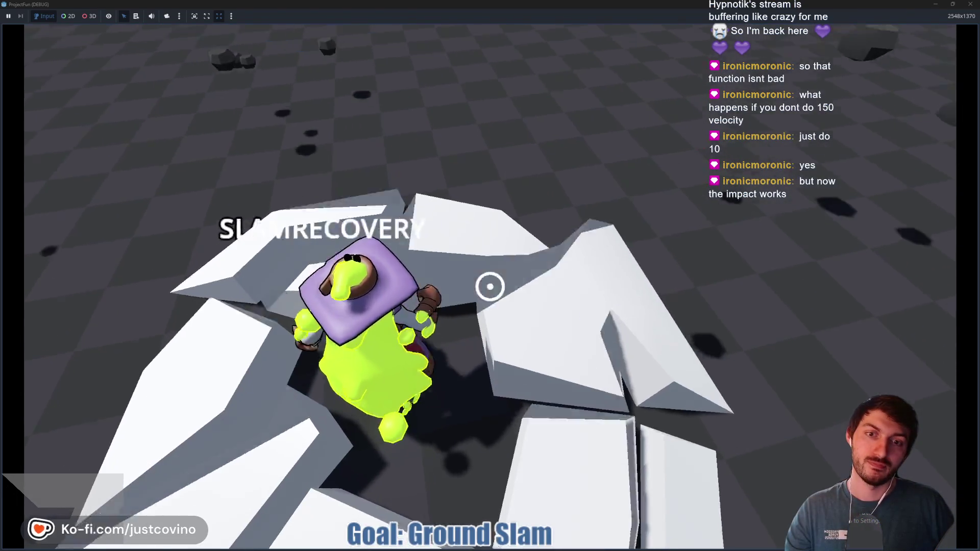
{"action": "key", "text": "F8"}
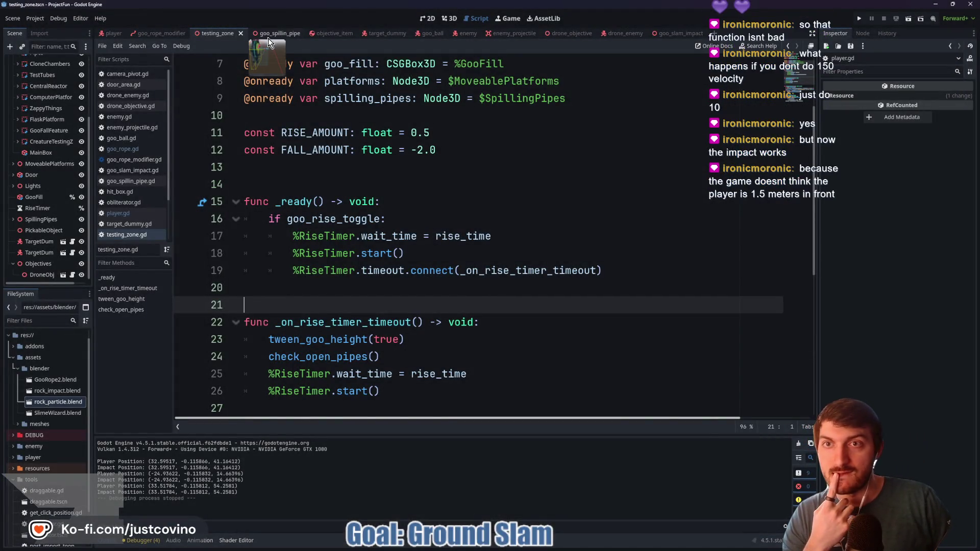
Make line 147's multiplier 100 in goo_rope.gd, save, and launch the testing zone
{"action": "left_click", "coordinate": [160, 32]}
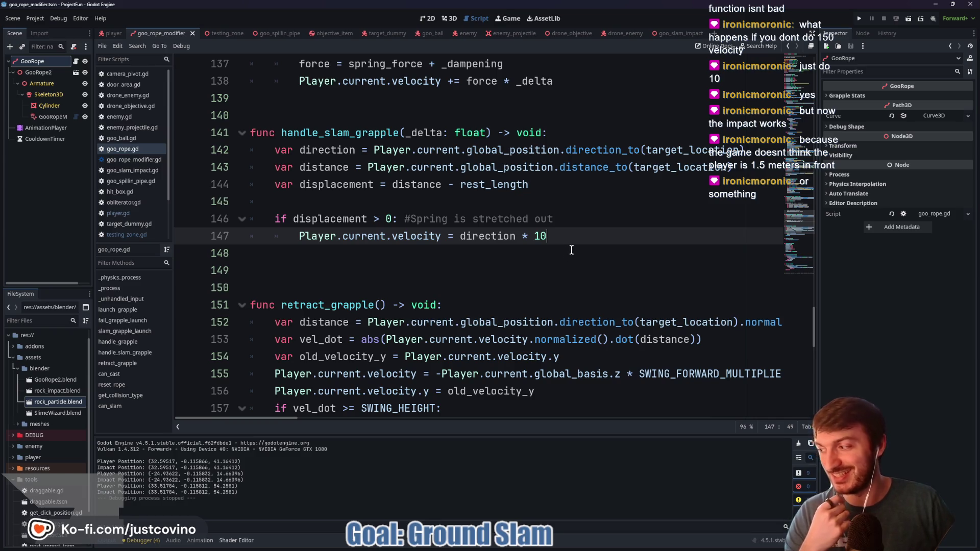
{"action": "type", "text": "0"}
{"action": "key", "text": "ctrl+s"}
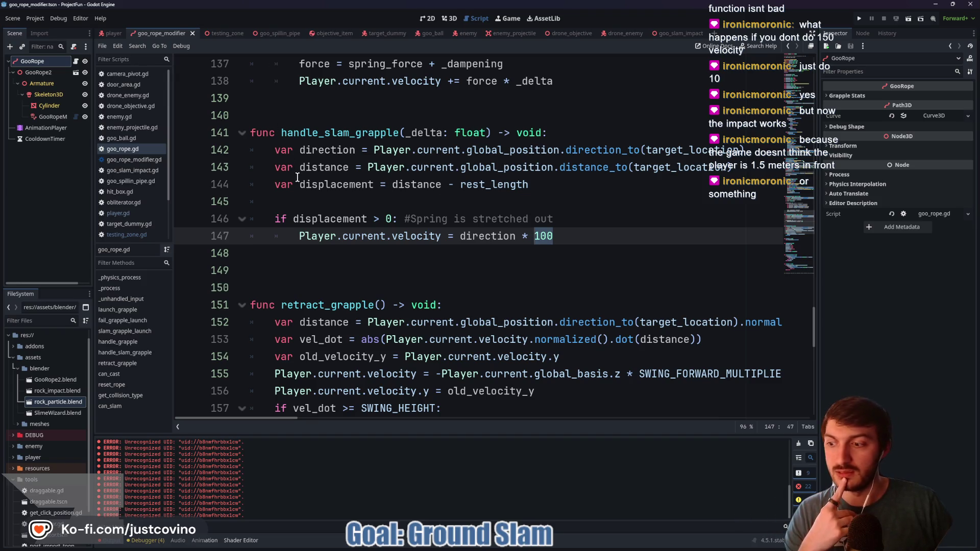
{"action": "left_click", "coordinate": [215, 33]}
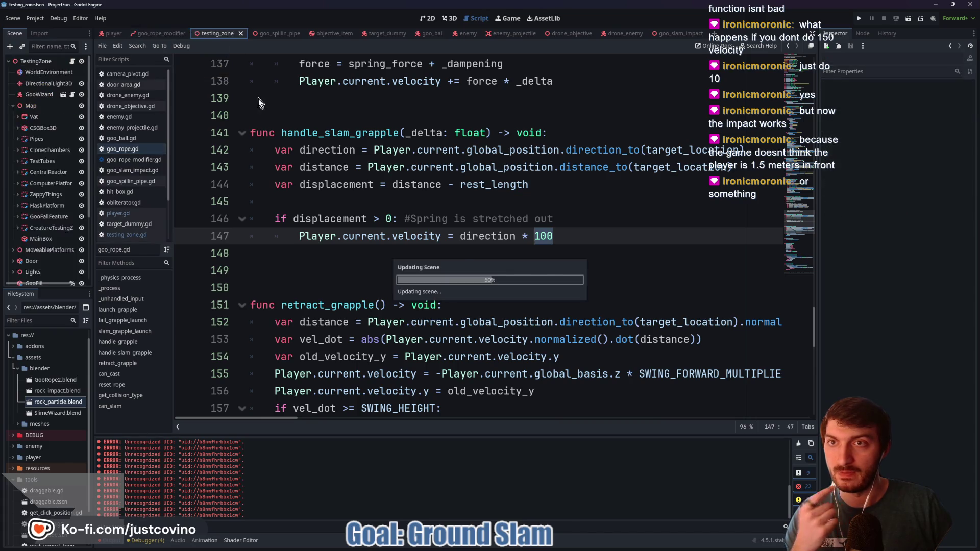
{"action": "key", "text": "F5"}
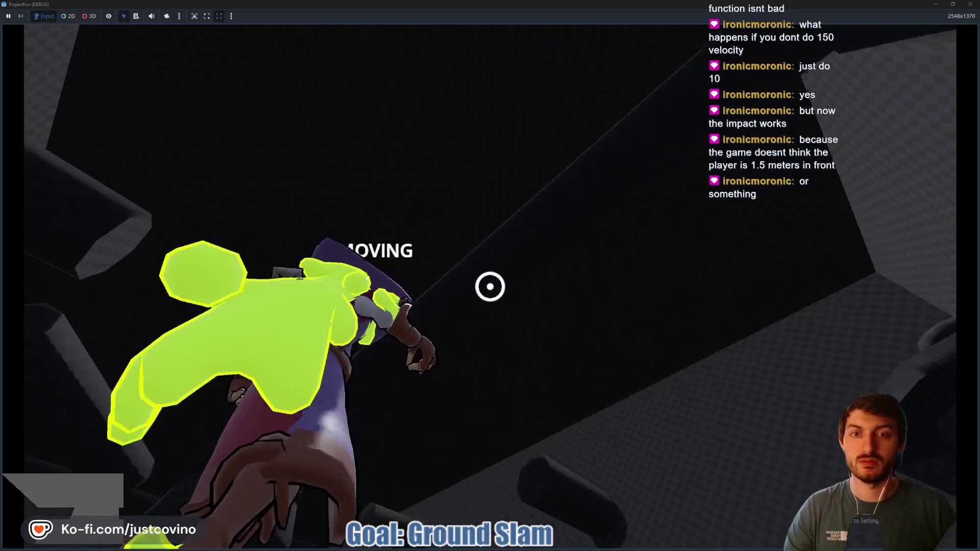
Test a slam at the new velocity, stop, and relaunch from goo_rope.gd after placing the caret
{"action": "key", "text": "ctrl"}
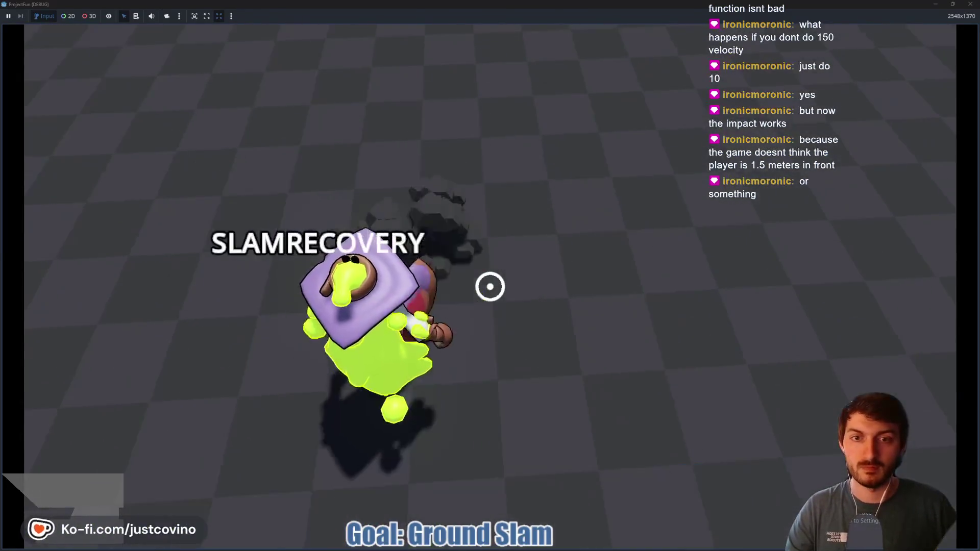
{"action": "key", "text": "F8"}
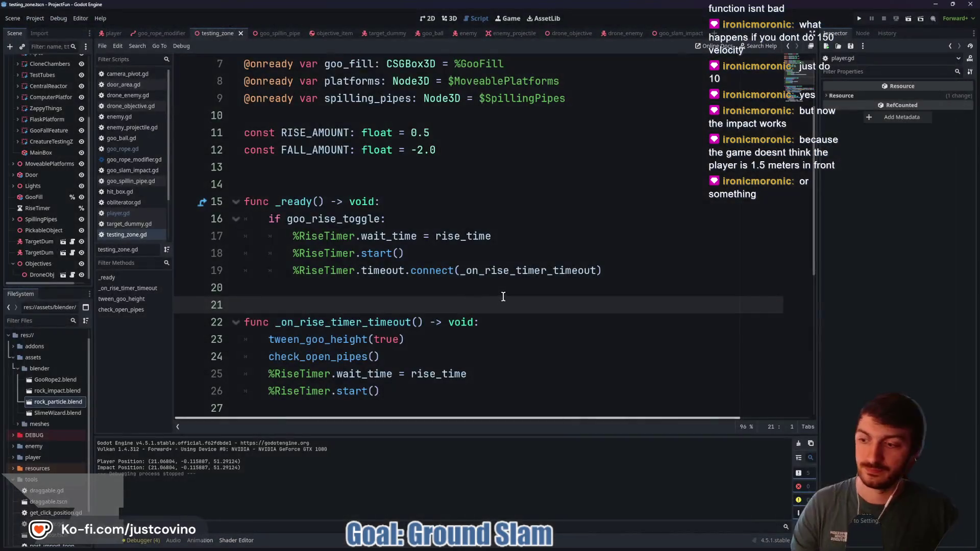
{"action": "left_click", "coordinate": [156, 33]}
{"action": "left_click", "coordinate": [550, 236]}
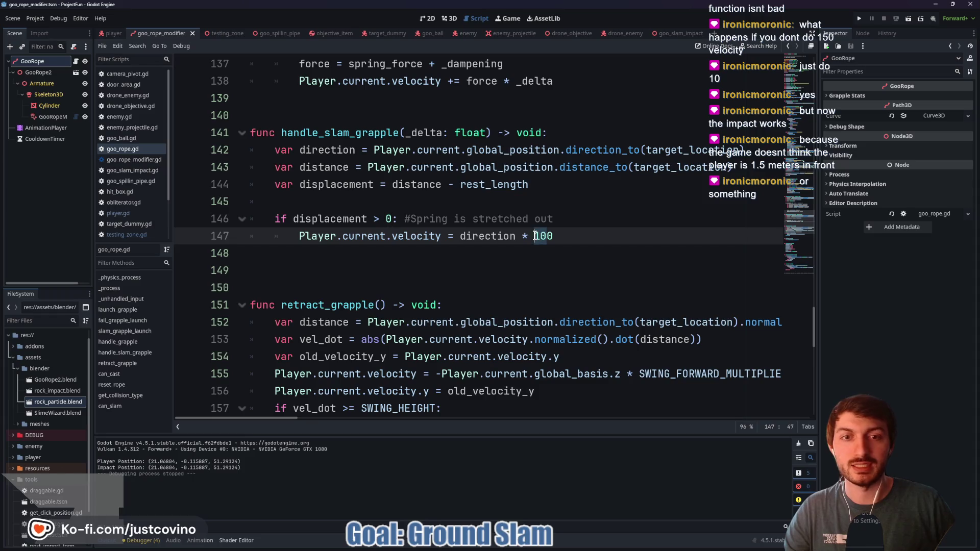
{"action": "key", "text": "F5"}
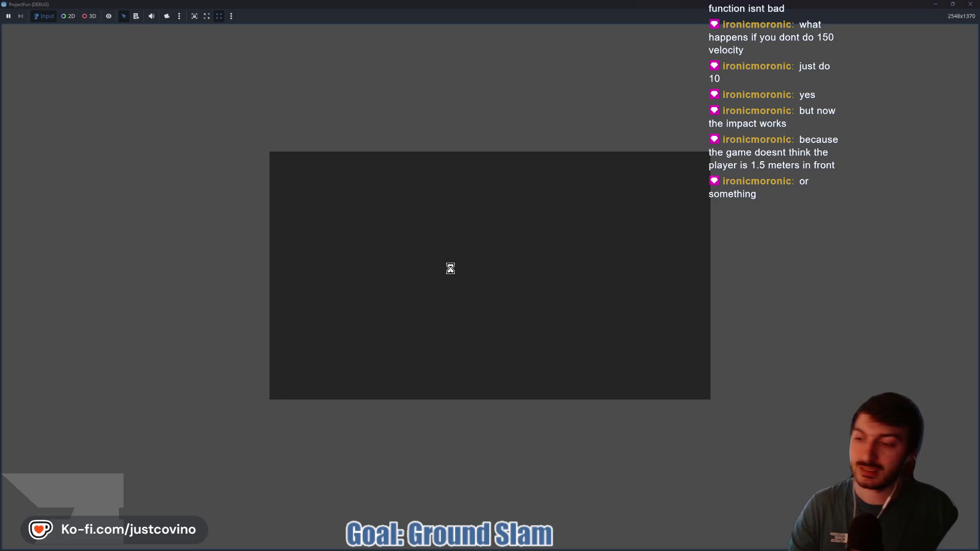
Grapple, slam down to the ground, walk off the slam spot, and stop the game
{"action": "key", "text": "w"}
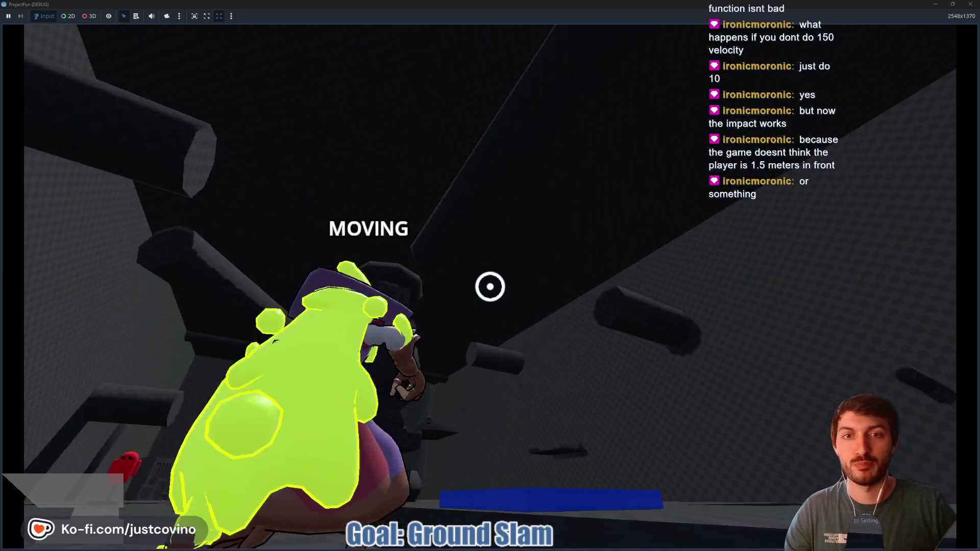
{"action": "left_click", "coordinate": [490, 286]}
{"action": "key", "text": "ctrl"}
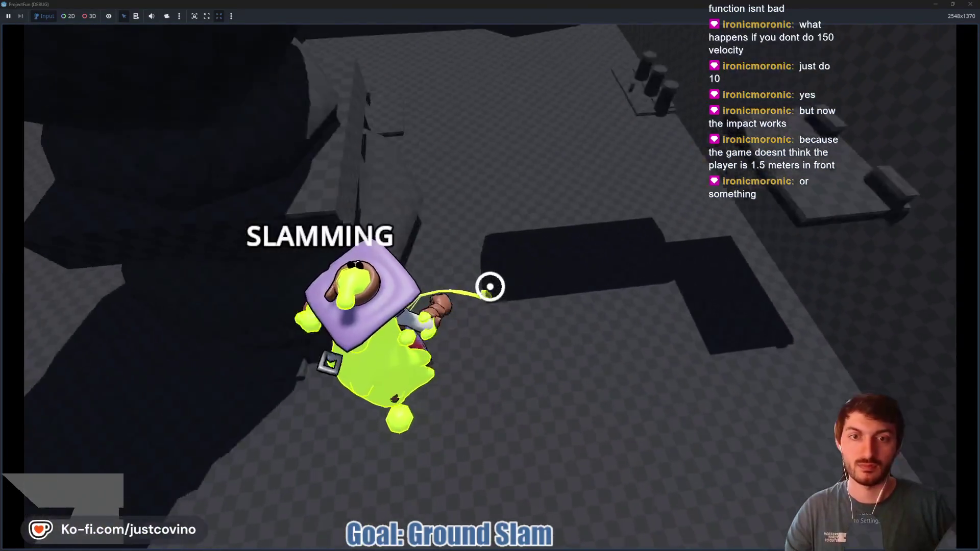
{"action": "key", "text": "w"}
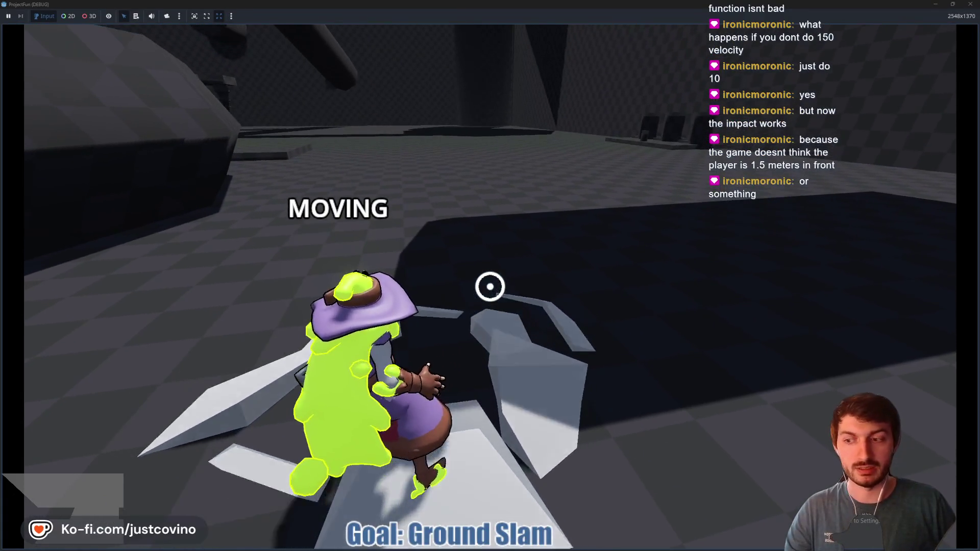
{"action": "key", "text": "F8"}
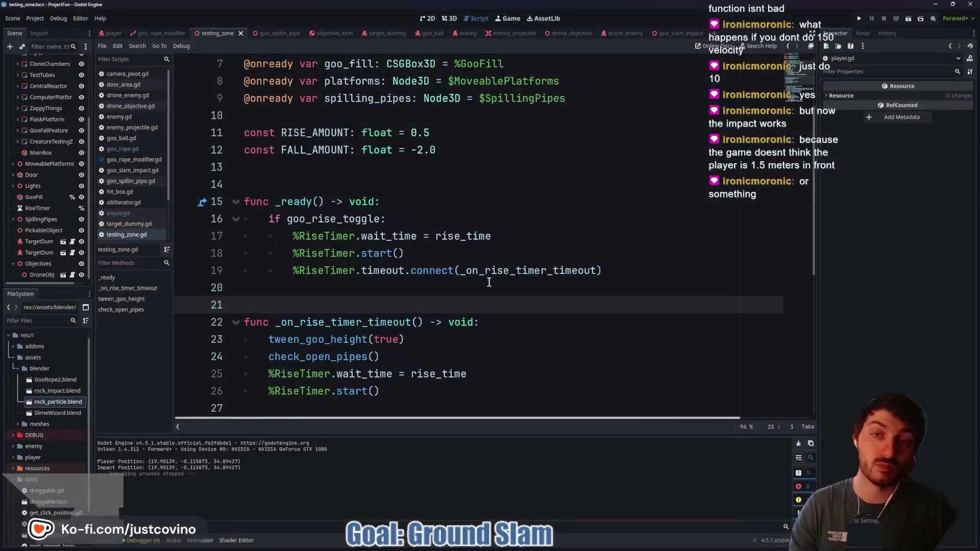
Set goo_rope.gd line 147 back to 'direction * 150', save it, and switch to player.gd
{"action": "left_click", "coordinate": [161, 33]}
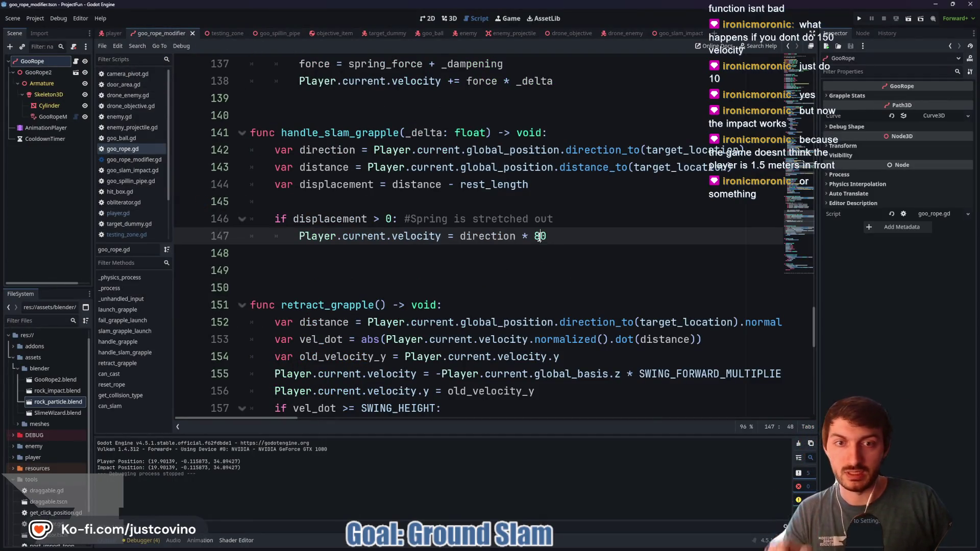
{"action": "key", "text": "BackSpace"}
{"action": "key", "text": "BackSpace"}
{"action": "type", "text": "150"}
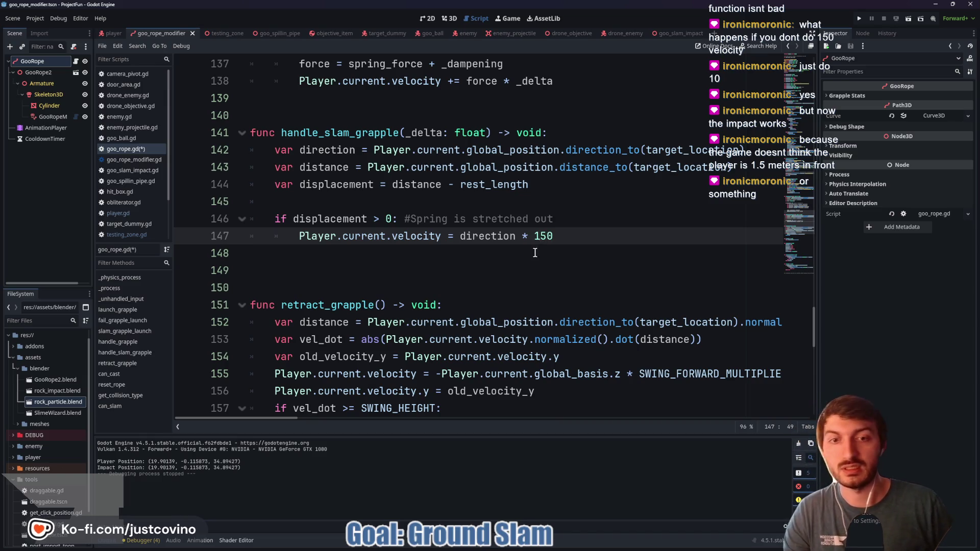
{"action": "left_click", "coordinate": [565, 256]}
{"action": "key", "text": "ctrl+s"}
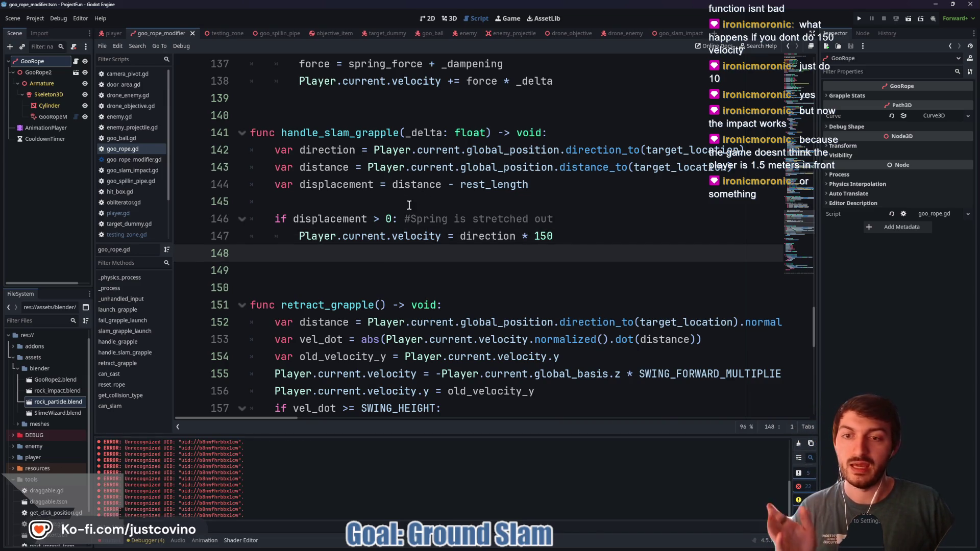
{"action": "left_click", "coordinate": [111, 33]}
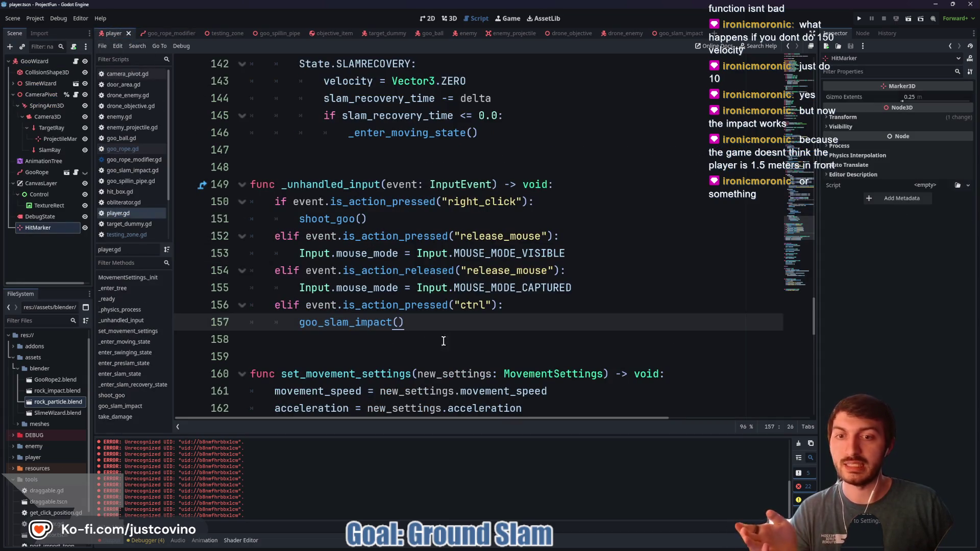
Jump to goo_slam_impact in player.gd and select its global_position assignment on line 201
{"action": "left_click", "coordinate": [391, 322], "text": "ctrl"}
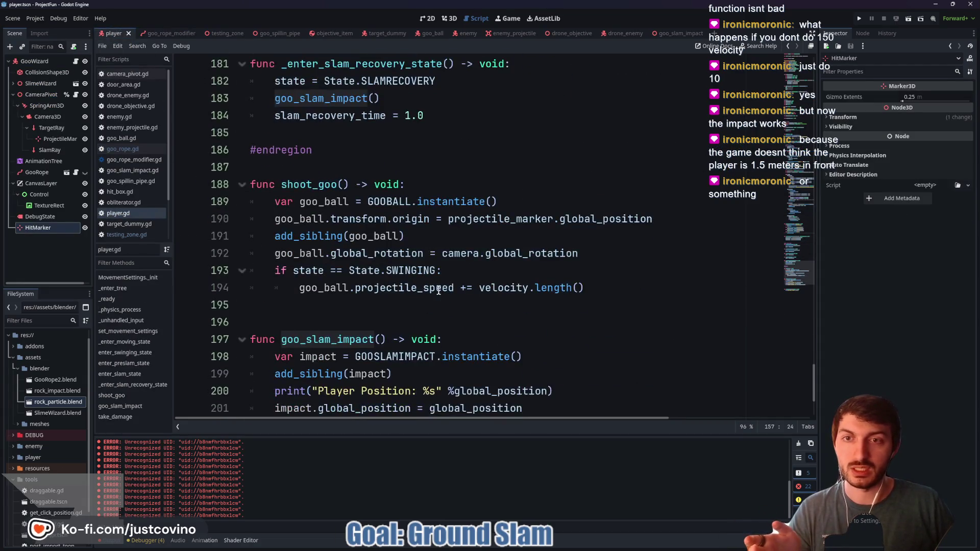
{"action": "scroll", "coordinate": [439, 291], "scroll_direction": "down", "scroll_amount": 2}
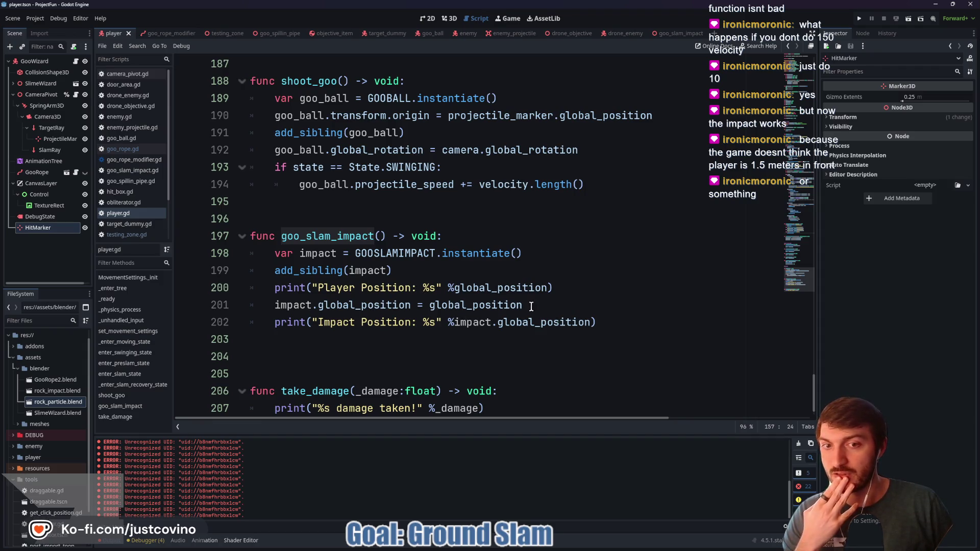
{"action": "left_click_drag", "start_coordinate": [532, 307], "coordinate": [411, 306]}
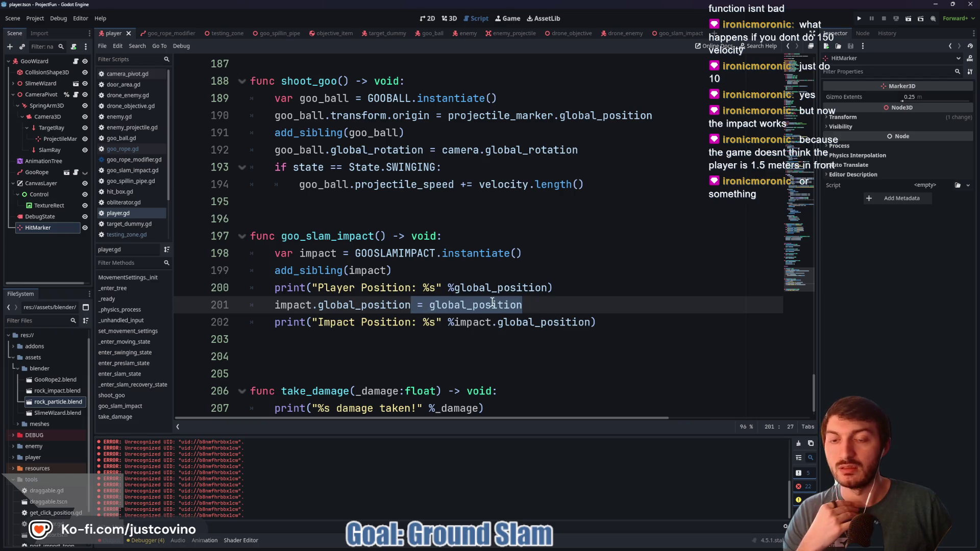
{"action": "left_click", "coordinate": [555, 288]}
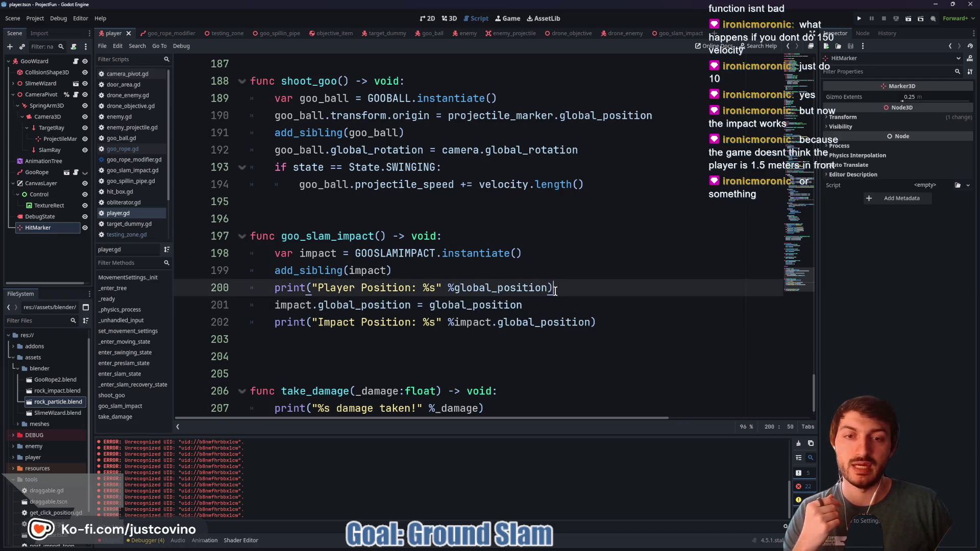